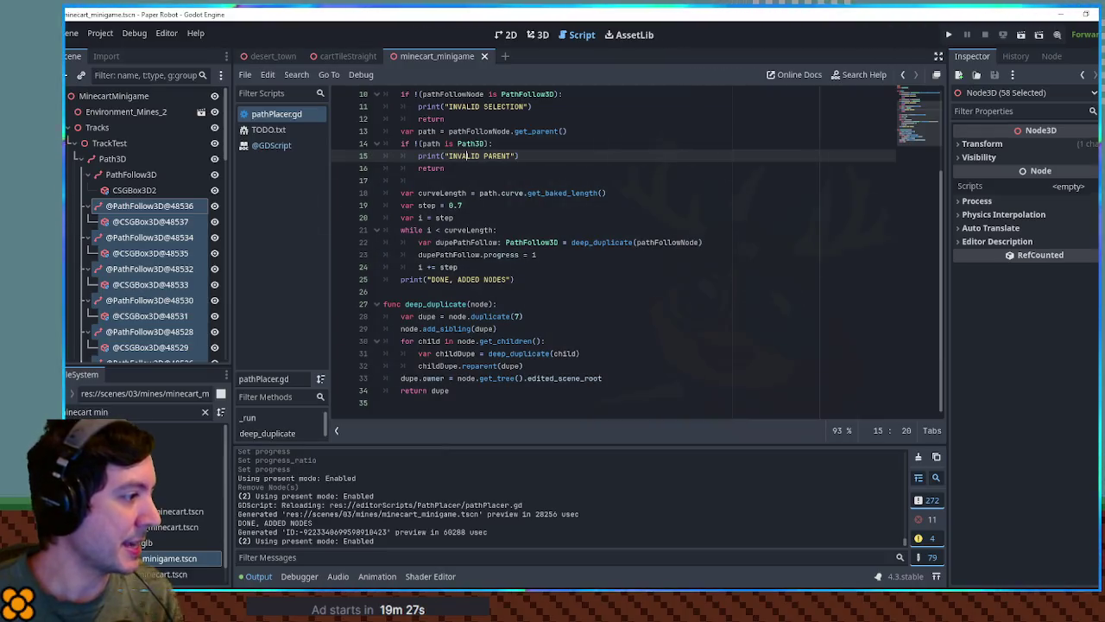
Step: Filter the FileSystem for 'path pla' and drag pathPlacer.gd onto the PathFollow3D node
click(113, 413)
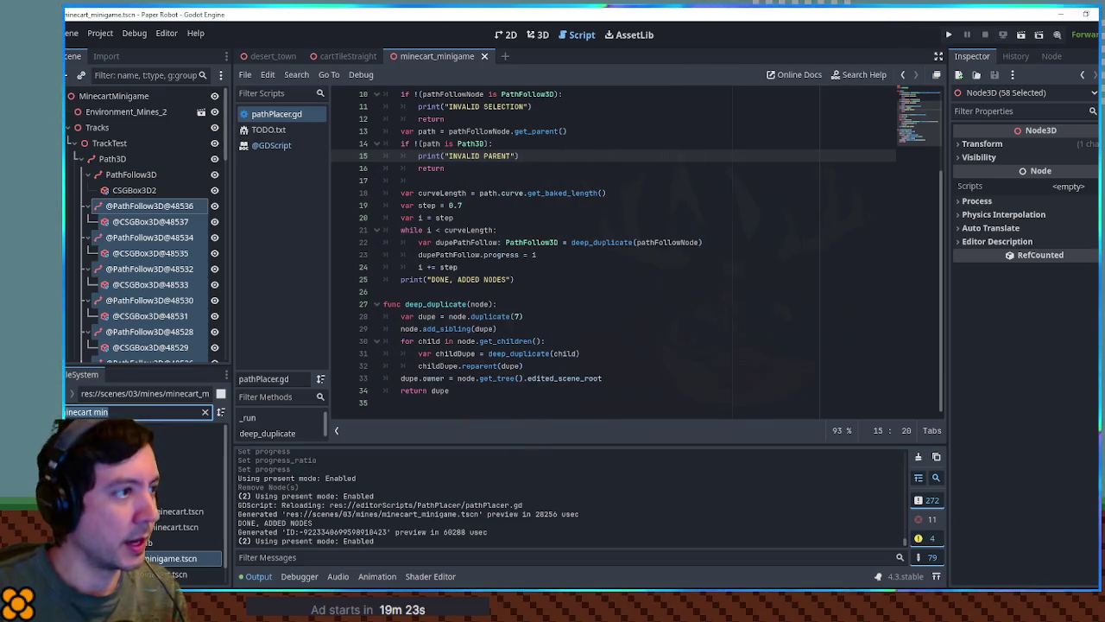
key(ctrl+a)
text(path)
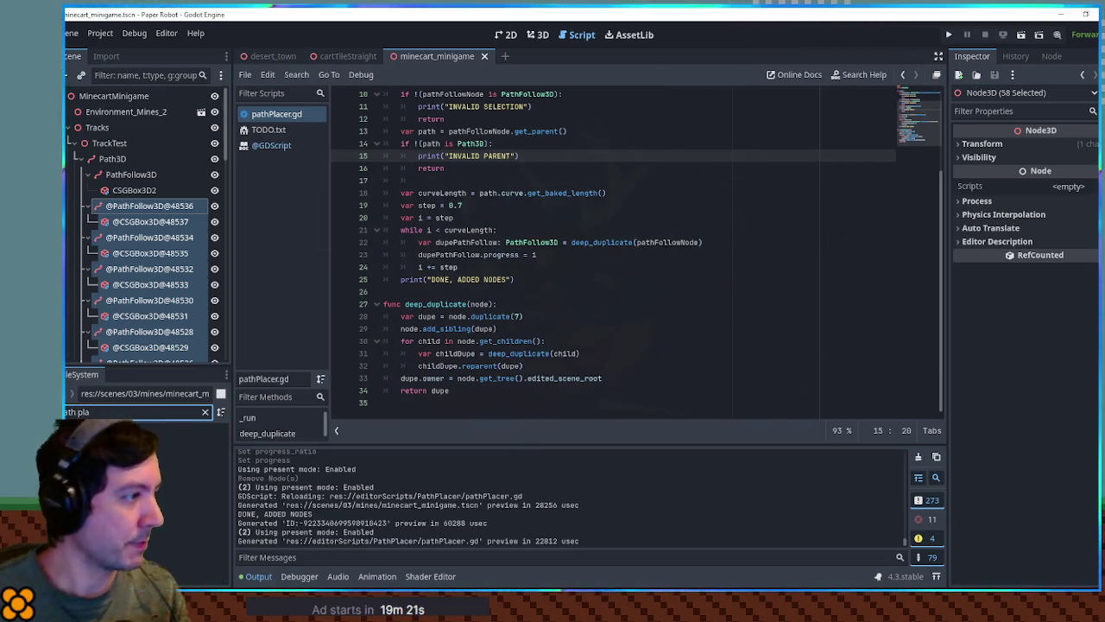
text( pla)
mouse_move(121, 384)
mouse_down()
mouse_move(123, 149)
mouse_move(121, 161)
mouse_up()
Step: Select the PathFollow3D node and place the caret on the new annotation line in the script
click(119, 156)
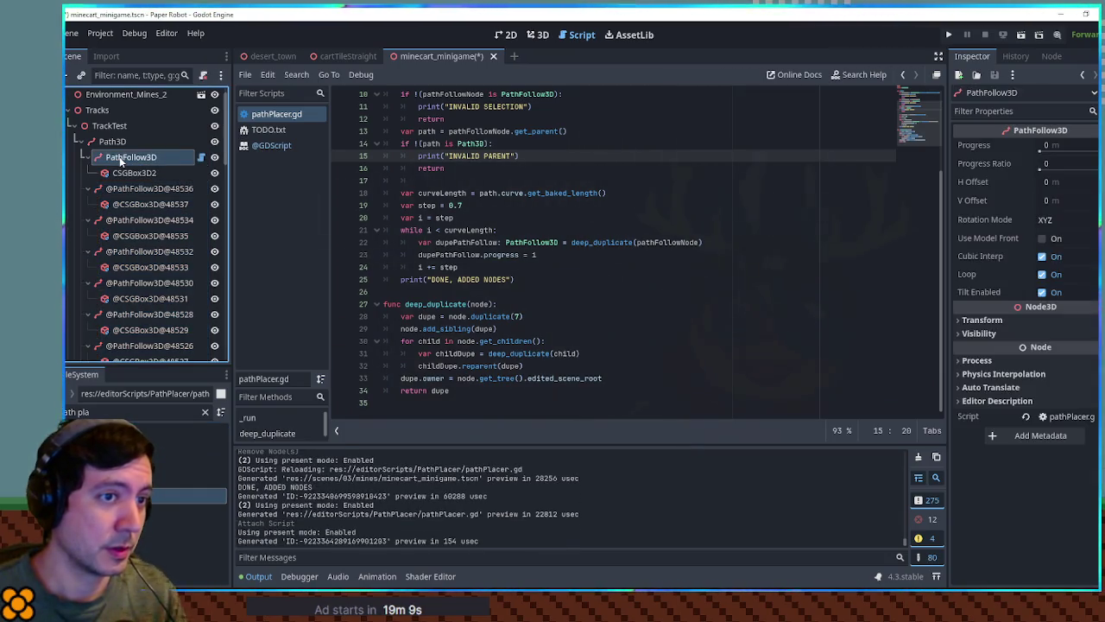
scroll(604, 259, up, 5)
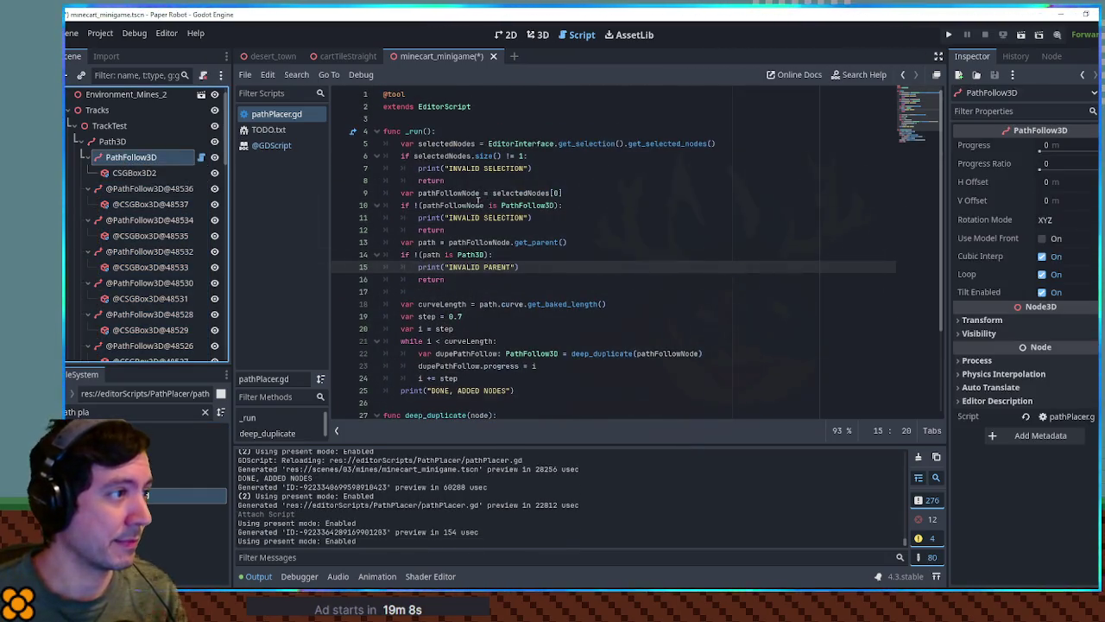
click(470, 119)
text(@export_tool_button)
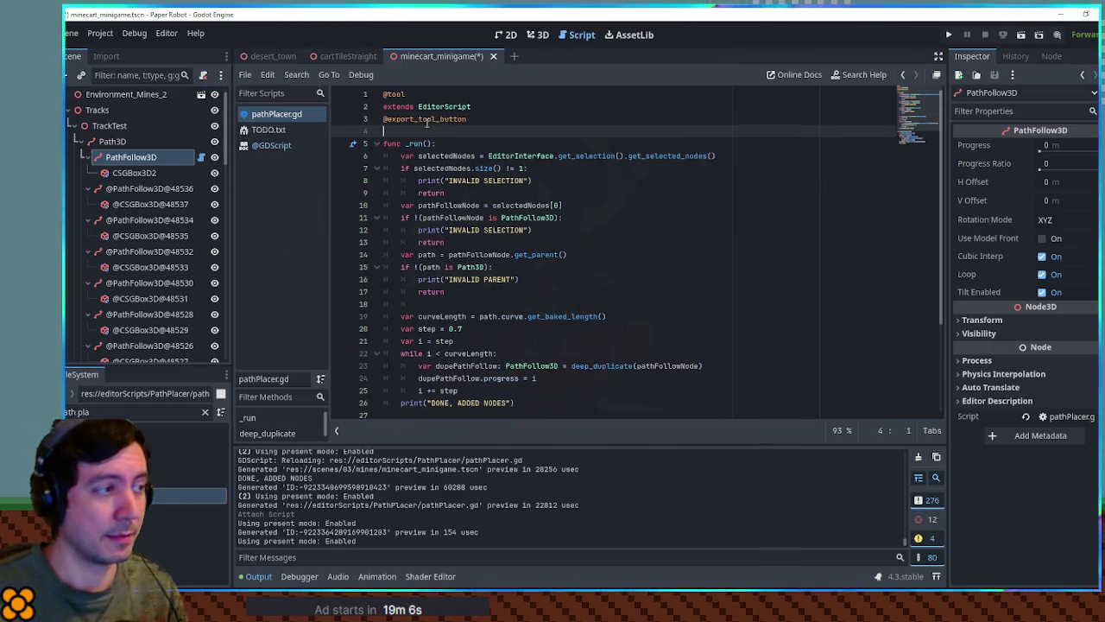
Step: Paste a sample tool button declaration on line 4, relabel it 'Update Rails' and rename the variable to action
key(Return)
key(Up)
key(Return)
key(End)
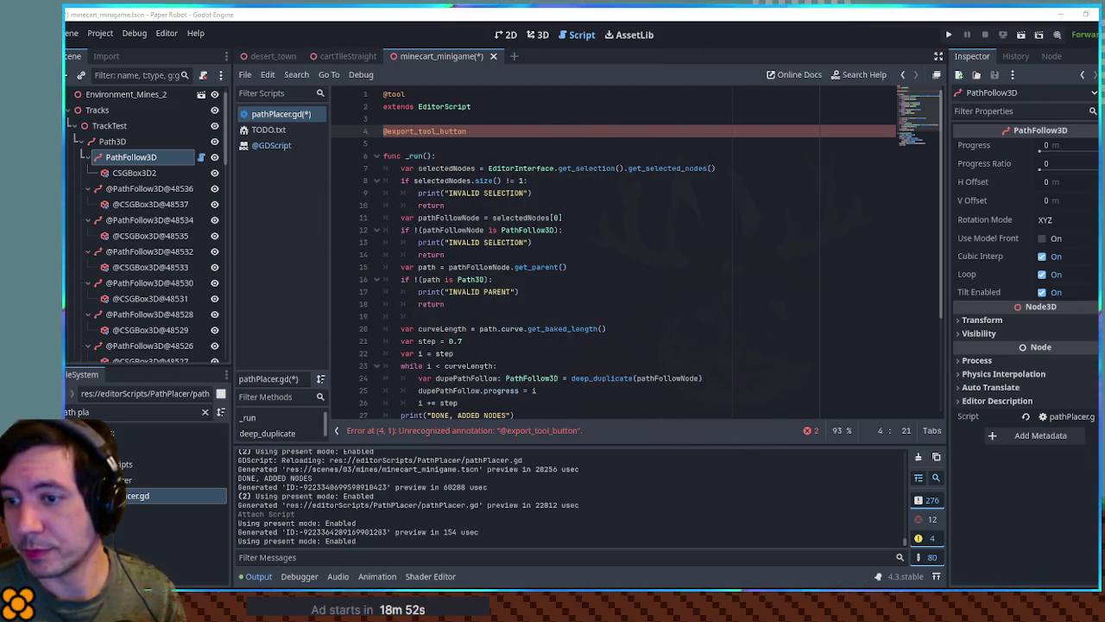
text(("Hello", "Callable") var hello_action = hello)
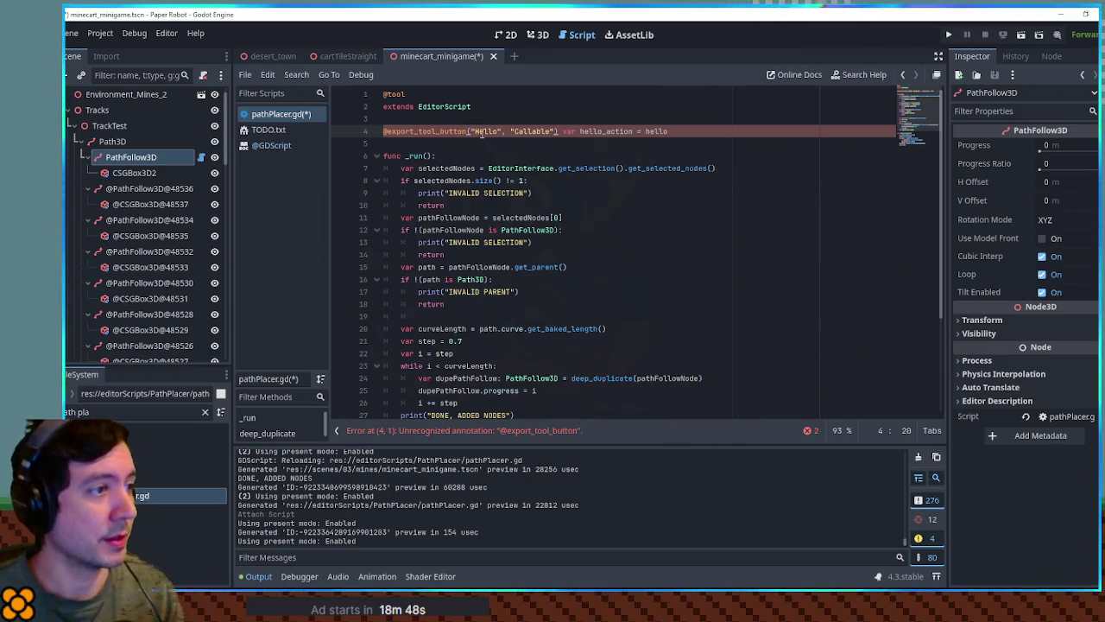
double_click(486, 131)
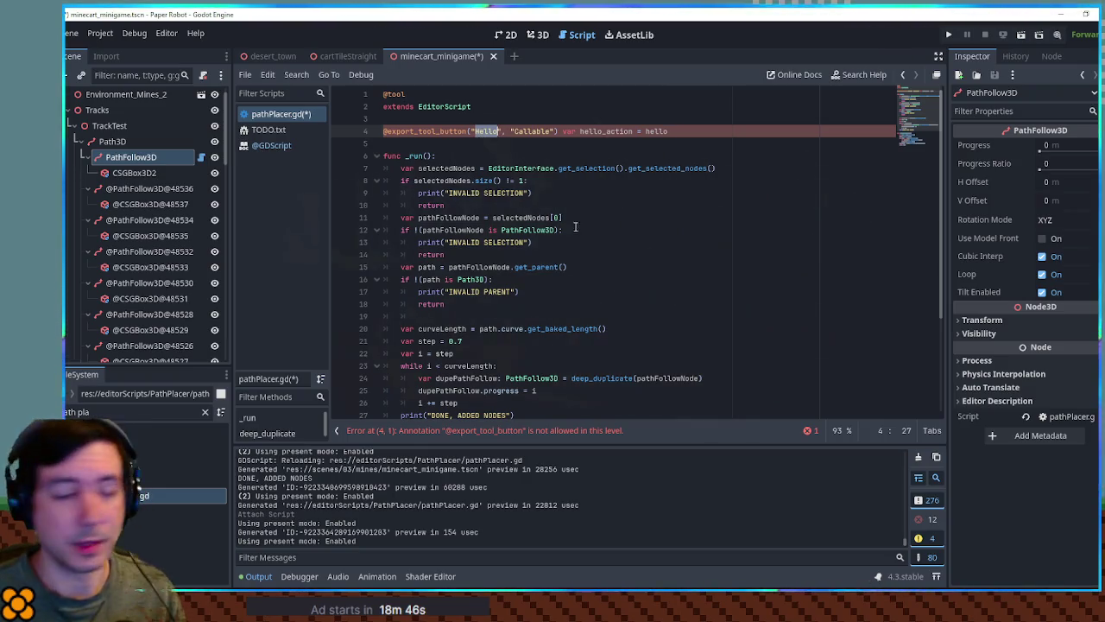
text(Update)
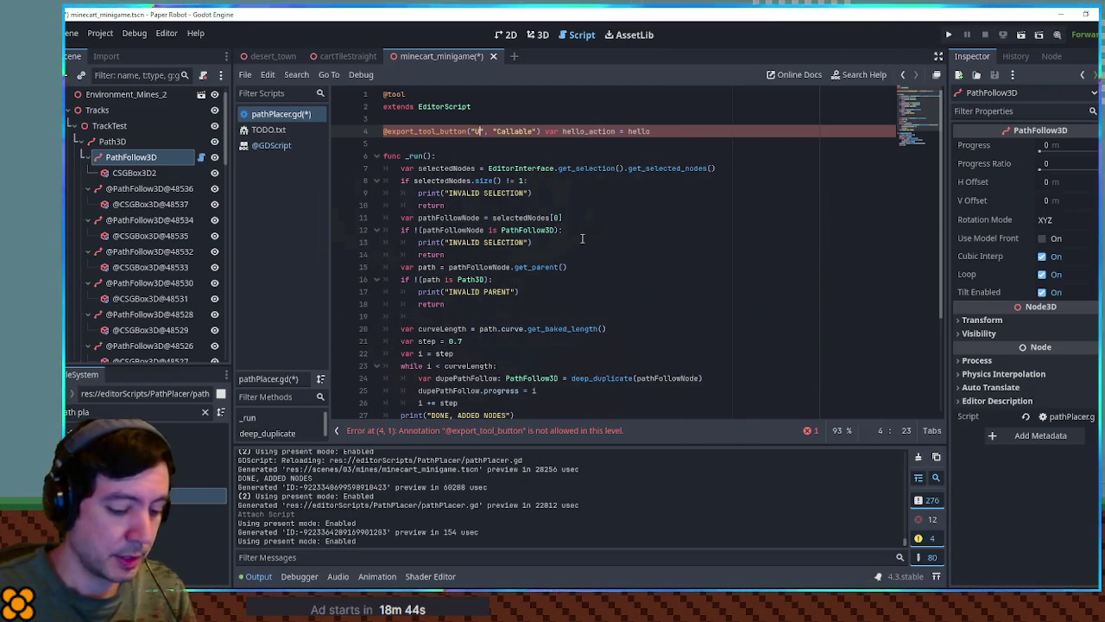
text( Rails)
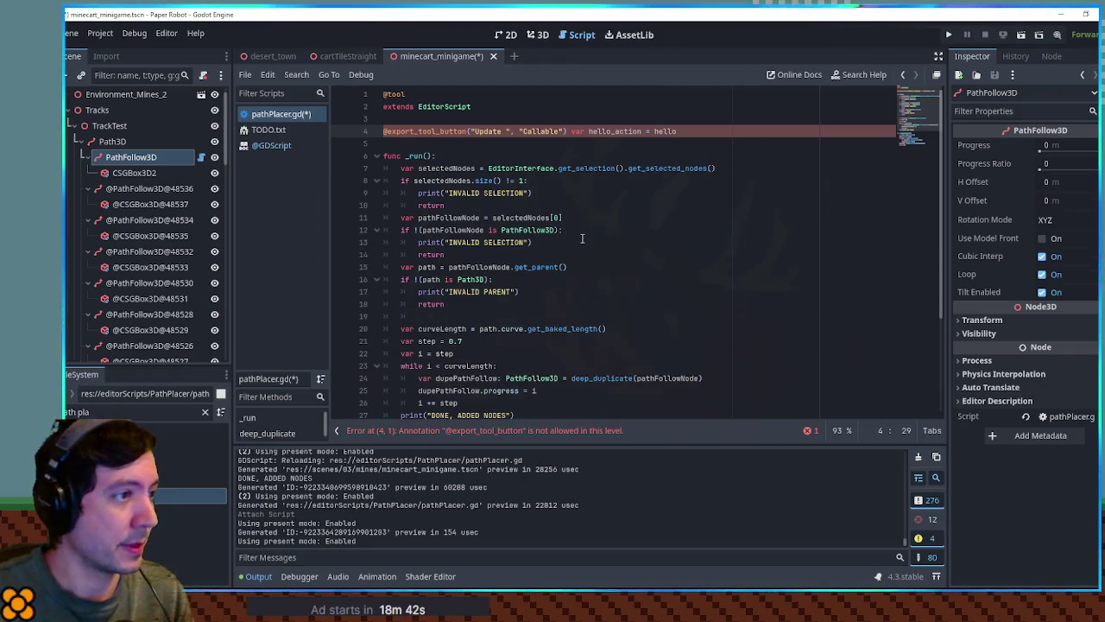
key(End)
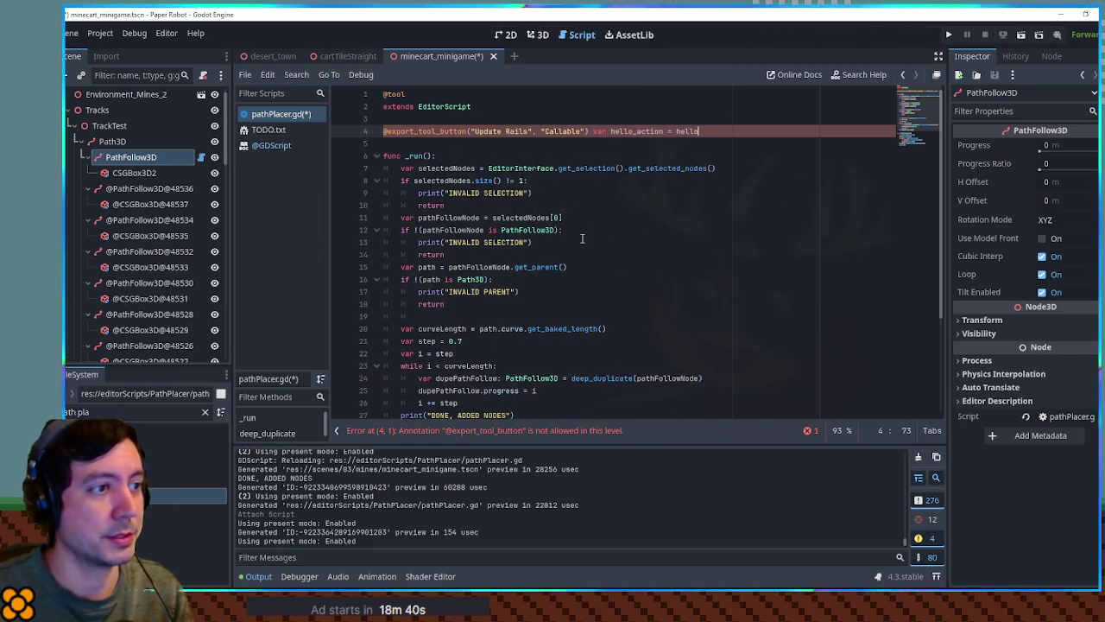
double_click(637, 131)
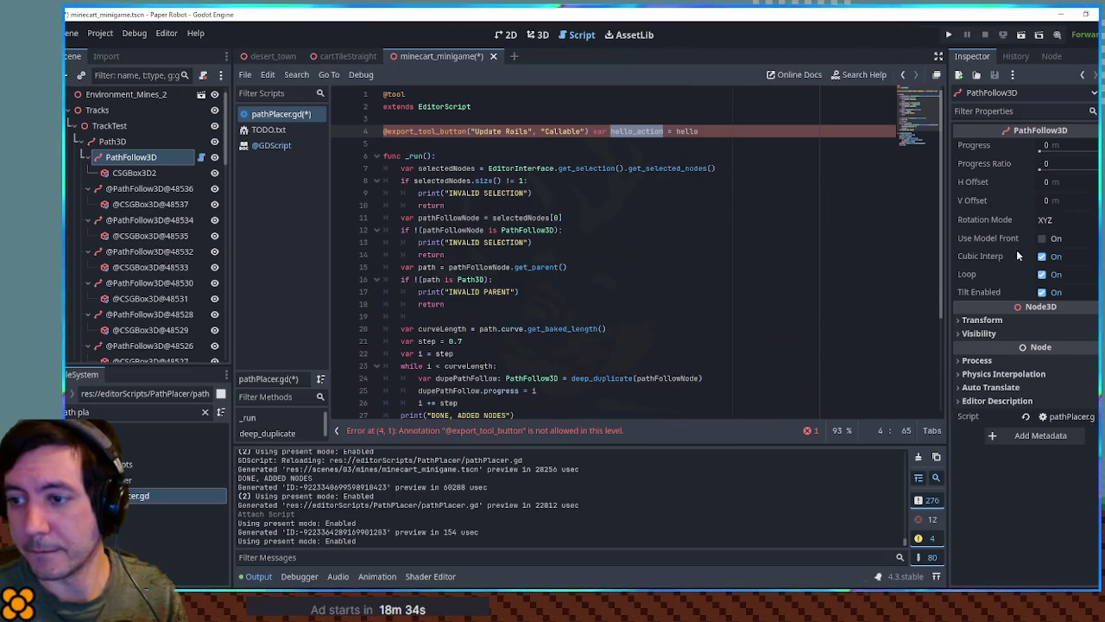
text(action)
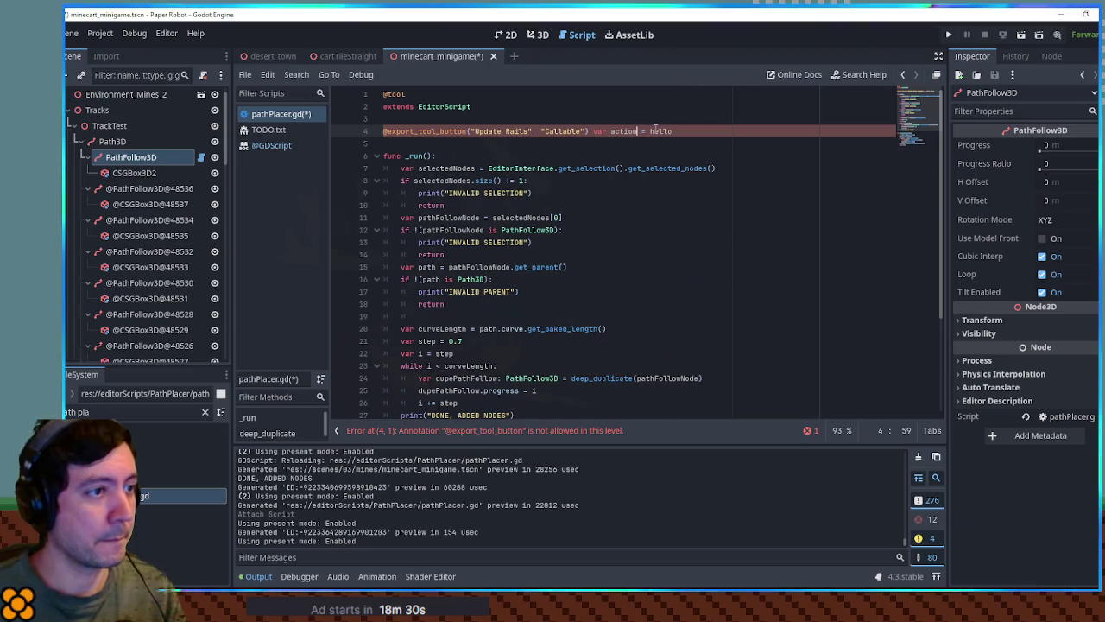
Step: Copy the _run function name into the button's action on line 4
click(415, 156)
double_click(412, 155)
key(ctrl+c)
double_click(659, 131)
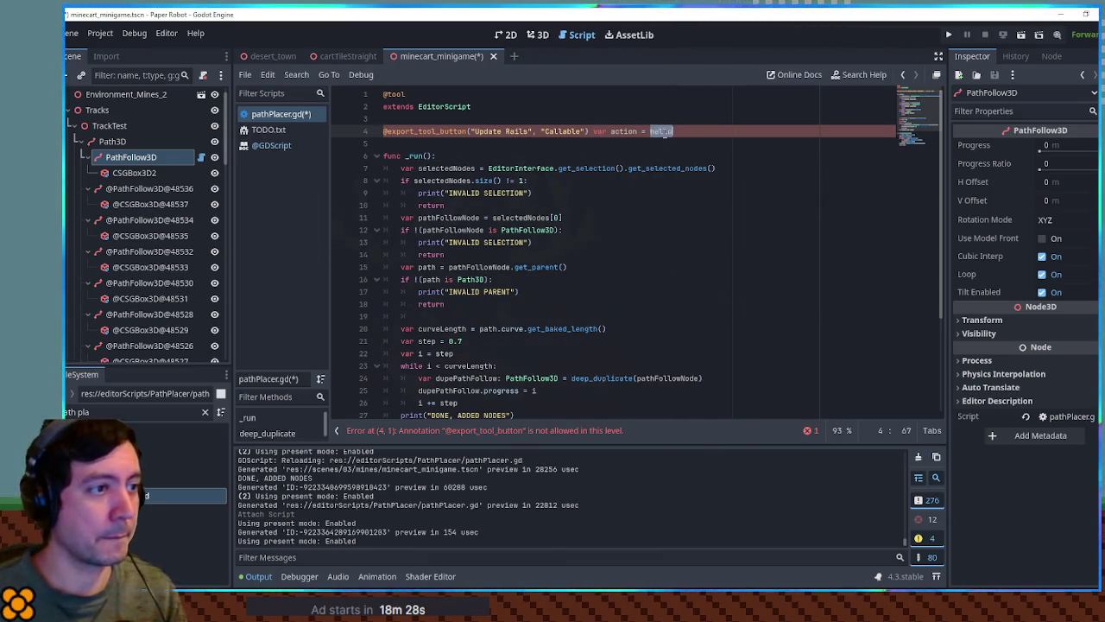
key(ctrl+v)
click(742, 192)
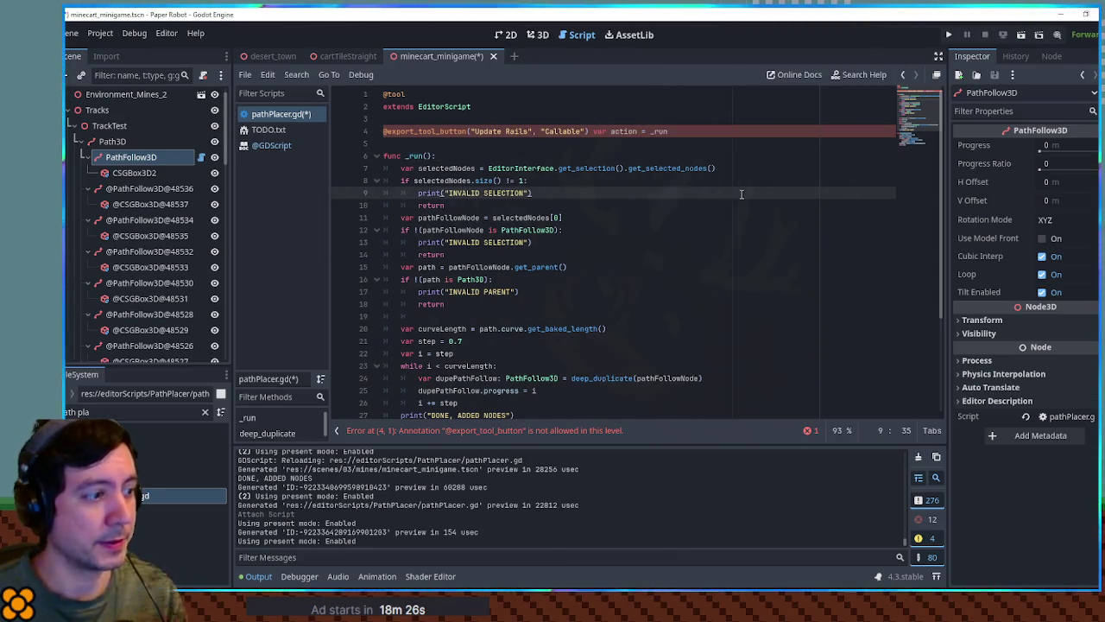
scroll(703, 207, down, 2)
scroll(601, 360, up, 2)
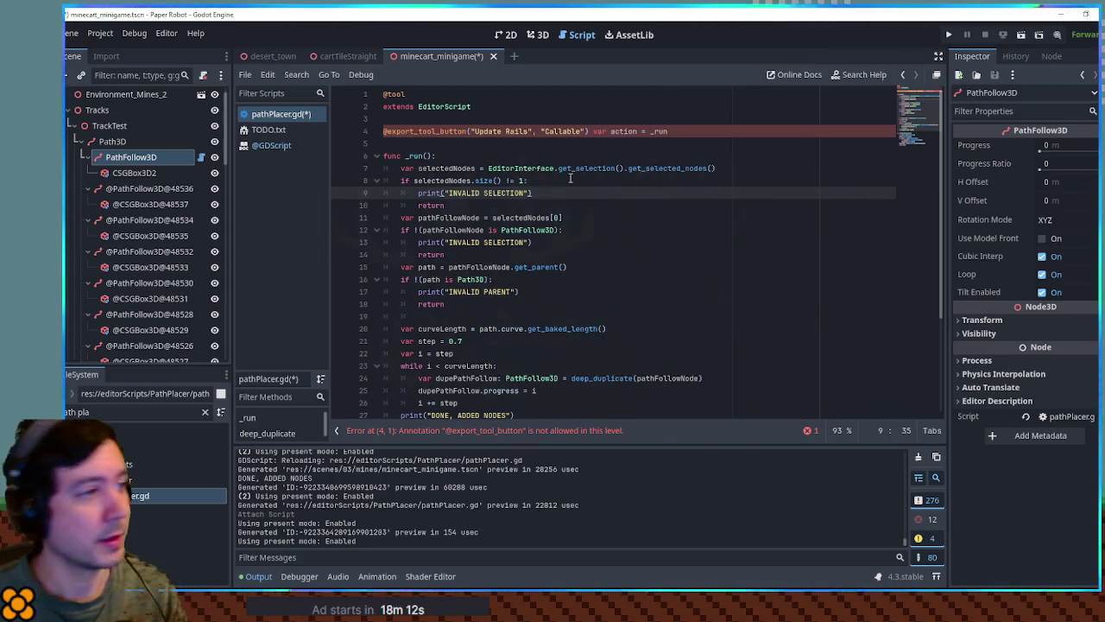
Step: Change the button action to placeRails and rename the _run function to match
click(418, 156)
double_click(660, 131)
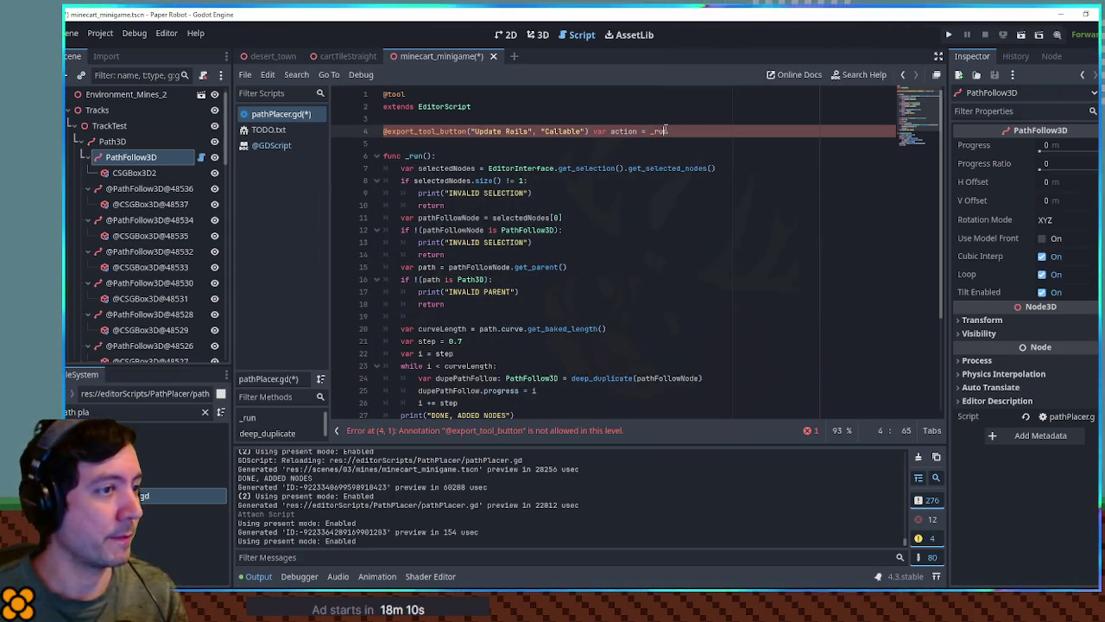
text(placeRa)
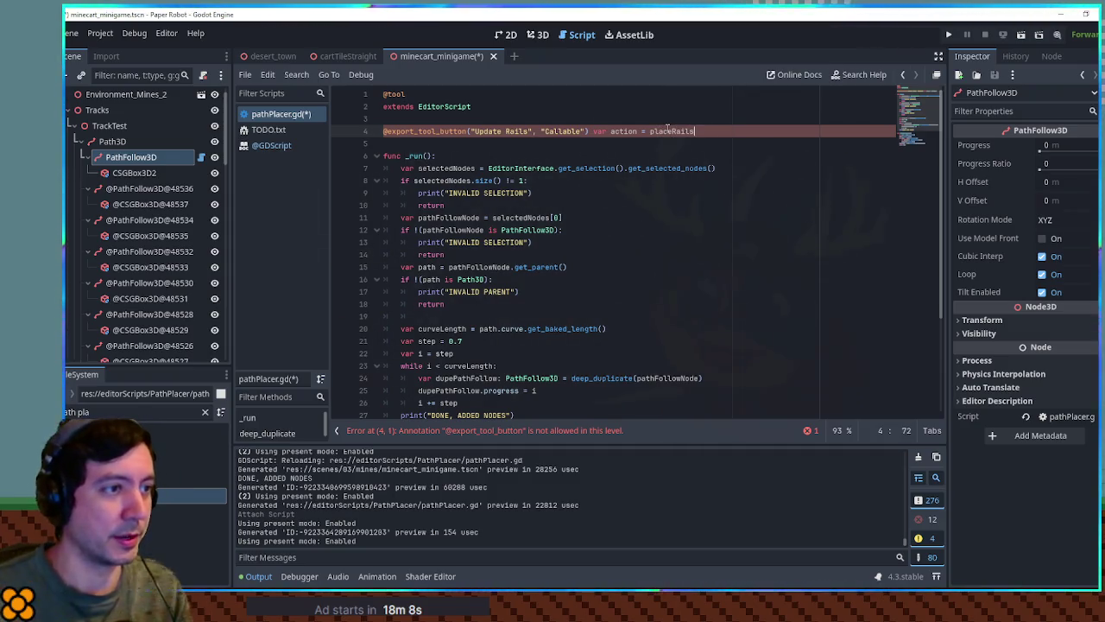
text(ils)
click(412, 156)
double_click(412, 157)
text(placeRails)
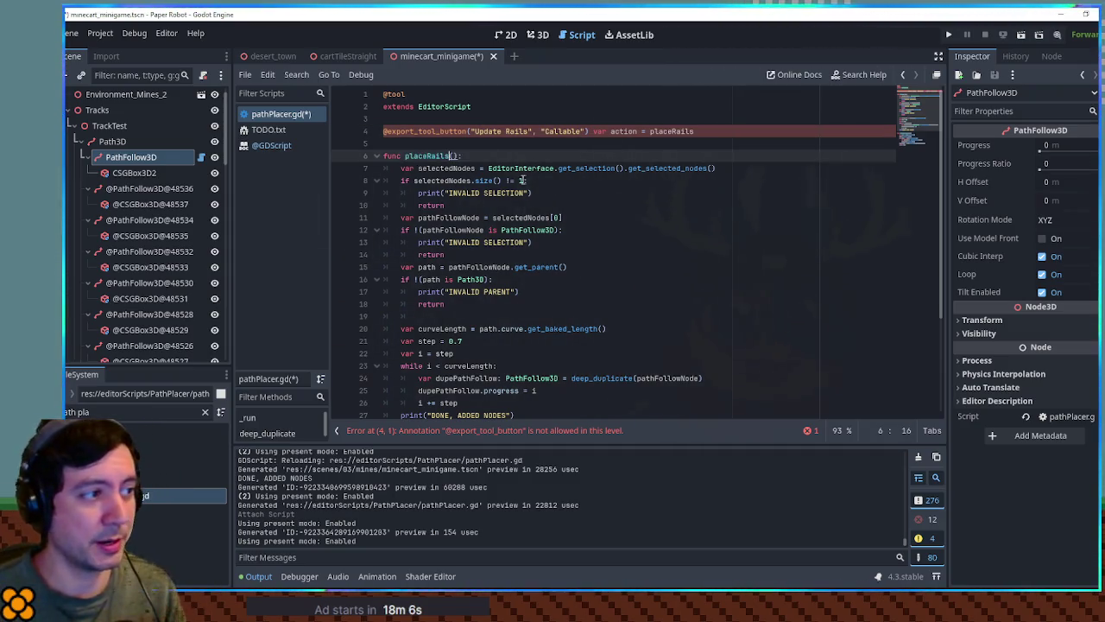
key(Up)
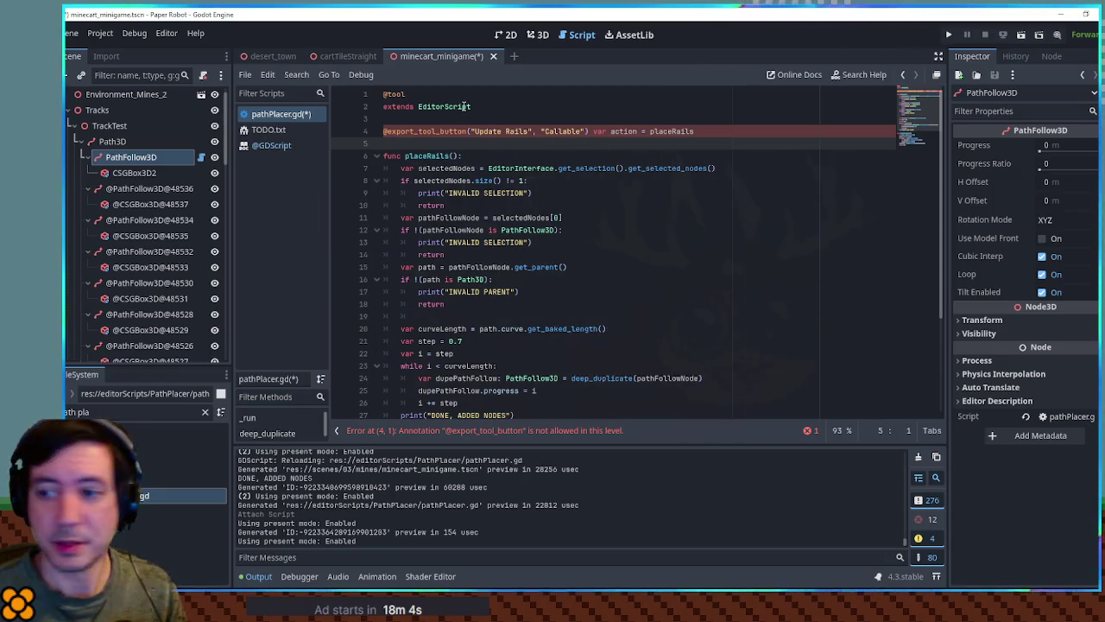
Step: Change the script's base class from EditorScript to Node and jump to the reported error line
double_click(464, 106)
text(Node)
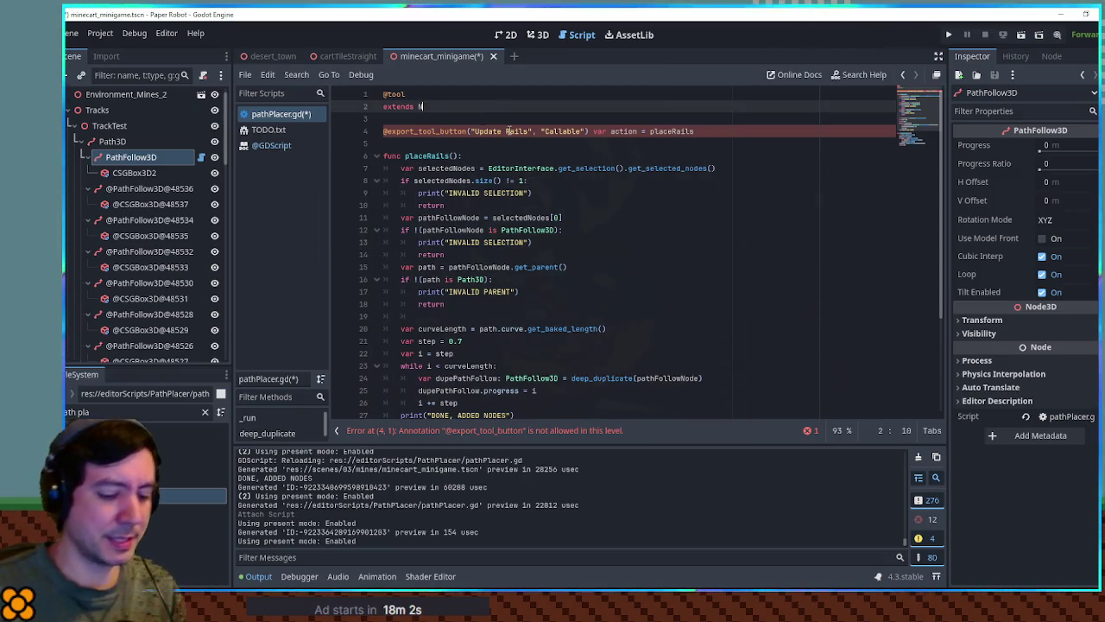
click(698, 223)
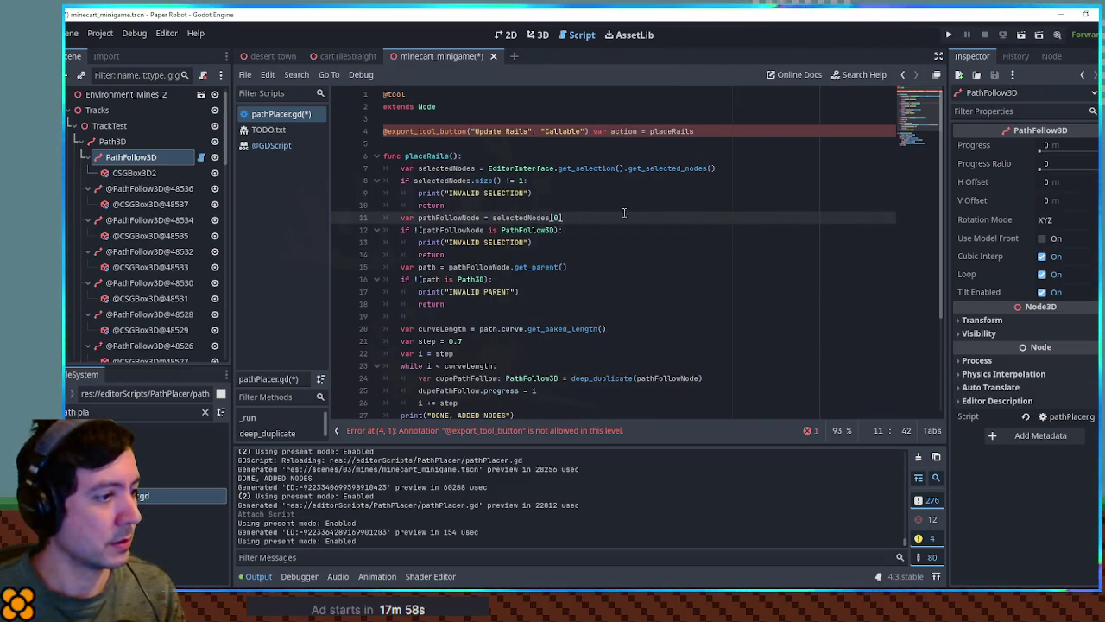
click(448, 433)
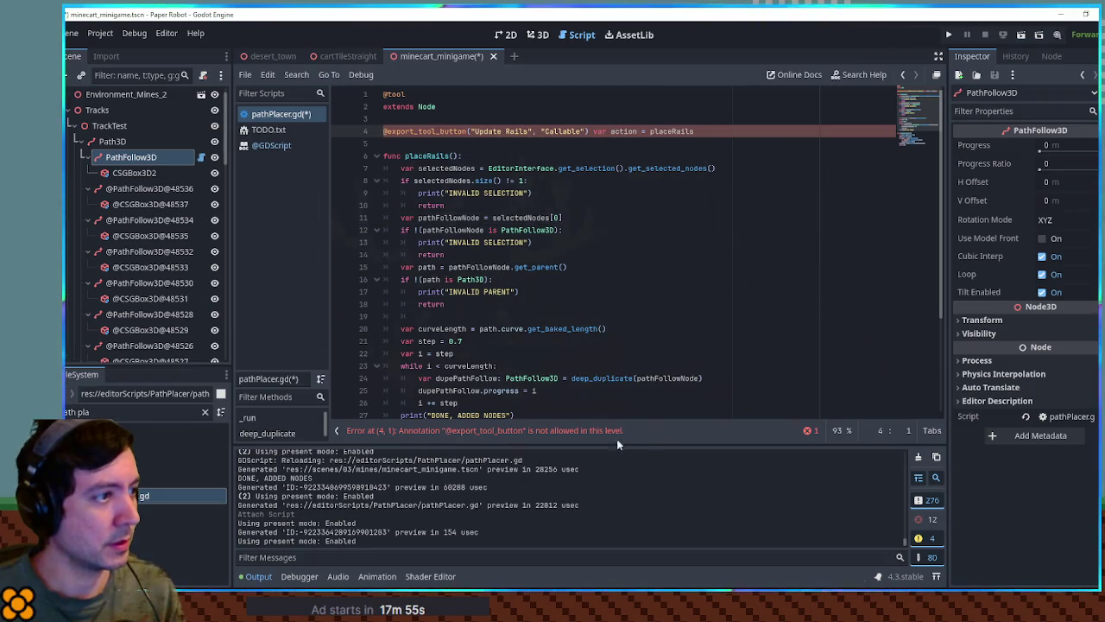
scroll(535, 207, down, 3)
scroll(535, 207, up, 3)
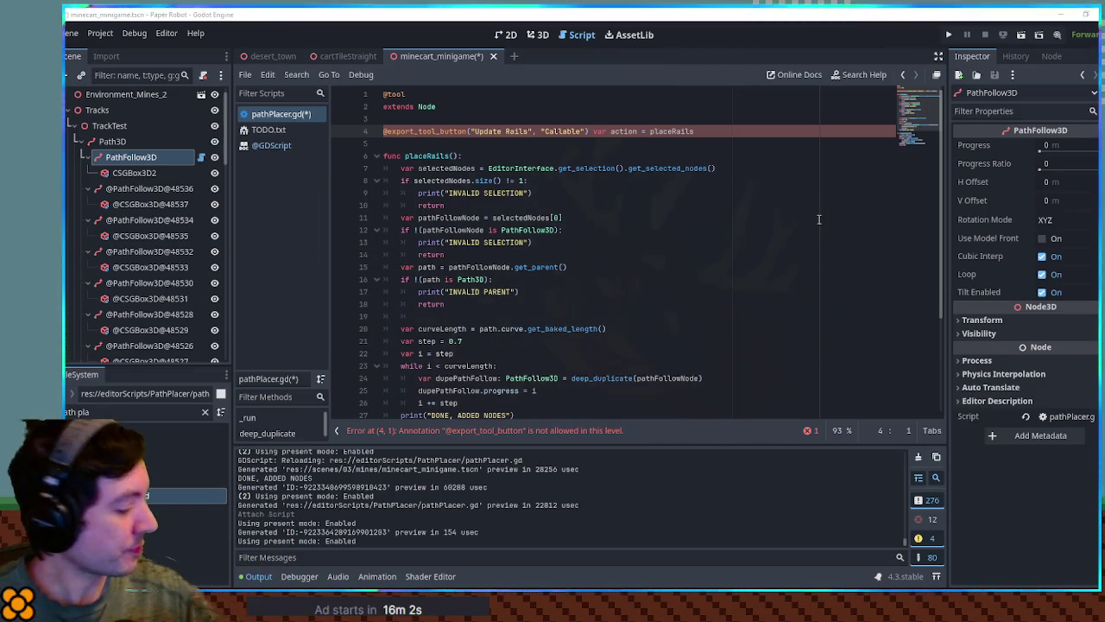
Step: Undo the tool button and Node edits, then detach the script from PathFollow3D
key(ctrl+z)
key(ctrl+z)
key(ctrl+z)
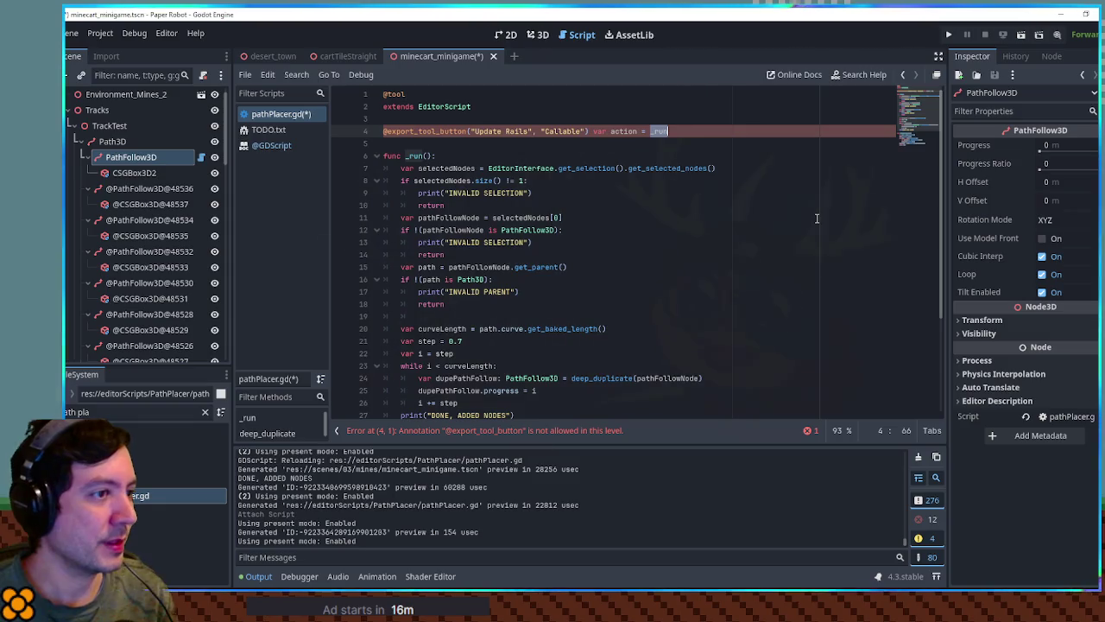
key(ctrl+z)
key(ctrl+z)
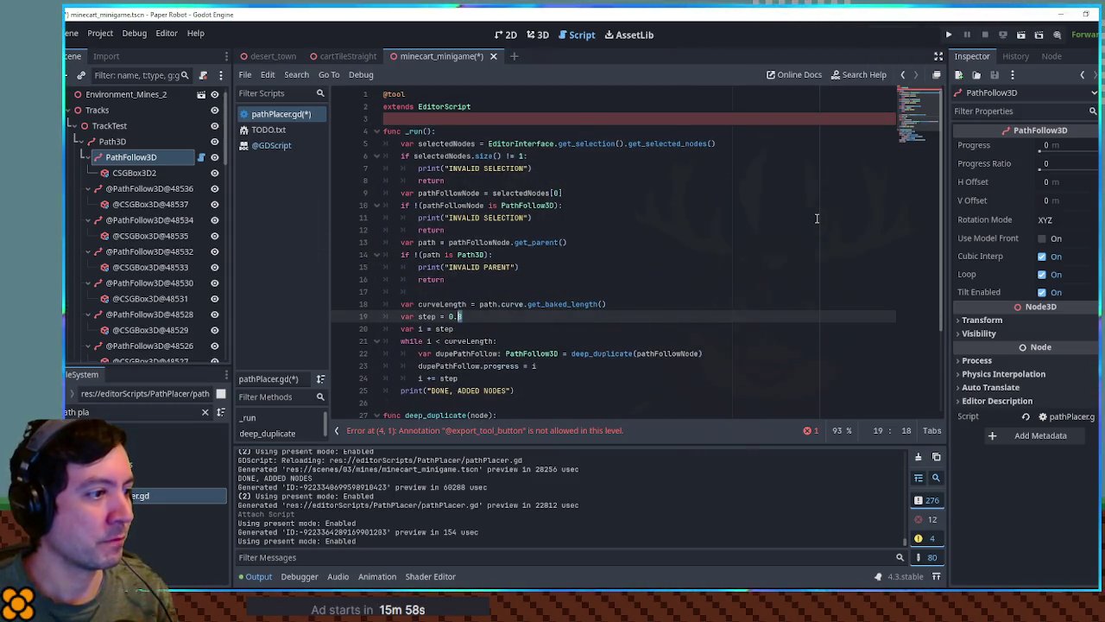
key(ctrl+z)
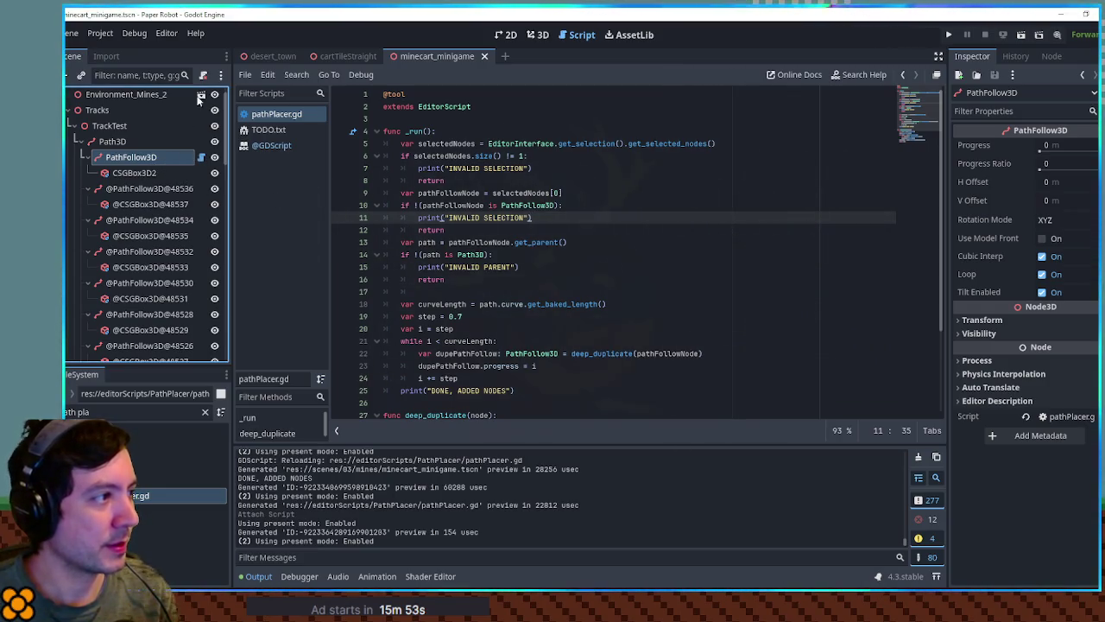
click(204, 77)
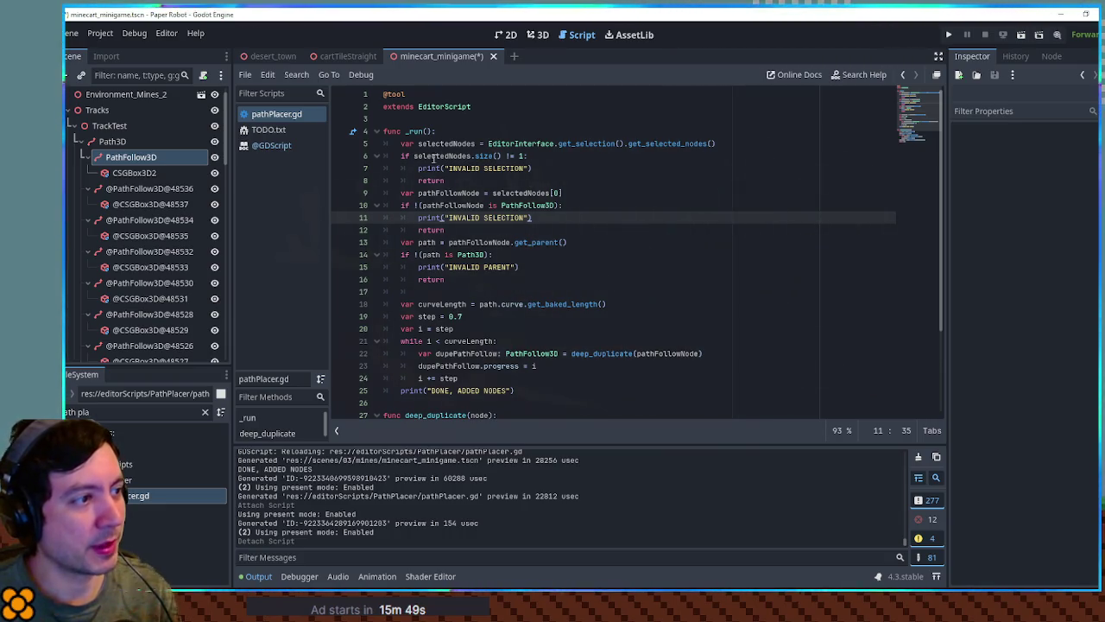
Step: Add a loop over path.get_children() that skips pathFollowNode and calls child.queue_free()
double_click(433, 157)
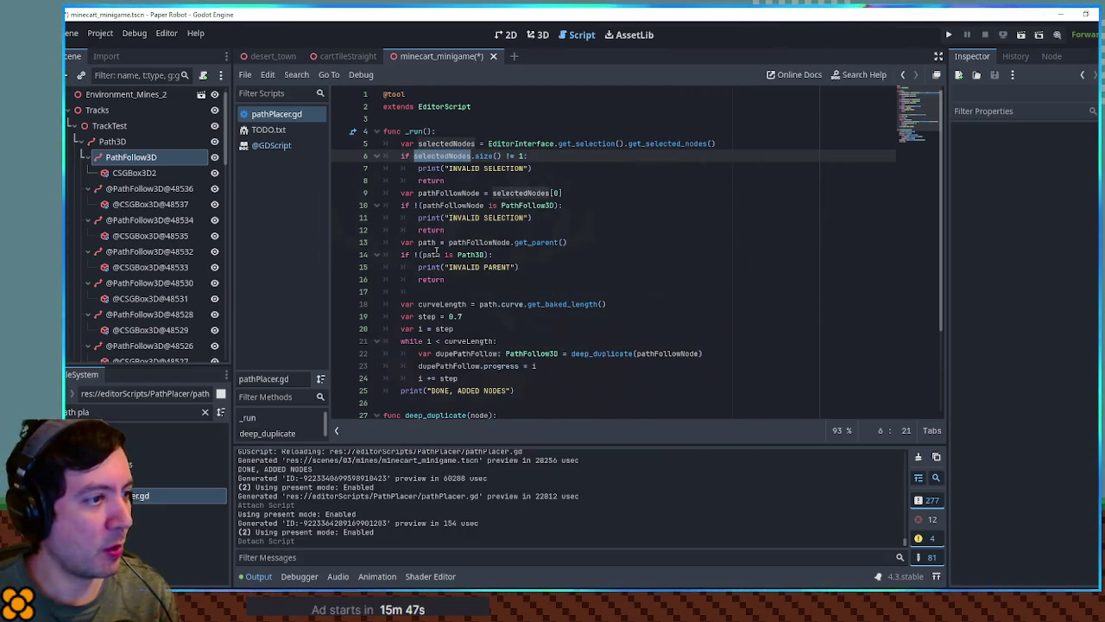
click(466, 280)
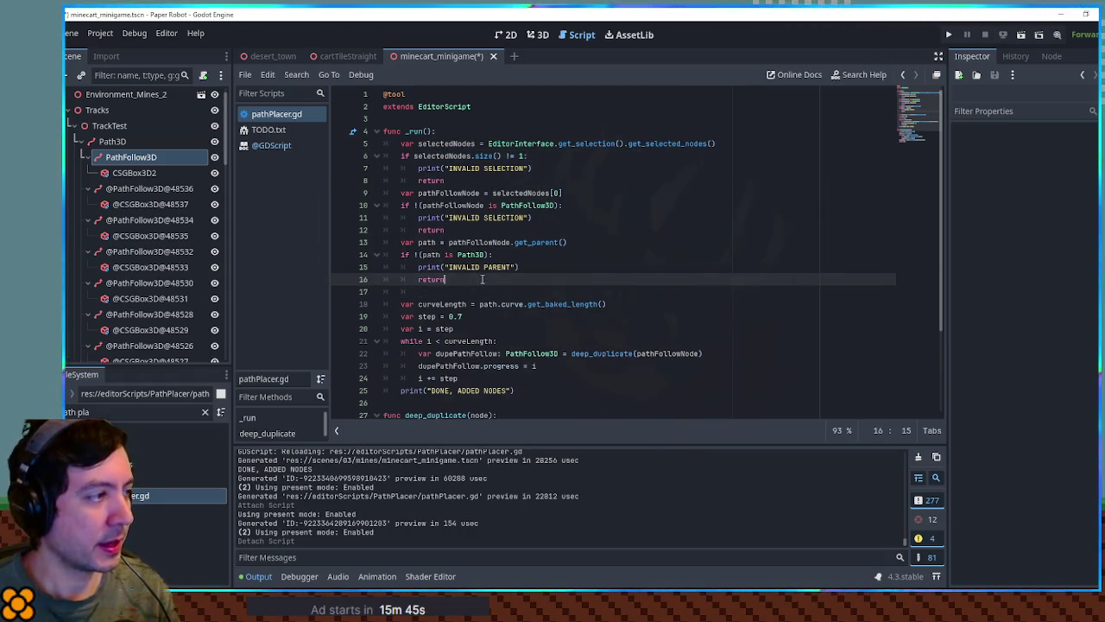
key(Return)
key(Return)
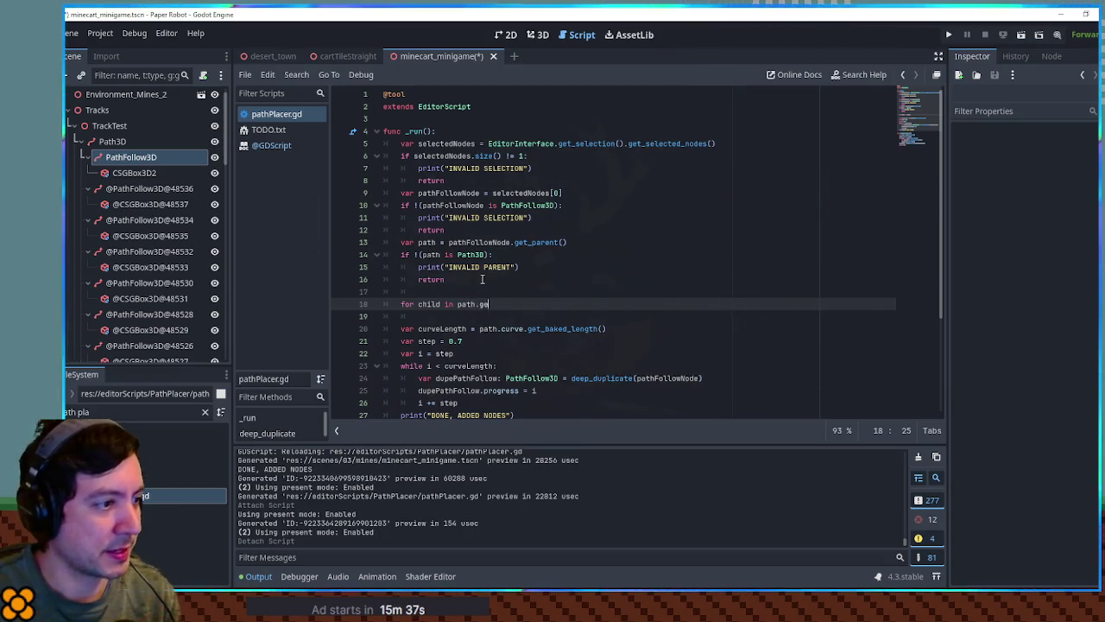
text(t_children())
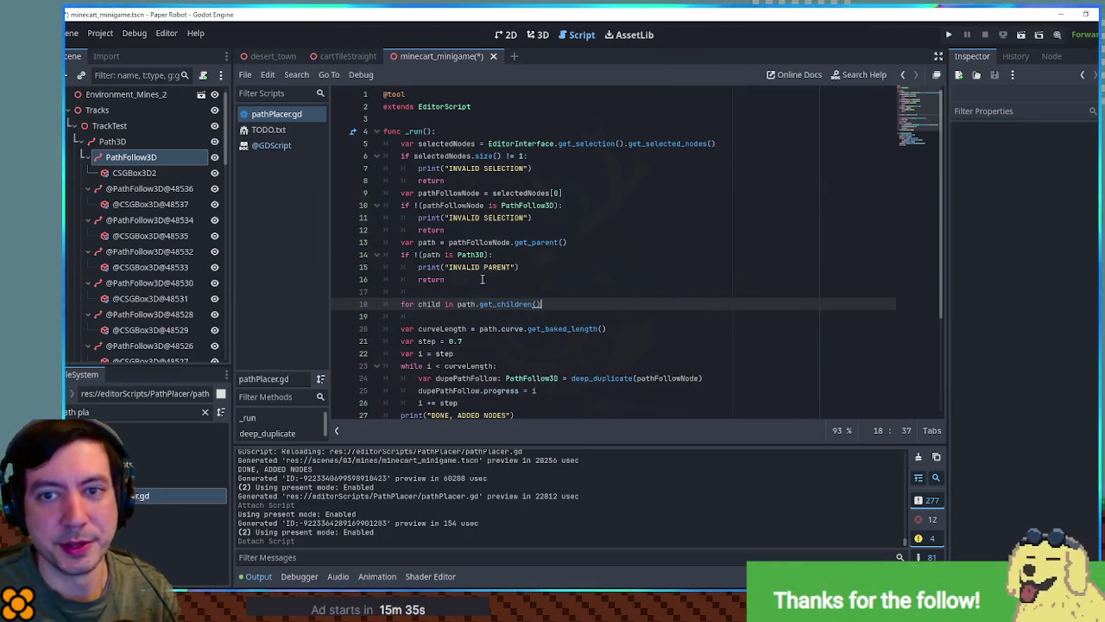
text(:)
key(Return)
text(if child ==)
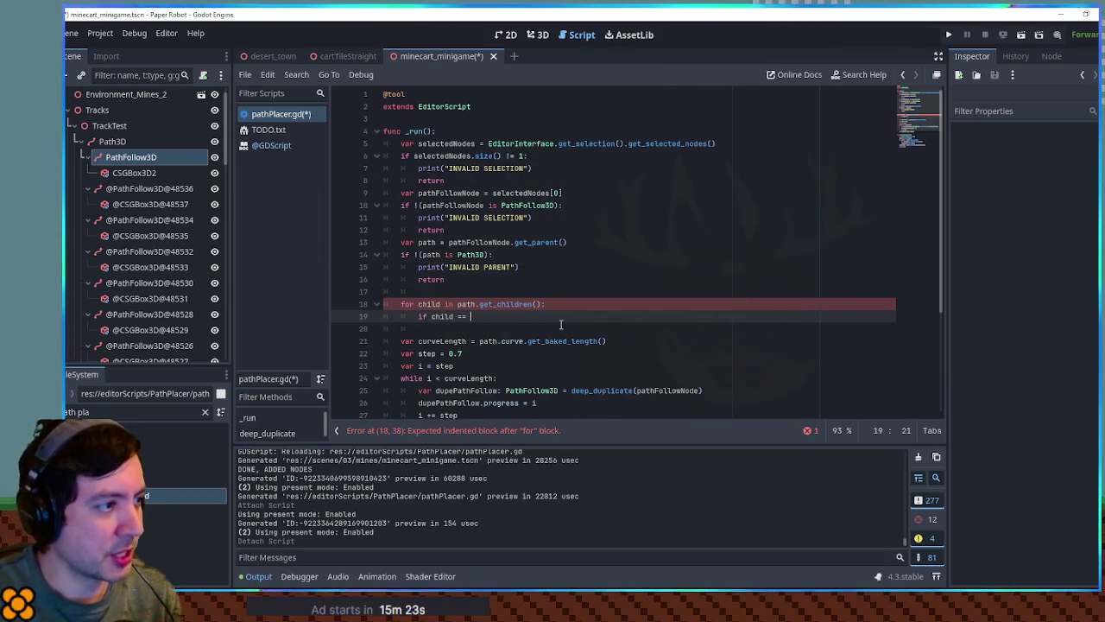
text(pathF)
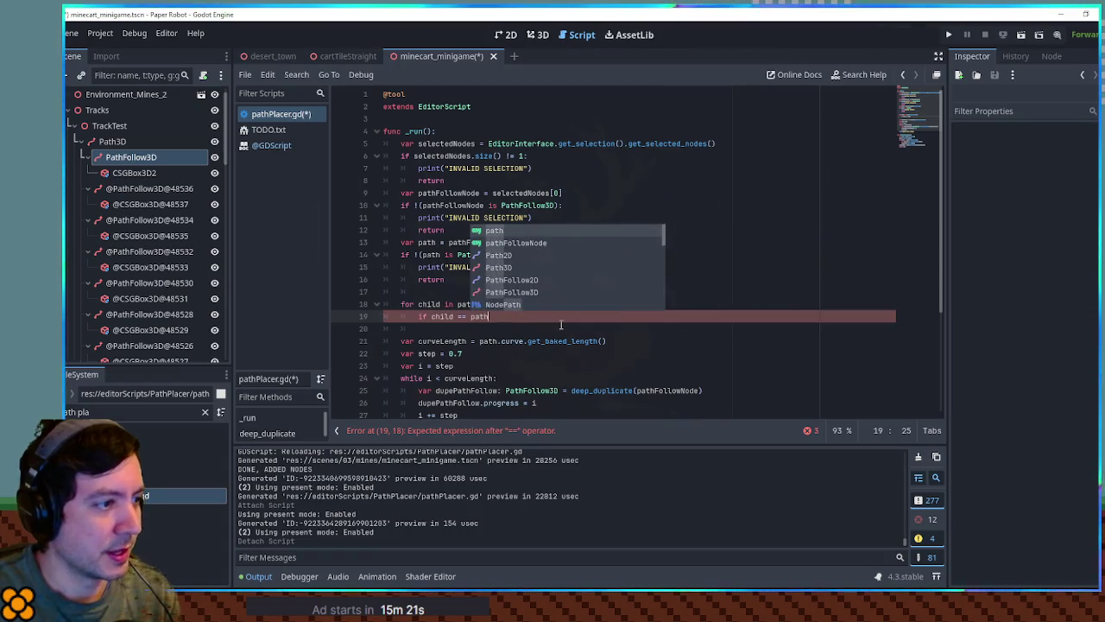
key(Return)
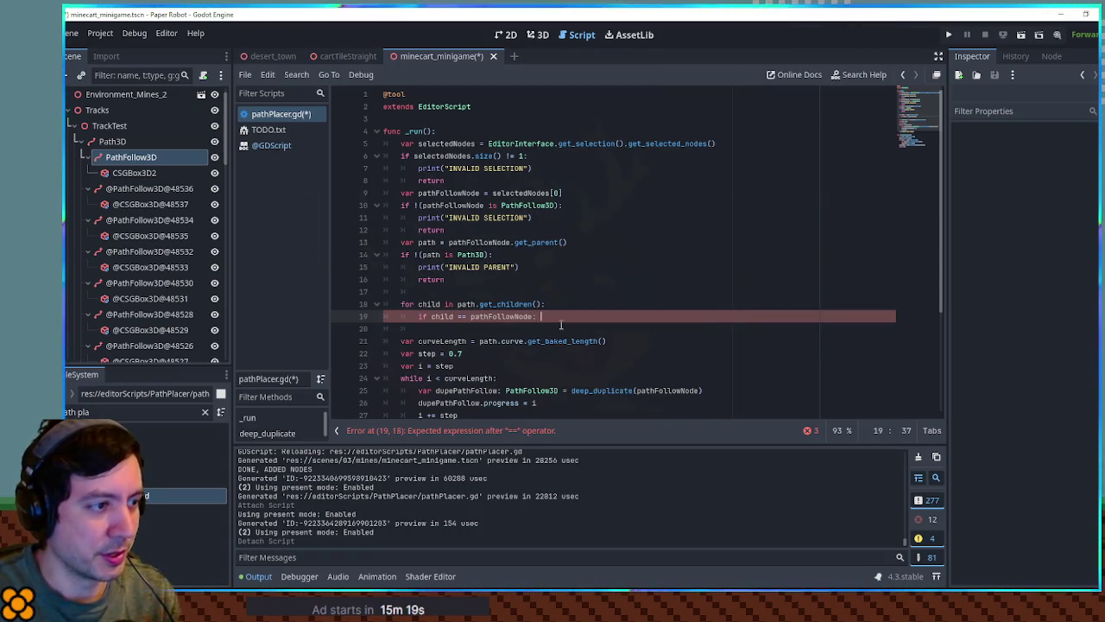
key(Return)
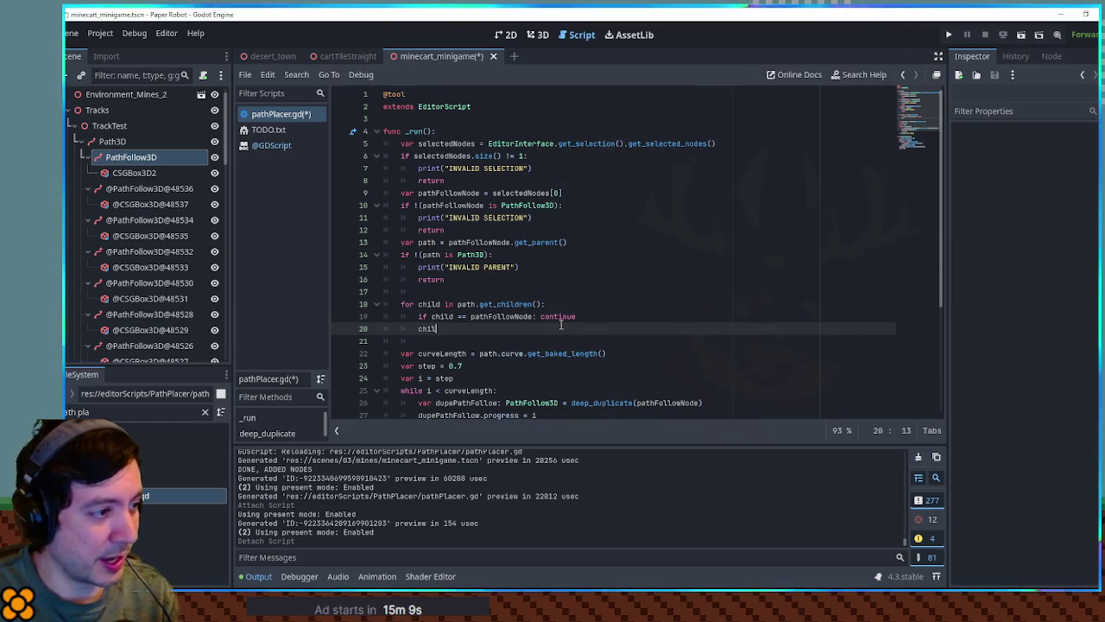
text(d.queue_free)
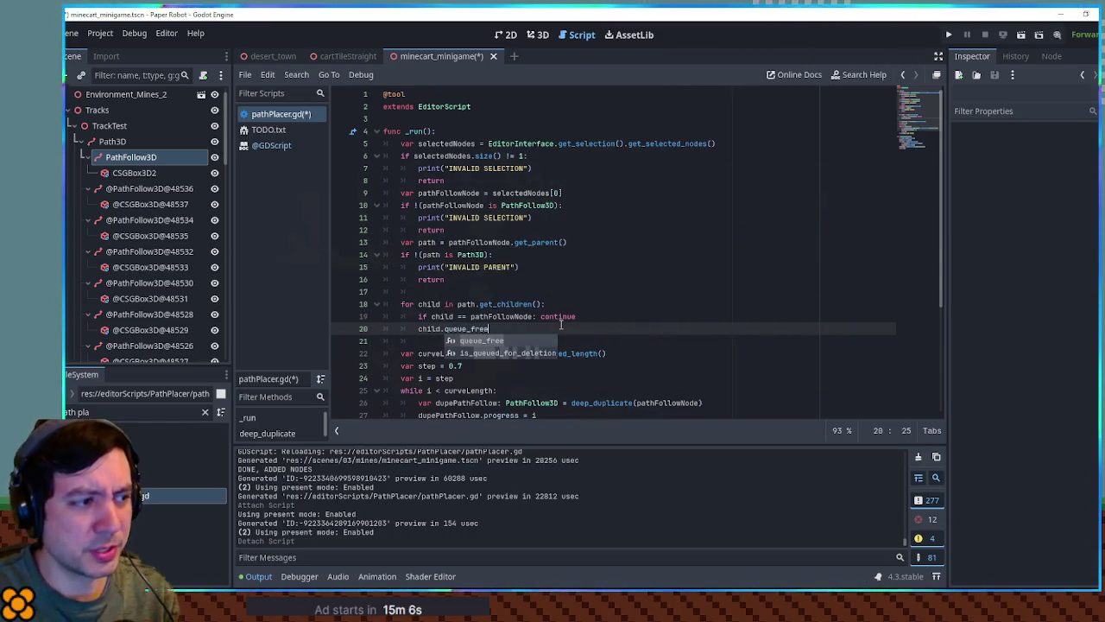
key(Return)
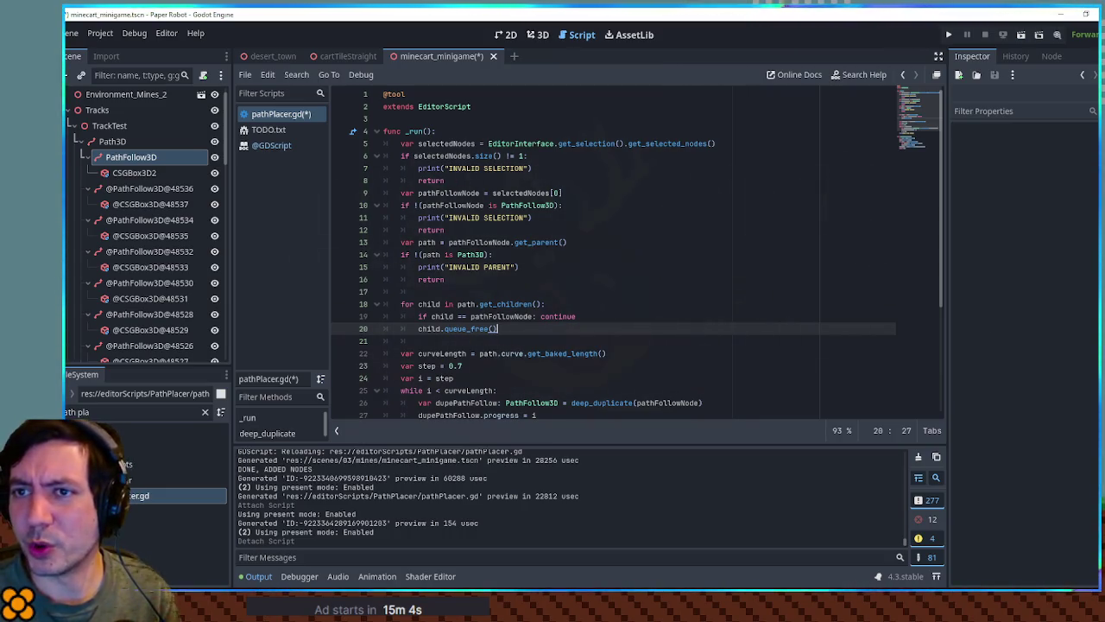
Step: Save pathPlacer.gd, select the original PathFollow3D node and show the 3D scene
click(621, 265)
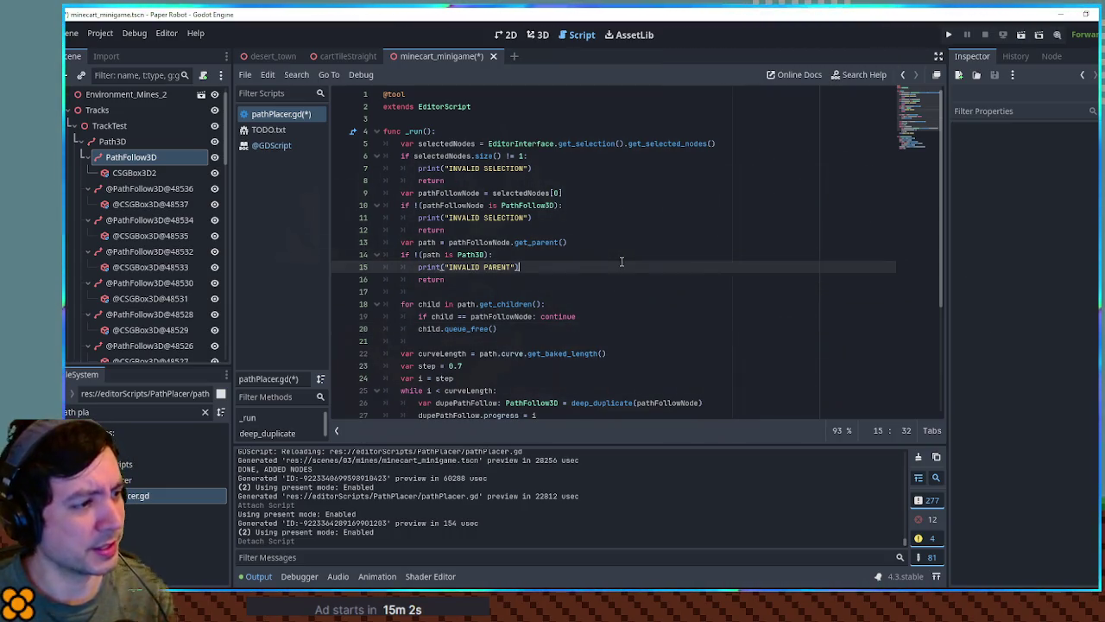
key(ctrl+s)
click(143, 158)
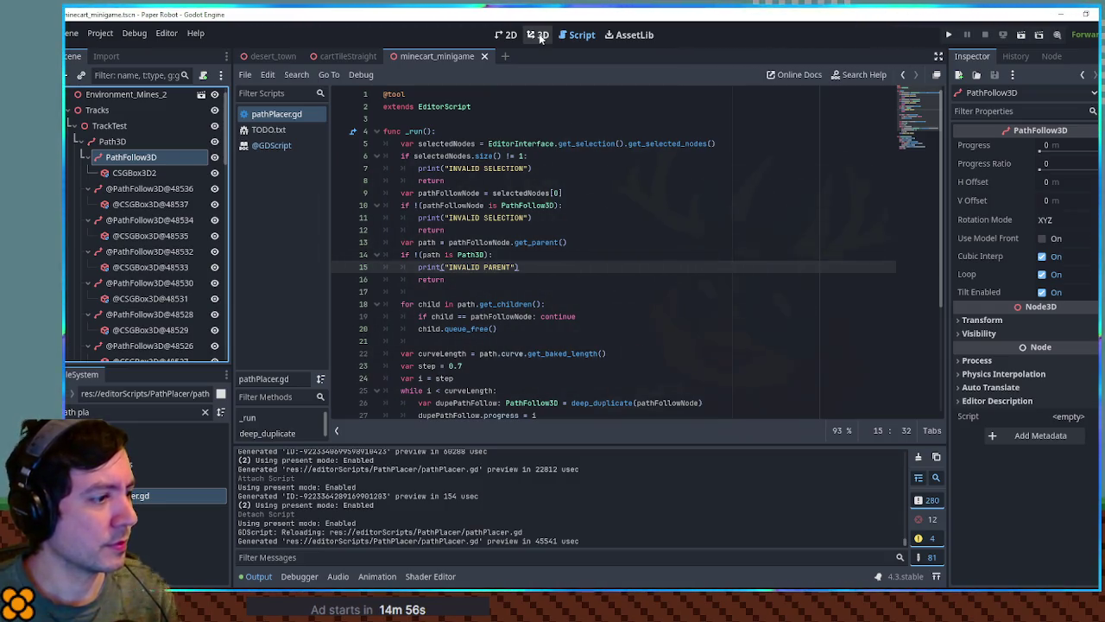
click(539, 35)
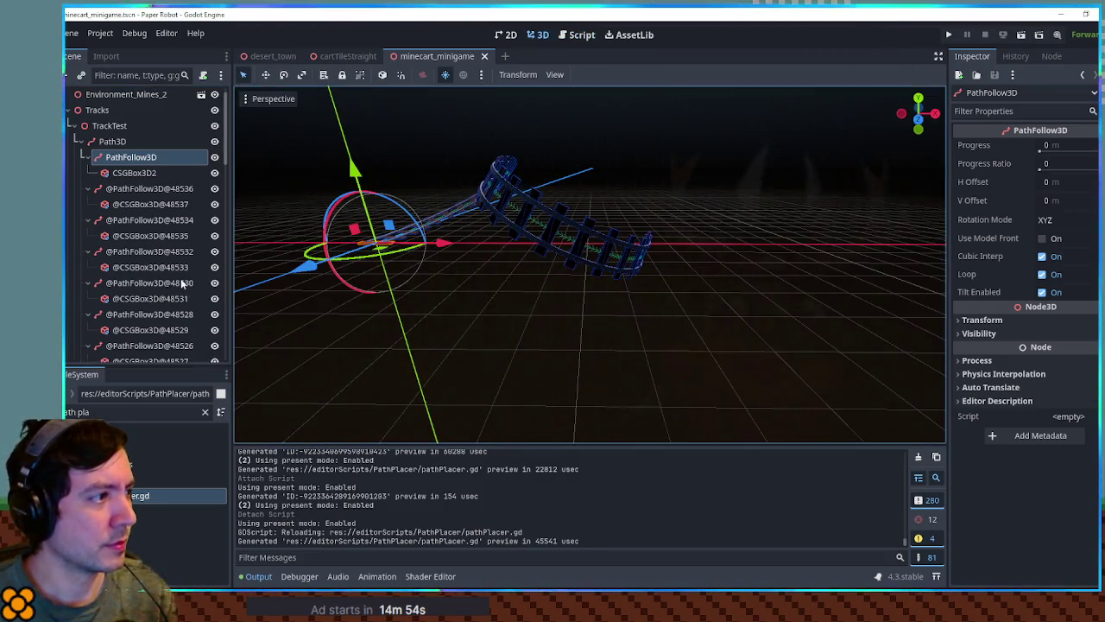
scroll(181, 278, down, 5)
scroll(181, 278, down, 5)
scroll(185, 273, up, 8)
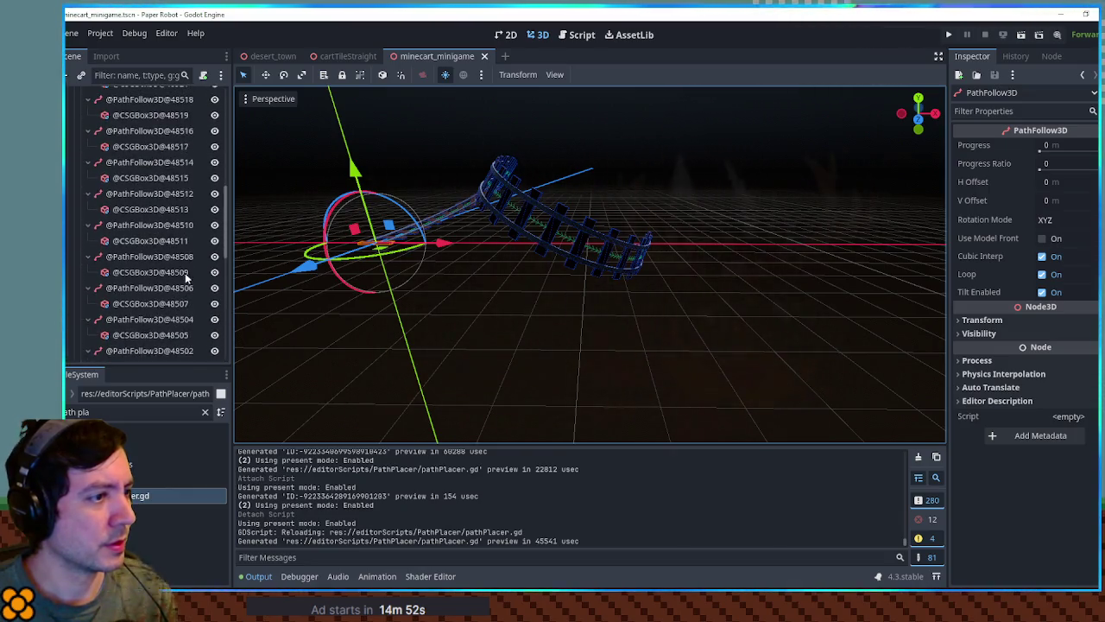
click(165, 253)
scroll(166, 253, up, 5)
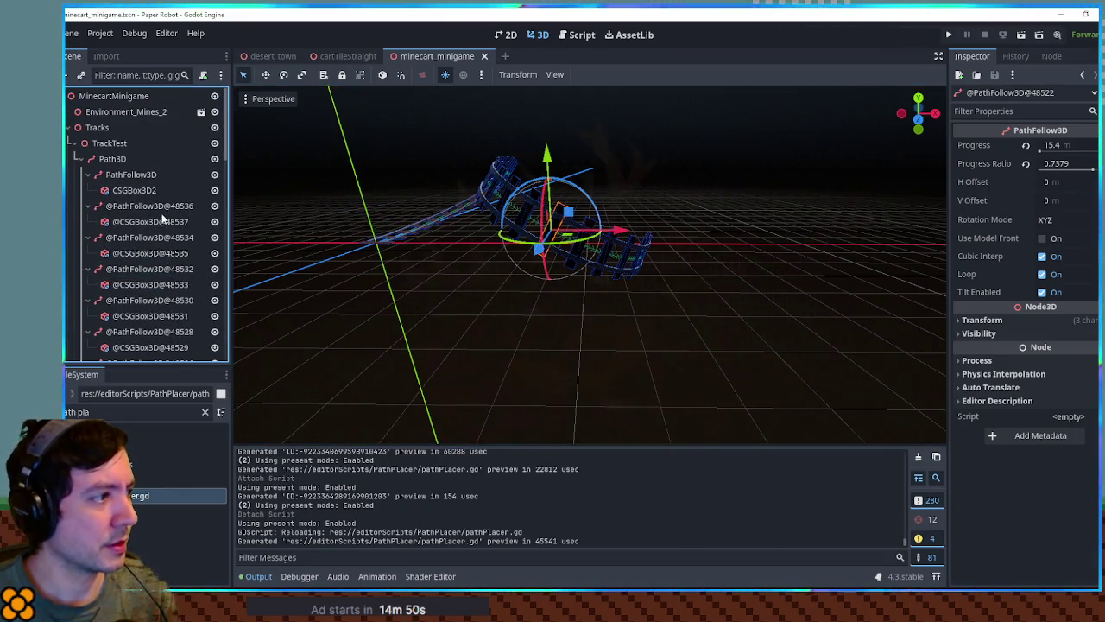
shift+click(162, 213)
key(Delete)
key(Return)
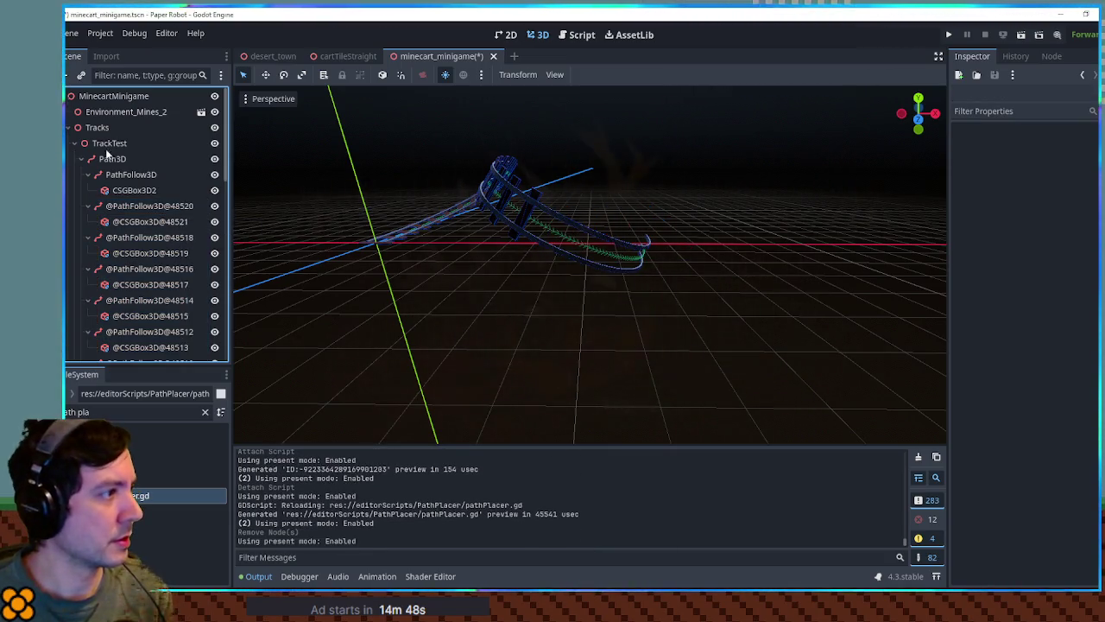
Step: With PathFollow3D selected, run the path placer script with Ctrl+Shift+X and check the 3D view
click(131, 175)
click(561, 35)
key(ctrl+shift+x)
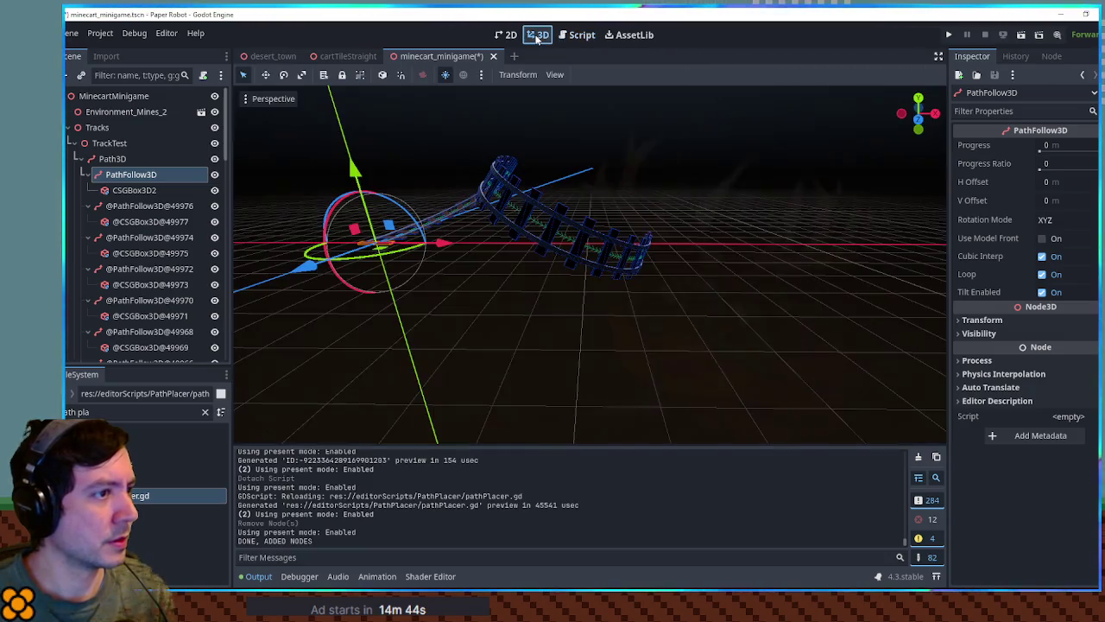
click(538, 35)
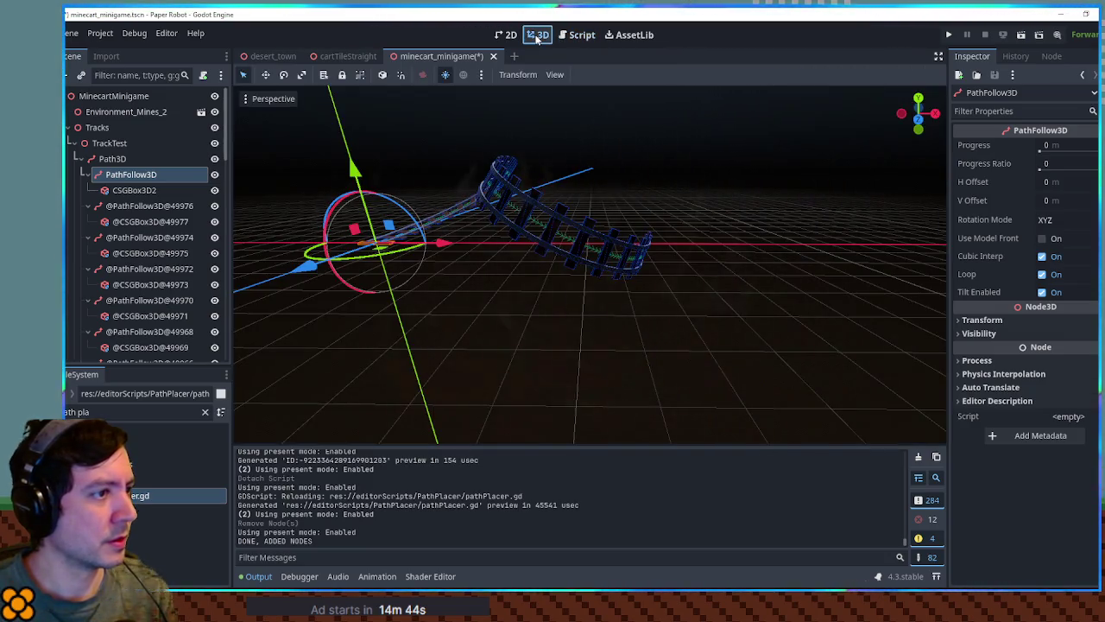
scroll(176, 197, down, 10)
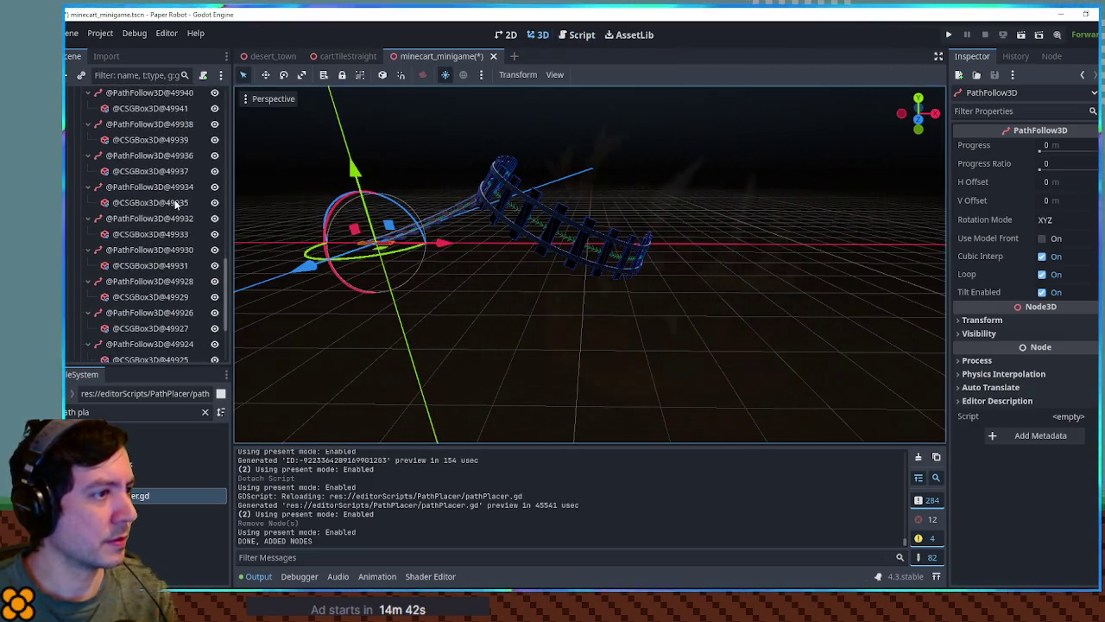
scroll(176, 197, up, 10)
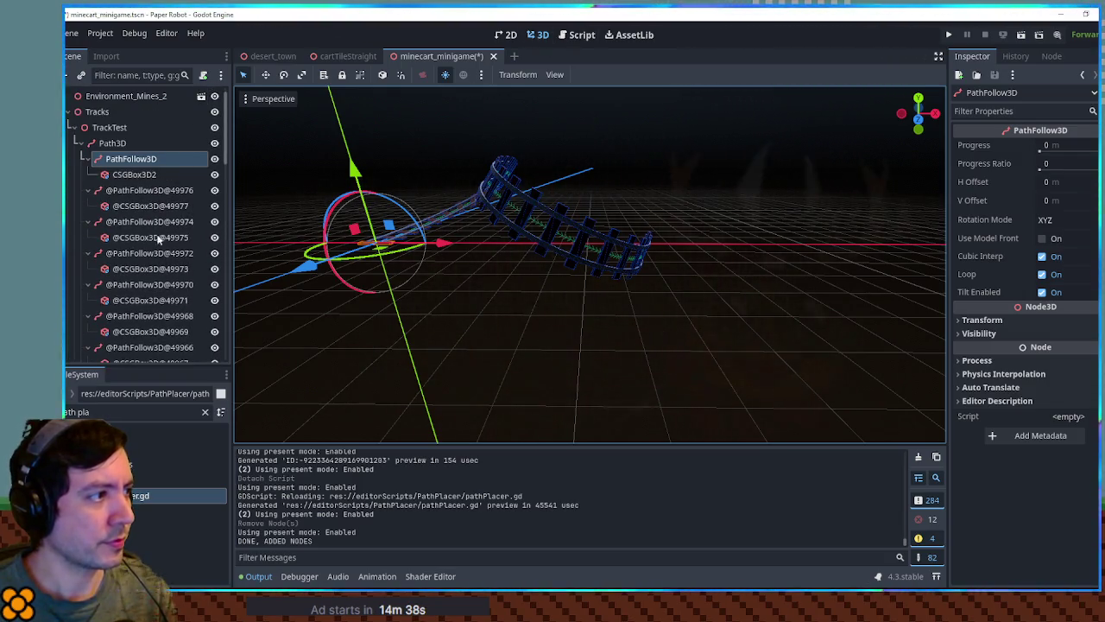
Step: Rerun the path placer script and return to the 3D view with Path3D selected
click(576, 35)
key(ctrl+shift+x)
key(ctrl+shift+x)
key(ctrl+shift+x)
key(ctrl+shift+x)
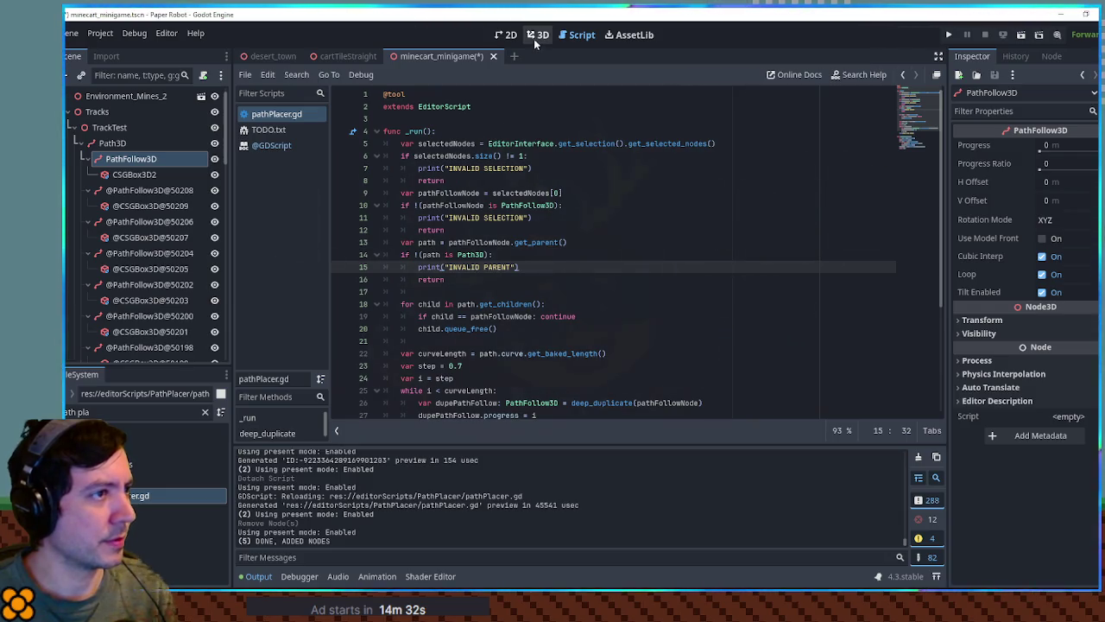
click(537, 35)
click(136, 144)
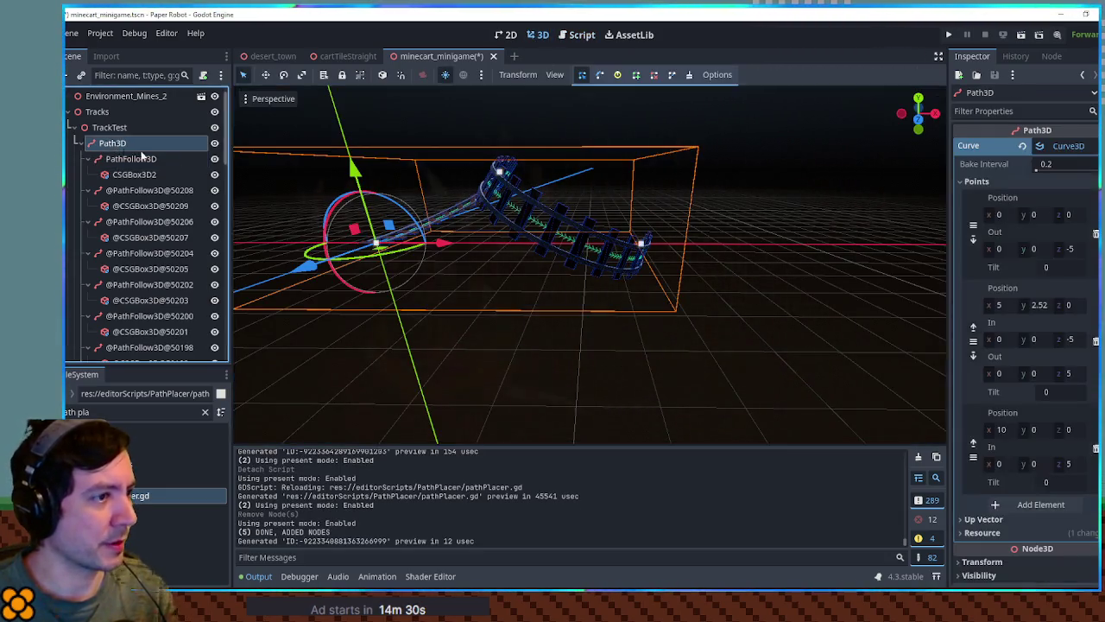
Step: Drag the track's far end curve point up to a height of about 4.1
click(642, 242)
mouse_move(654, 220)
mouse_down()
mouse_move(656, 19)
mouse_move(628, 23)
mouse_up()
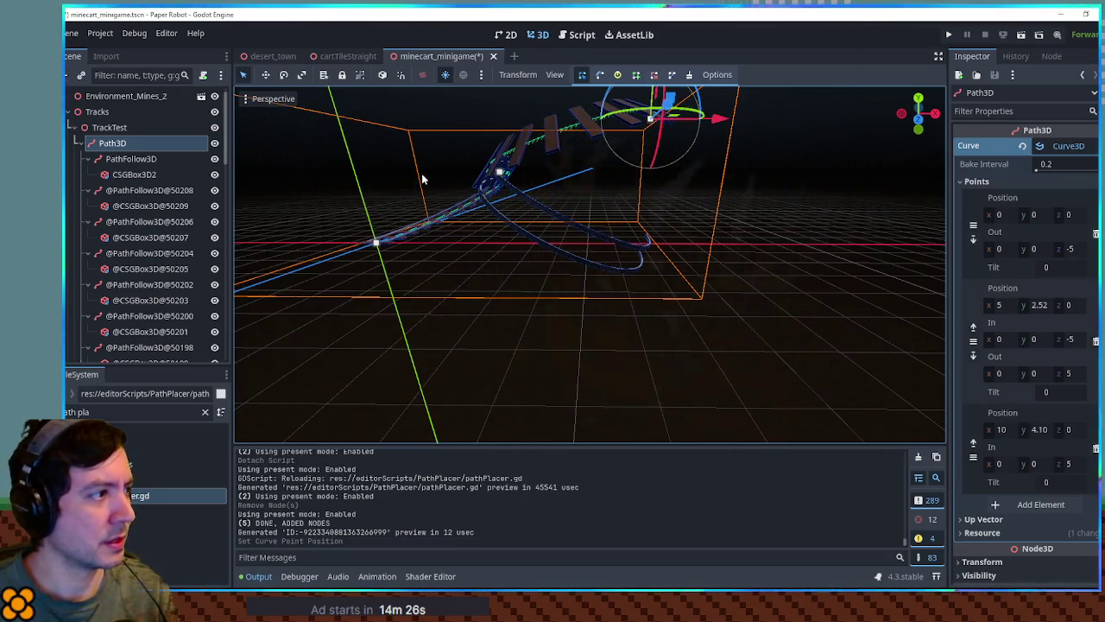
scroll(688, 224, up, 2)
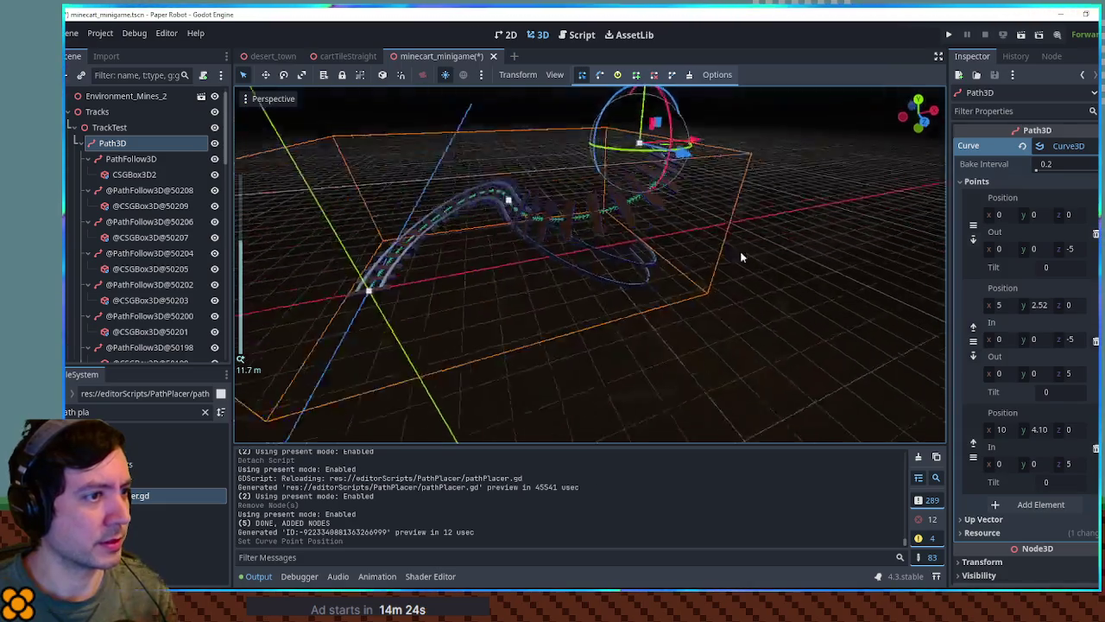
Step: Try a 0.01 Path Interval on the CSGPolygon3D rails, then undo it back to 0.2
click(584, 242)
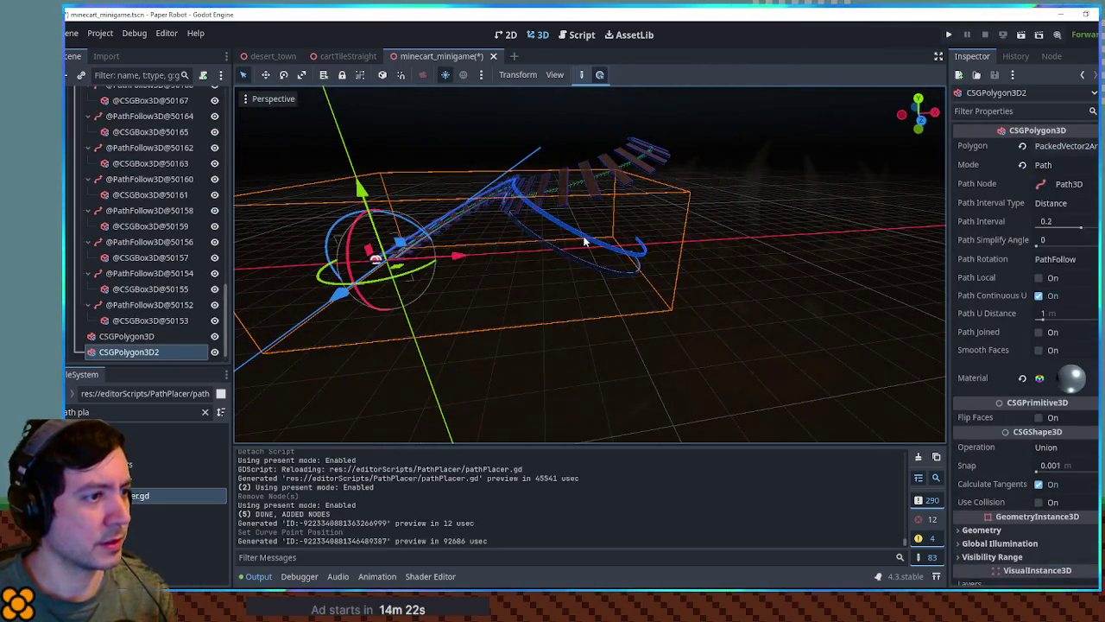
click(569, 248)
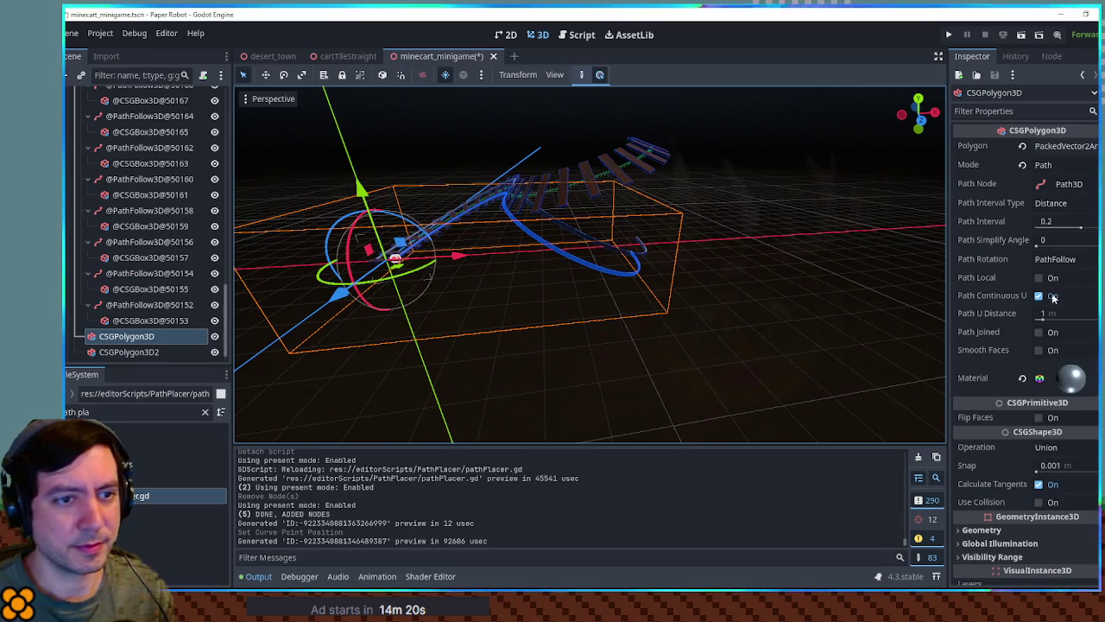
click(1072, 230)
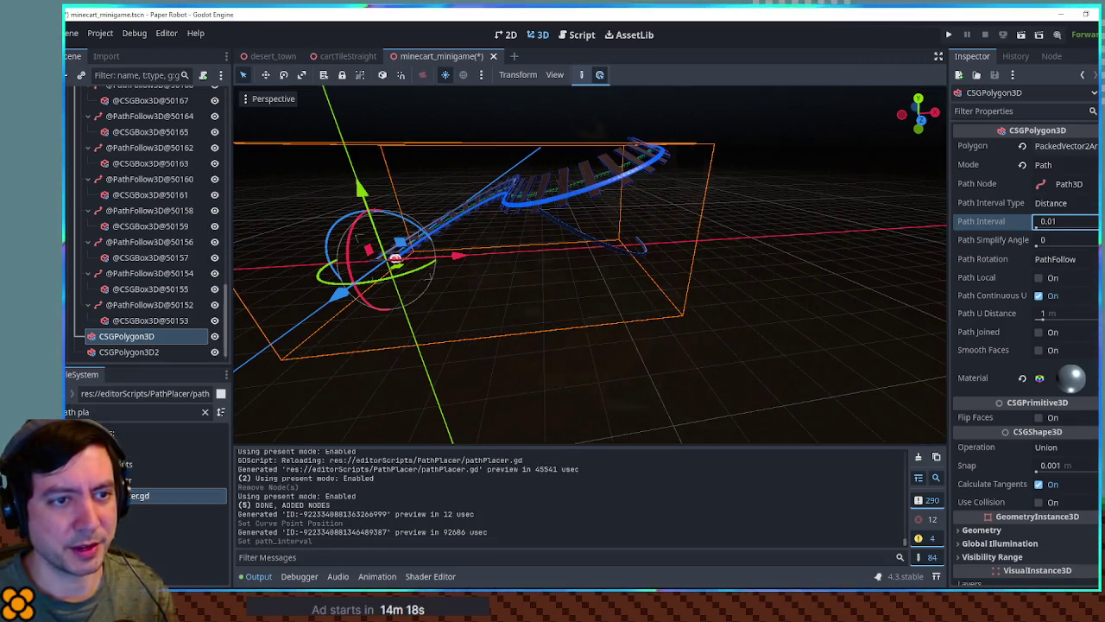
key(ctrl+z)
click(637, 256)
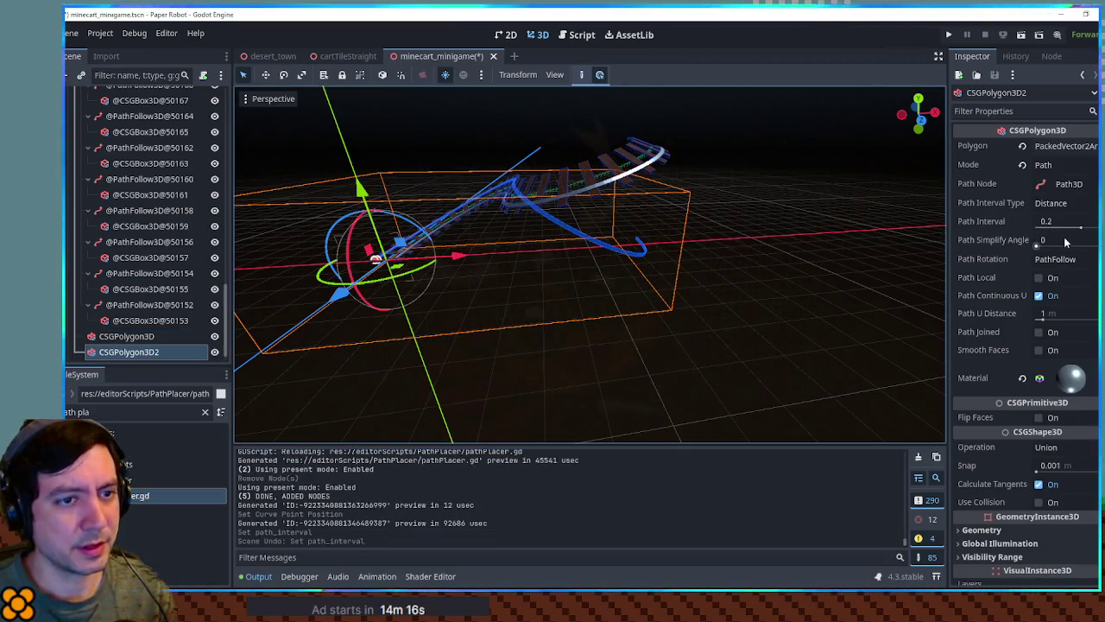
click(1062, 221)
text(0.01)
key(Return)
key(ctrl+z)
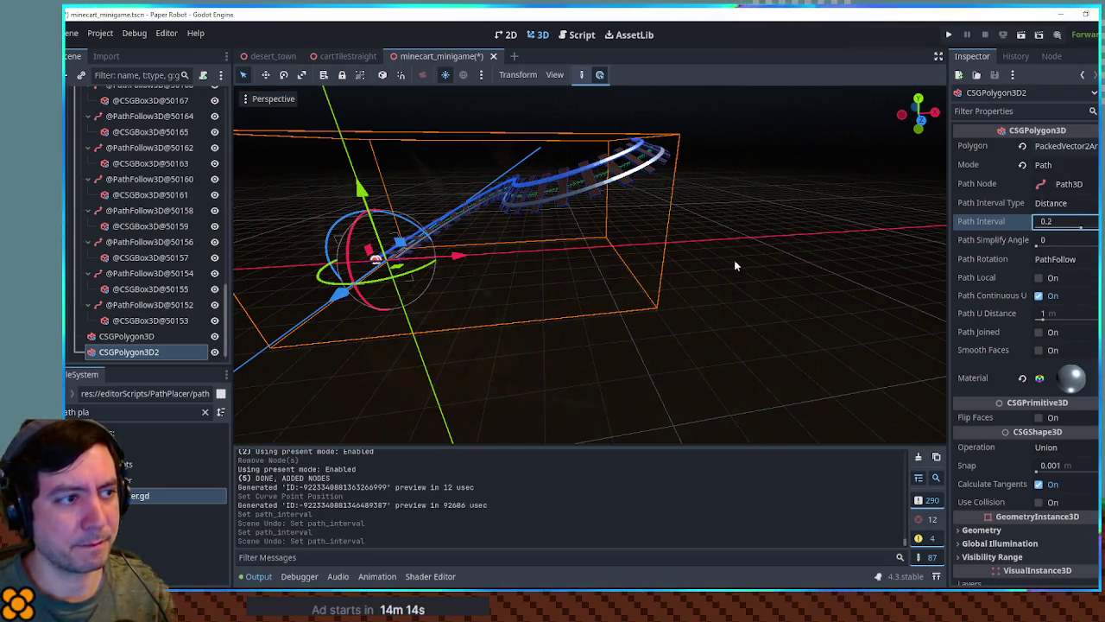
click(735, 264)
mouse_move(708, 274)
mouse_down()
mouse_move(777, 306)
mouse_move(700, 348)
mouse_move(654, 343)
mouse_up()
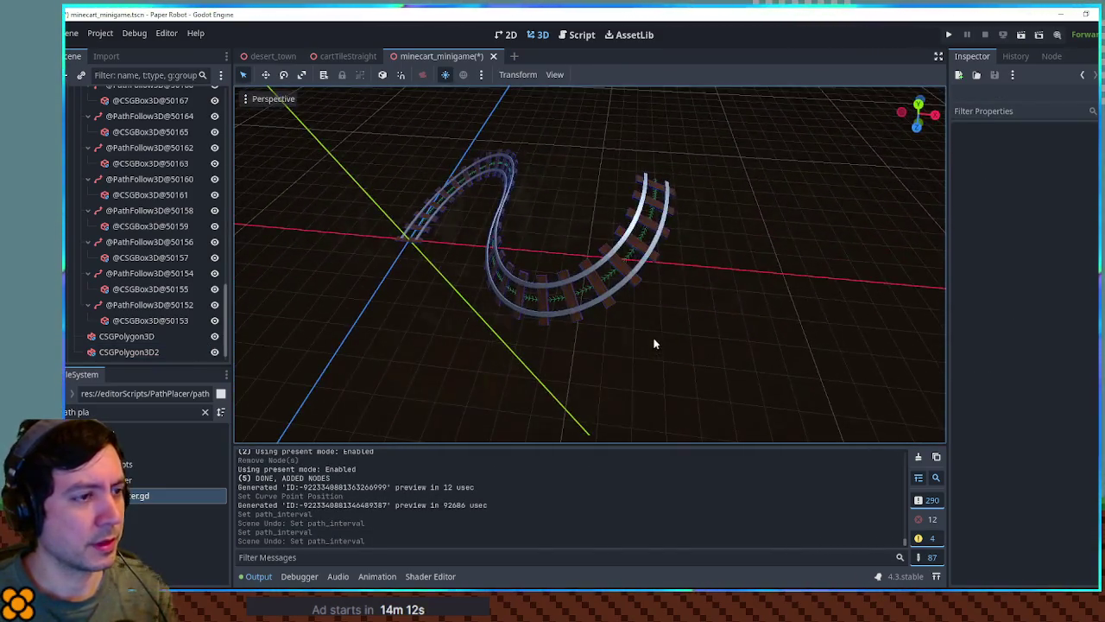
Step: Move Path3D's last curve point to 16.1, 4.10, 3.97, then open pathPlacer.gd from PathFollow3D
click(653, 205)
click(656, 188)
mouse_move(656, 188)
mouse_down()
mouse_move(646, 34)
mouse_move(662, 367)
mouse_move(657, 346)
mouse_up()
scroll(656, 345, down, 3)
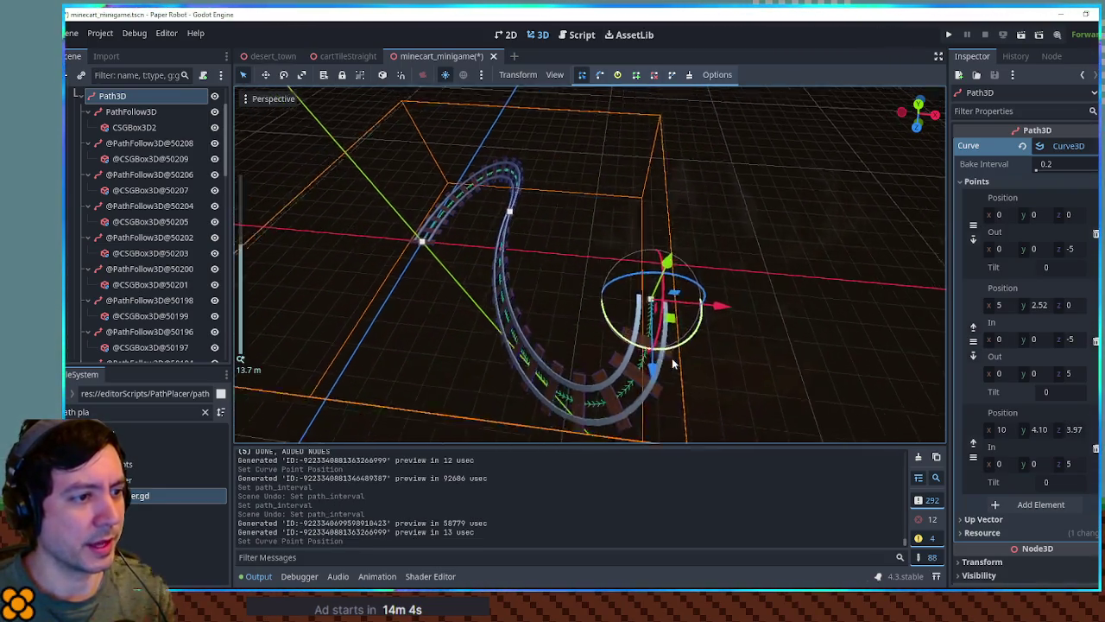
mouse_move(472, 292)
mouse_down()
mouse_move(650, 325)
mouse_move(752, 380)
mouse_move(647, 291)
mouse_up()
scroll(619, 290, up, 4)
scroll(603, 289, down, 2)
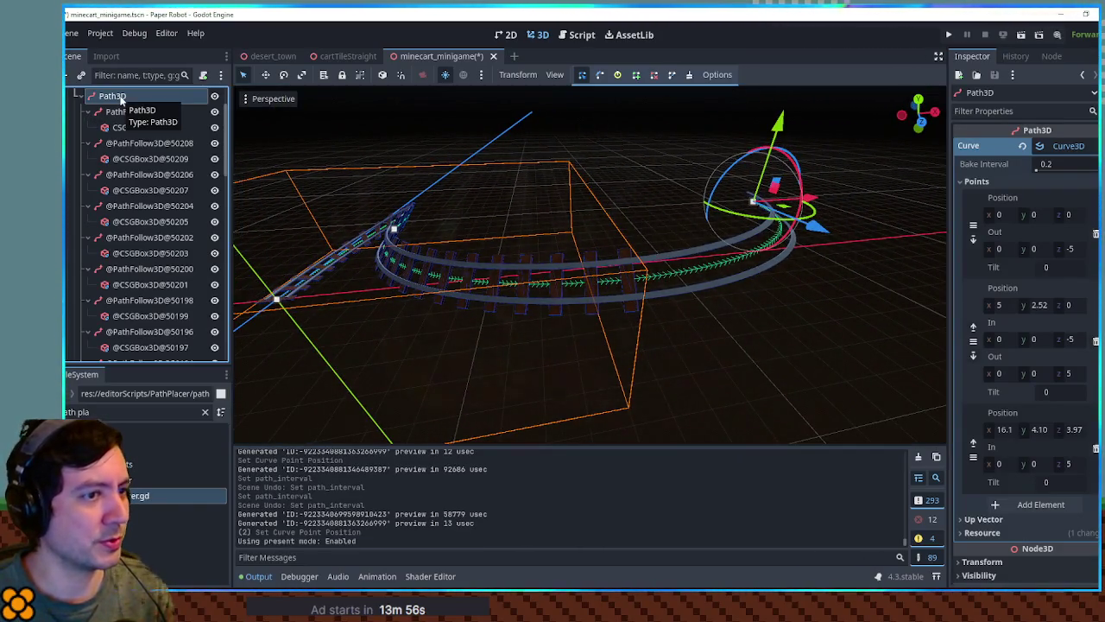
click(198, 111)
click(570, 35)
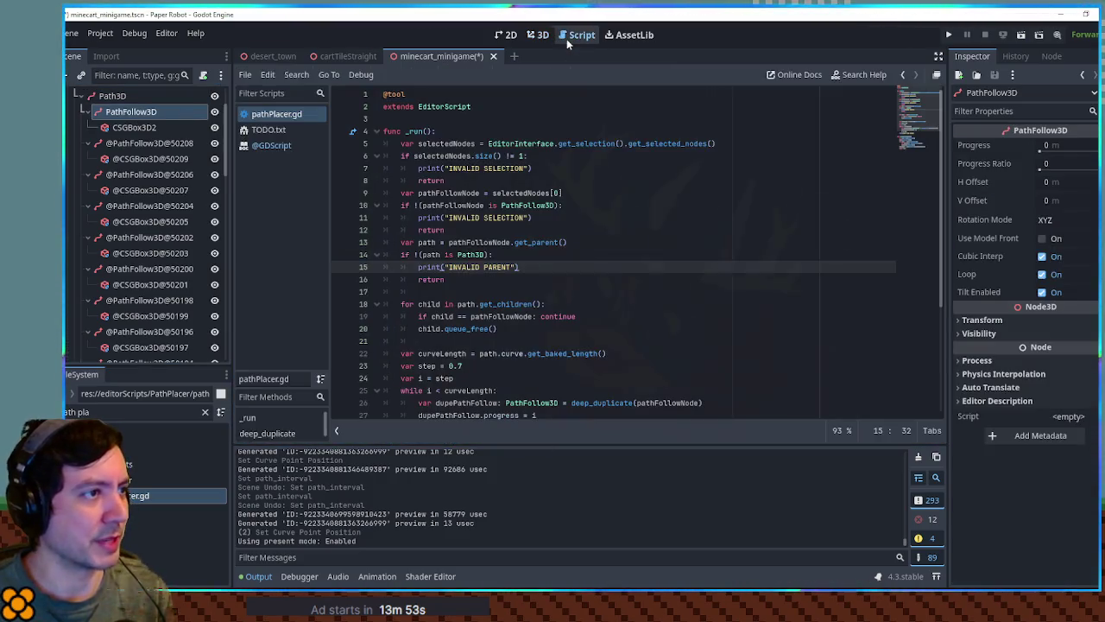
Step: Run the path placer script with Ctrl+Shift+X and zoom out over the regenerated track
key(ctrl+shift+x)
click(541, 35)
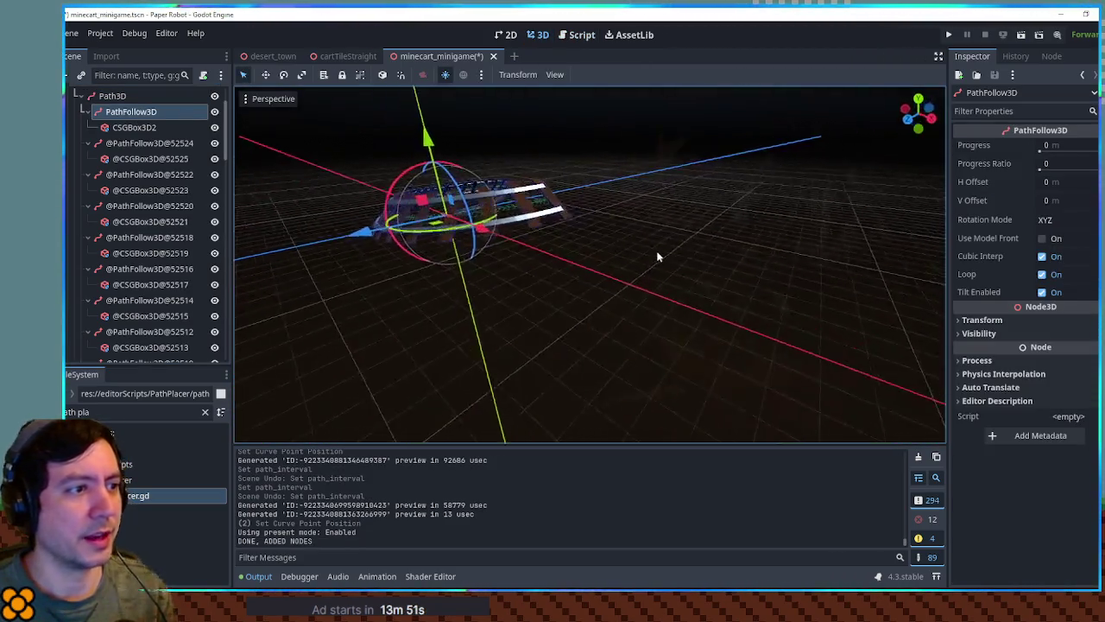
mouse_move(646, 286)
mouse_down()
mouse_move(779, 257)
mouse_move(671, 276)
mouse_move(782, 237)
mouse_move(644, 267)
mouse_up()
scroll(778, 256, down, 3)
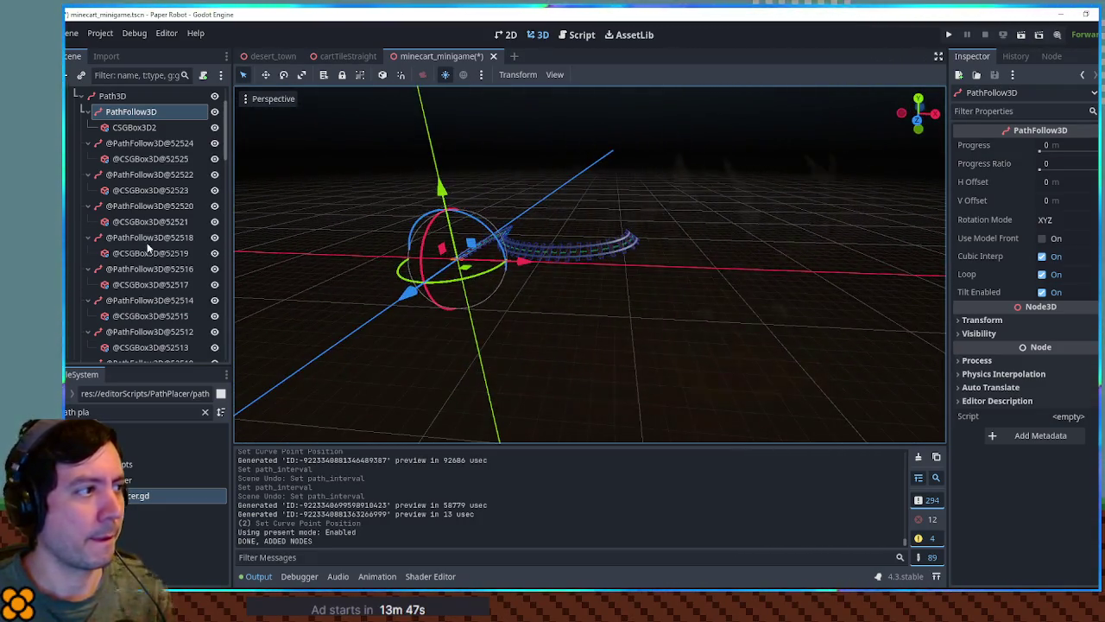
scroll(153, 242, down, 10)
scroll(154, 229, down, 5)
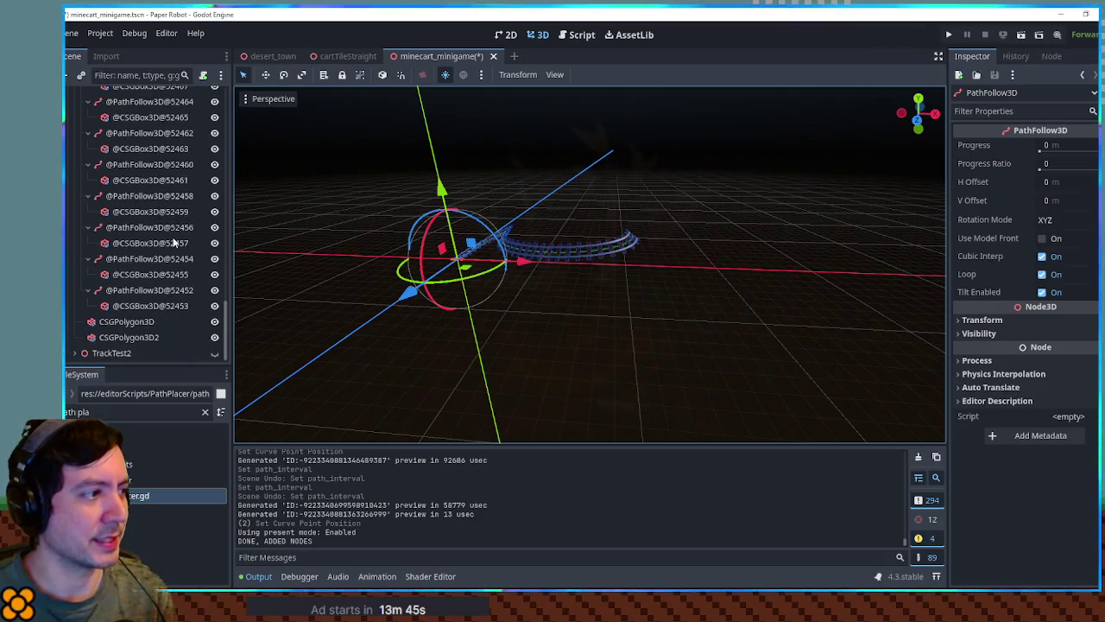
scroll(174, 235, up, 10)
scroll(174, 242, up, 10)
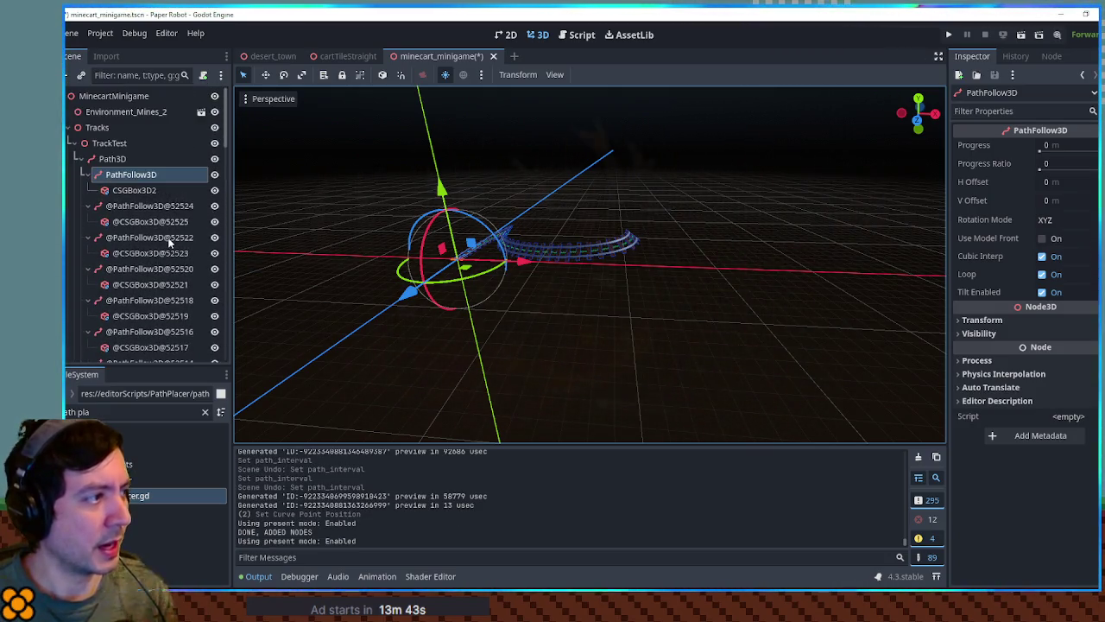
click(132, 222)
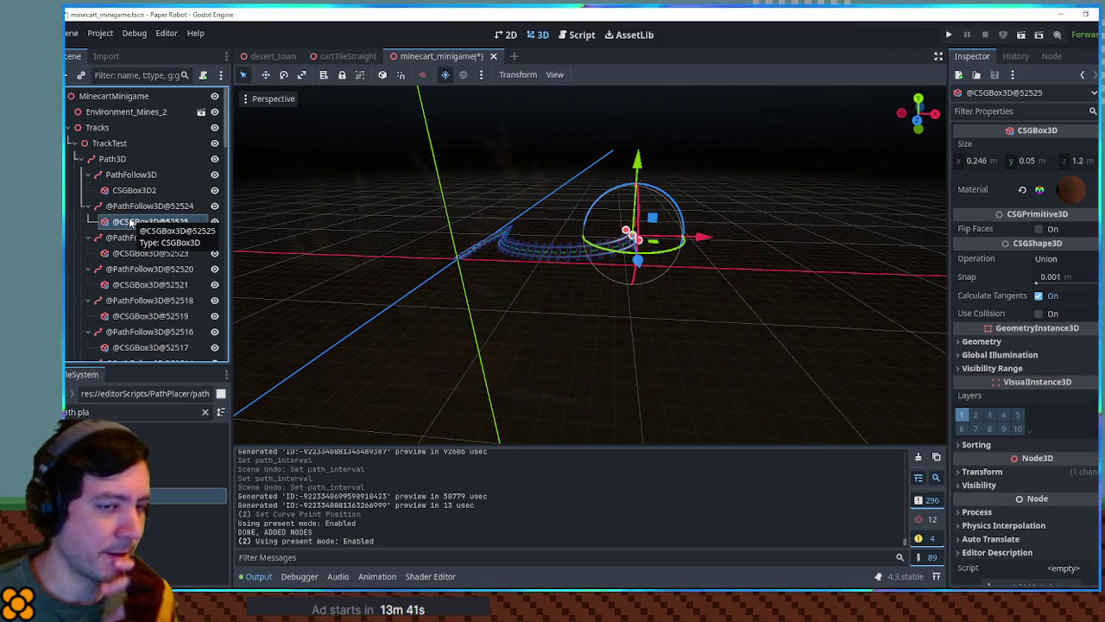
scroll(531, 303, up, 5)
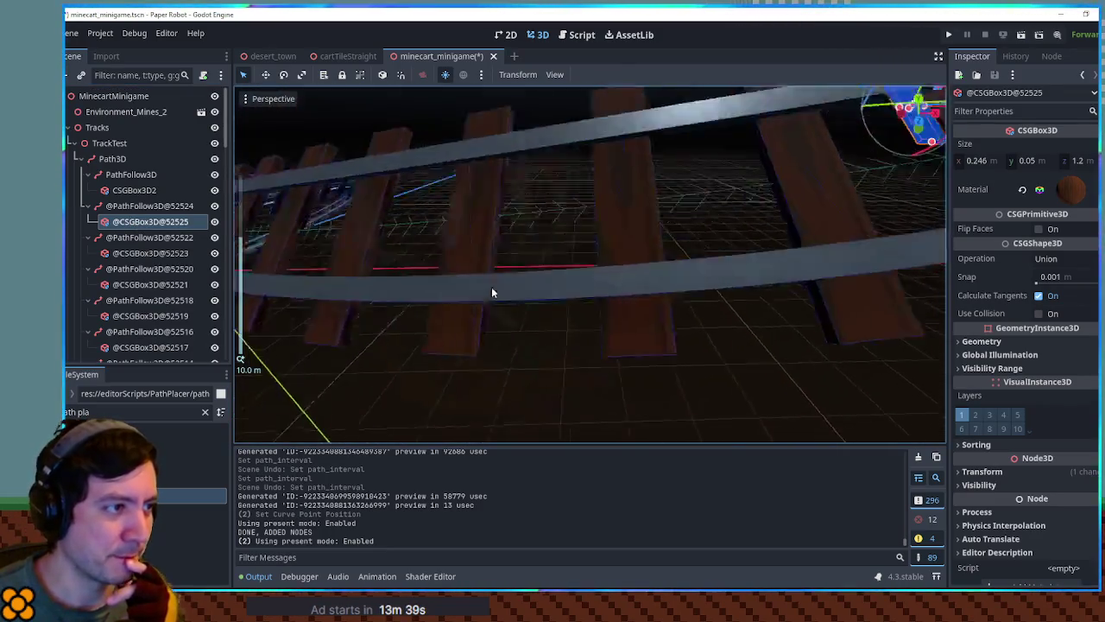
scroll(498, 289, down, 5)
mouse_move(799, 210)
mouse_down()
mouse_move(667, 209)
mouse_move(777, 250)
mouse_move(769, 259)
mouse_move(563, 256)
mouse_move(643, 278)
mouse_move(475, 223)
mouse_move(320, 217)
mouse_move(884, 301)
mouse_move(643, 275)
mouse_move(328, 151)
mouse_move(302, 104)
mouse_move(466, 228)
mouse_move(645, 251)
mouse_up()
click(563, 257)
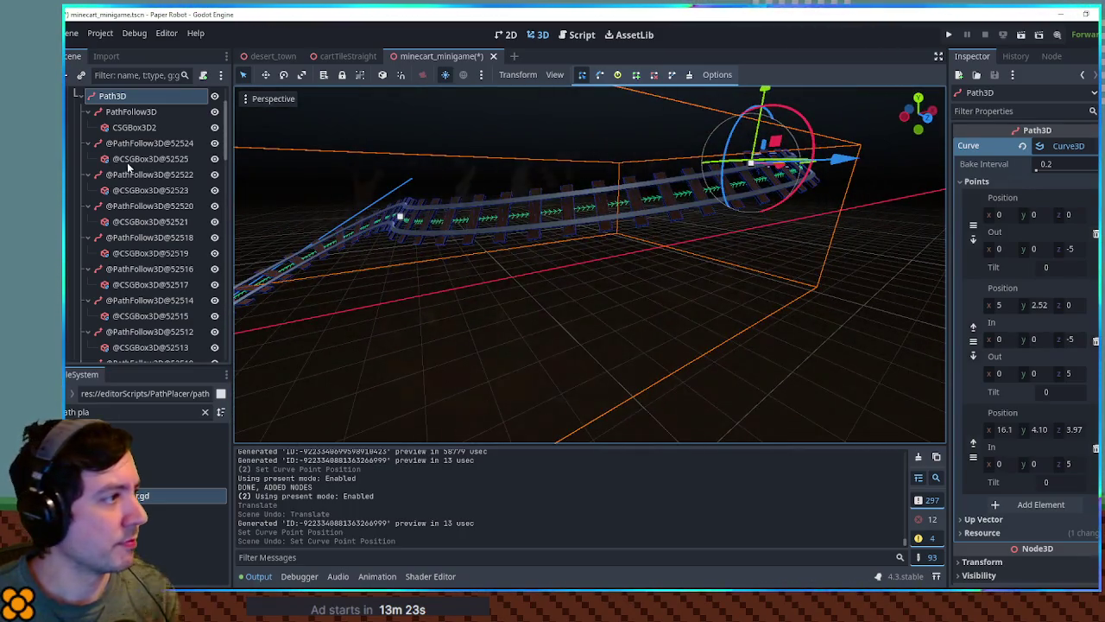
click(124, 148)
click(124, 161)
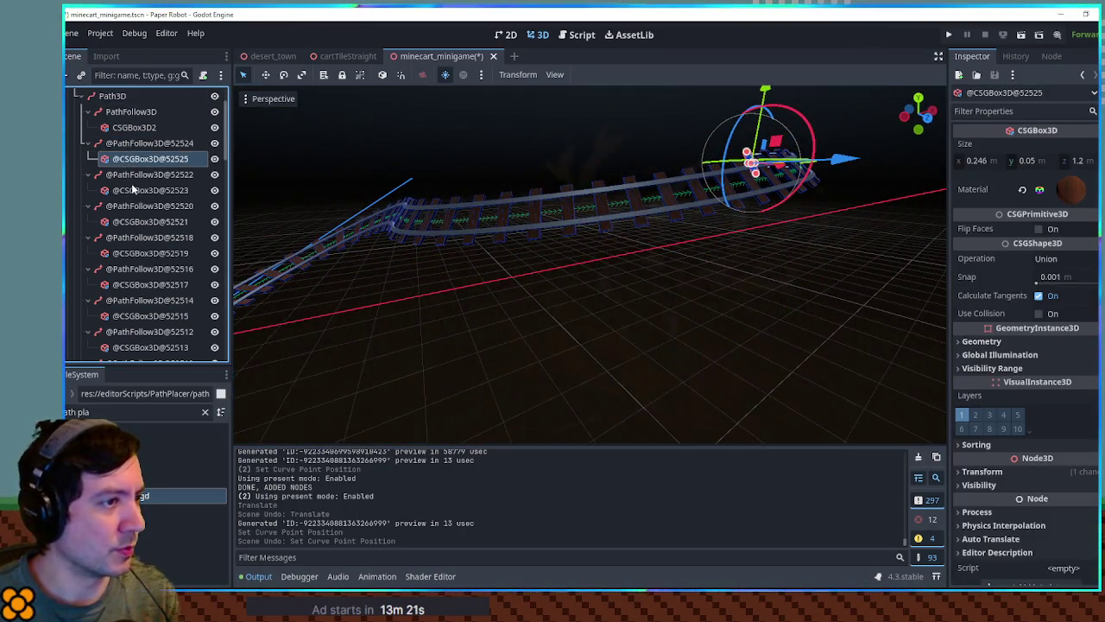
click(127, 175)
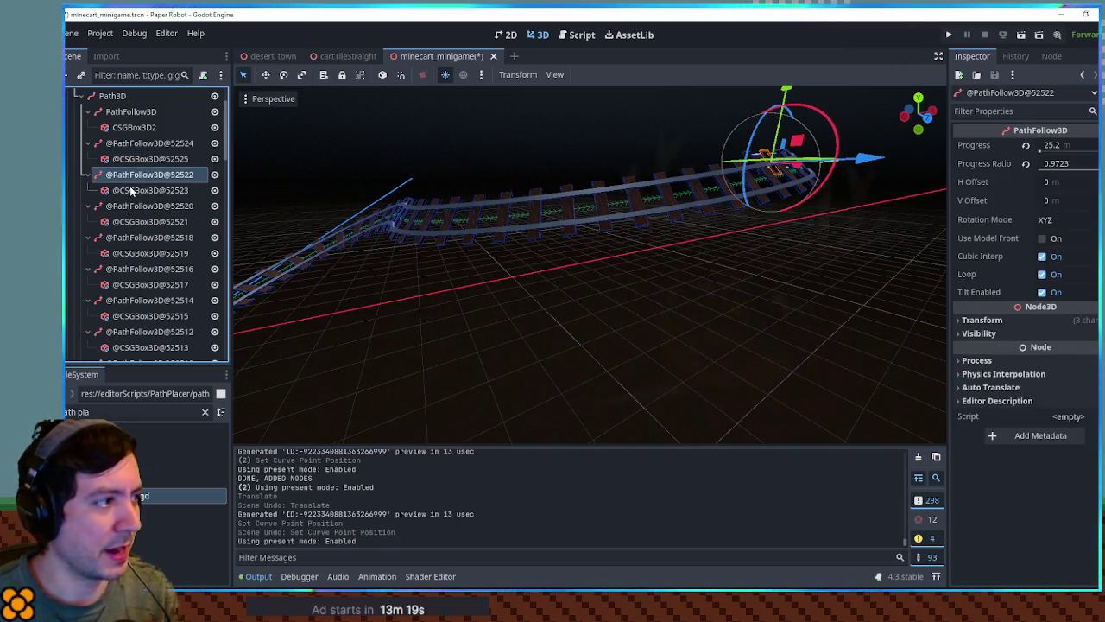
click(134, 189)
click(138, 221)
click(148, 237)
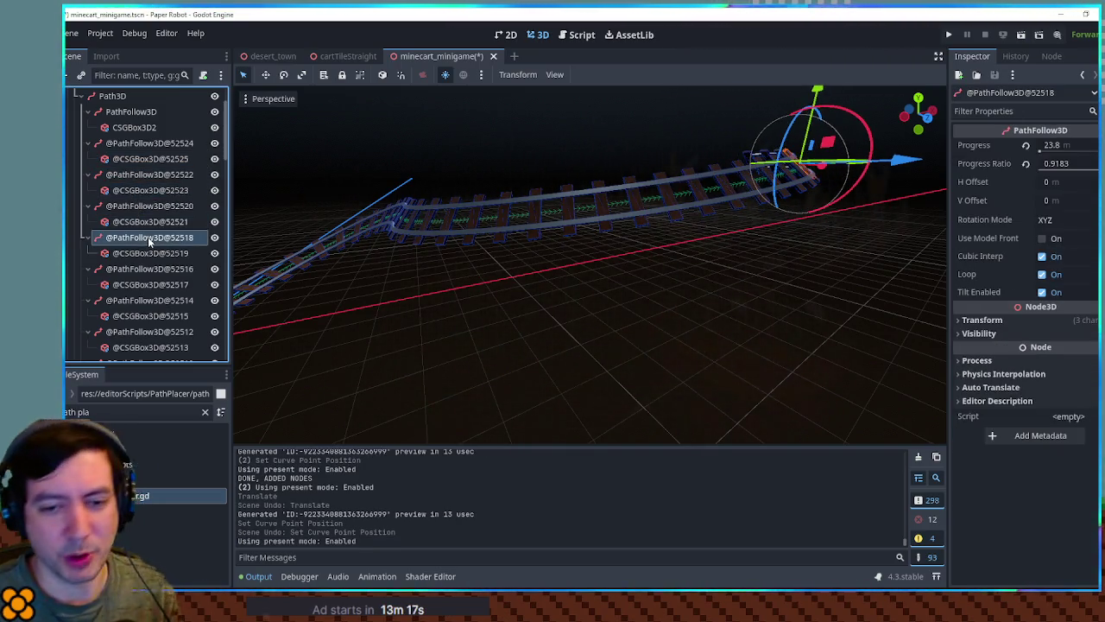
mouse_move(829, 190)
mouse_down()
mouse_move(829, 278)
mouse_move(796, 300)
mouse_move(452, 249)
mouse_up()
Step: Set the Tilt of Path3D's middle curve point to -0.245
click(789, 296)
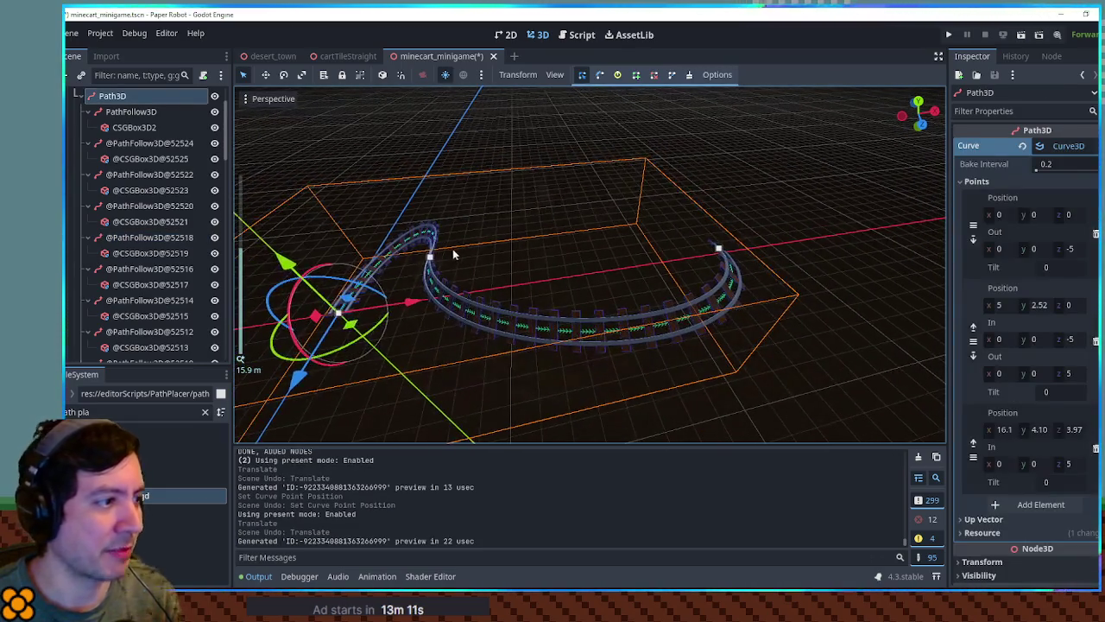
scroll(431, 259, up, 5)
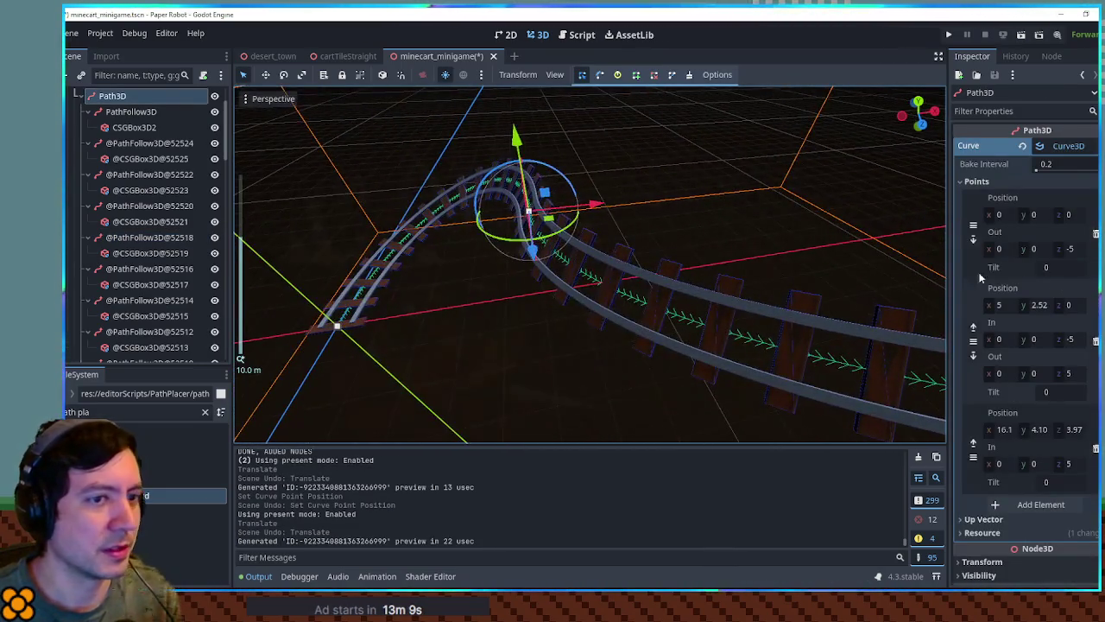
mouse_move(1047, 391)
mouse_down()
mouse_move(855, 391)
mouse_move(1062, 391)
mouse_up()
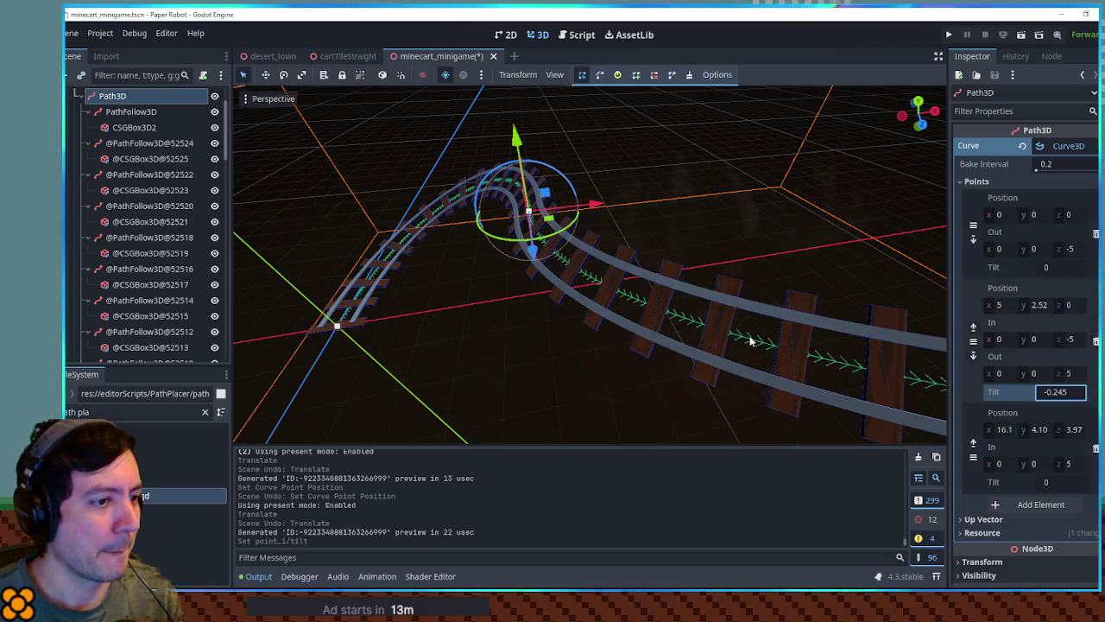
key(Return)
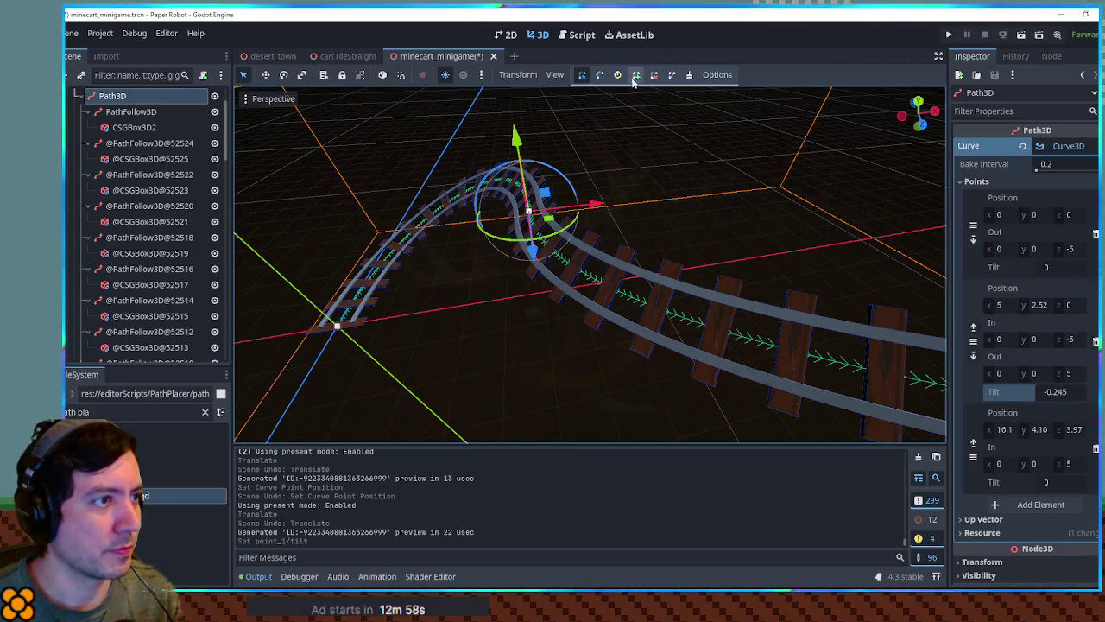
Step: Undo an accidental path split, keeping the track at three points, and view the whole track
click(636, 76)
click(754, 339)
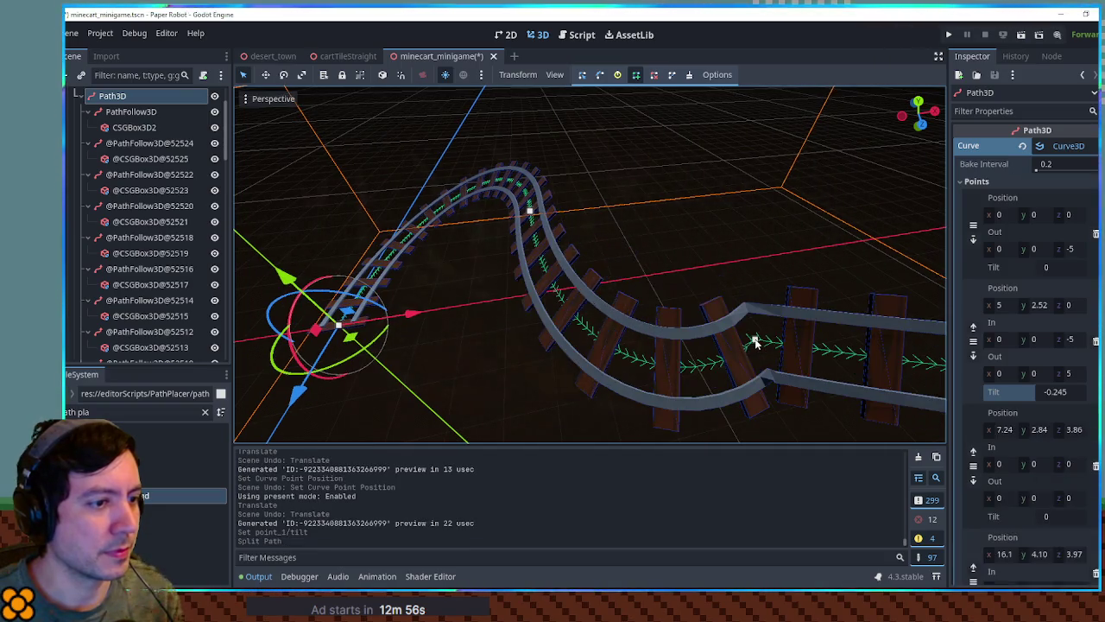
key(ctrl+z)
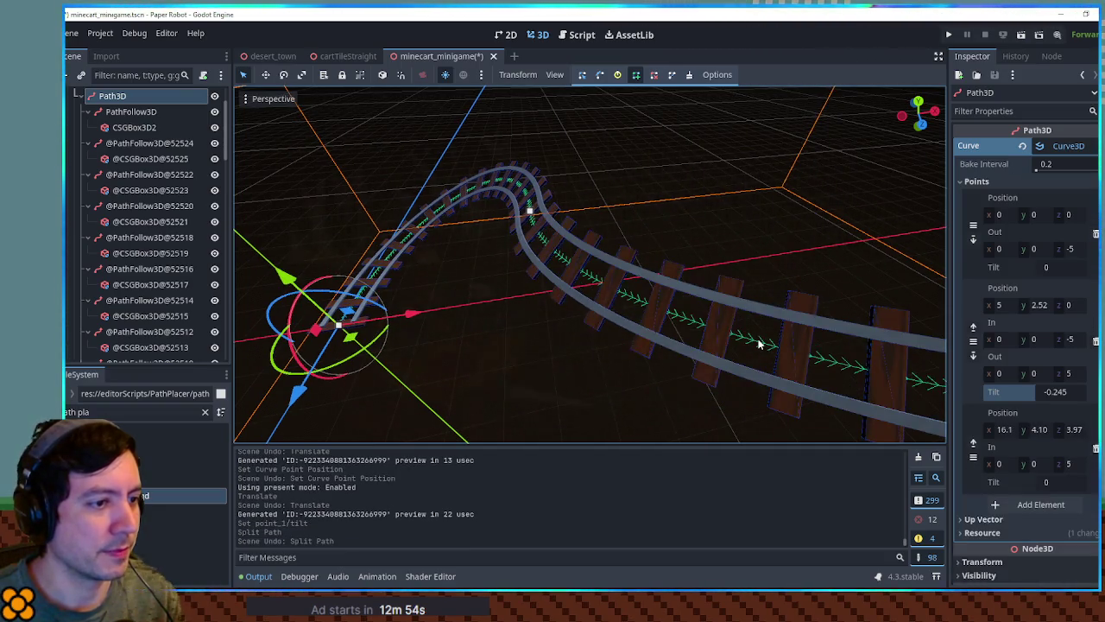
scroll(784, 335, down, 5)
mouse_move(817, 334)
mouse_down()
mouse_move(730, 320)
mouse_move(658, 326)
mouse_up()
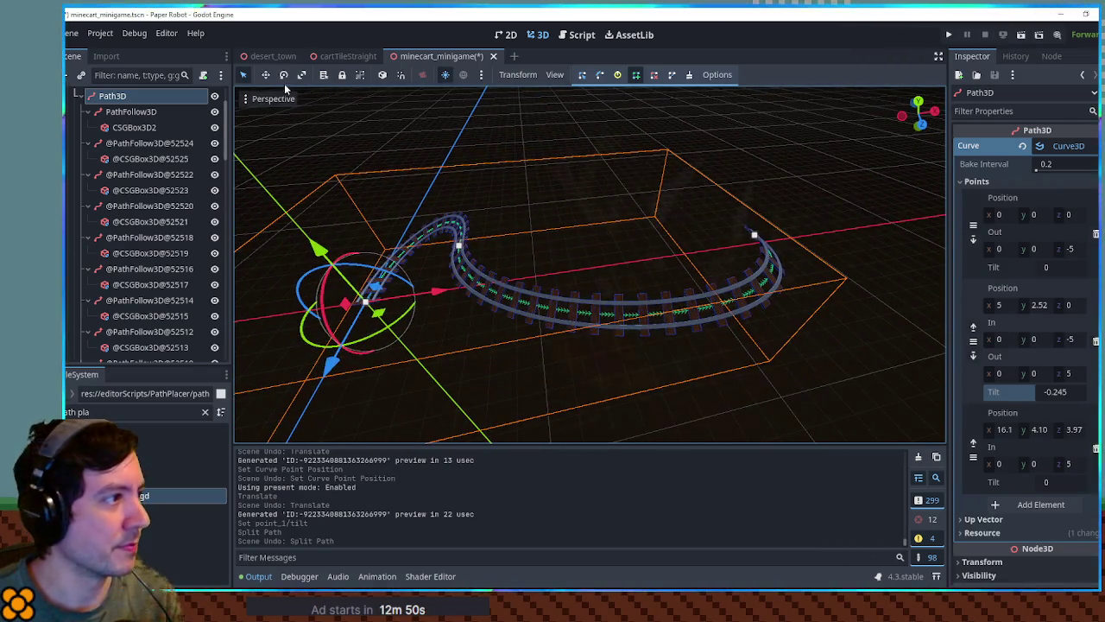
Step: Drag Path3D's last point handle back to about (10.6, 4.10, 6.41), hooking the track's end
mouse_move(757, 239)
mouse_down()
mouse_move(652, 340)
mouse_move(566, 318)
mouse_move(550, 134)
mouse_move(624, 178)
mouse_move(654, 284)
mouse_move(749, 259)
mouse_move(710, 312)
mouse_move(701, 304)
mouse_move(643, 324)
mouse_move(678, 332)
mouse_move(746, 316)
mouse_move(734, 332)
mouse_move(642, 350)
mouse_move(666, 335)
mouse_up()
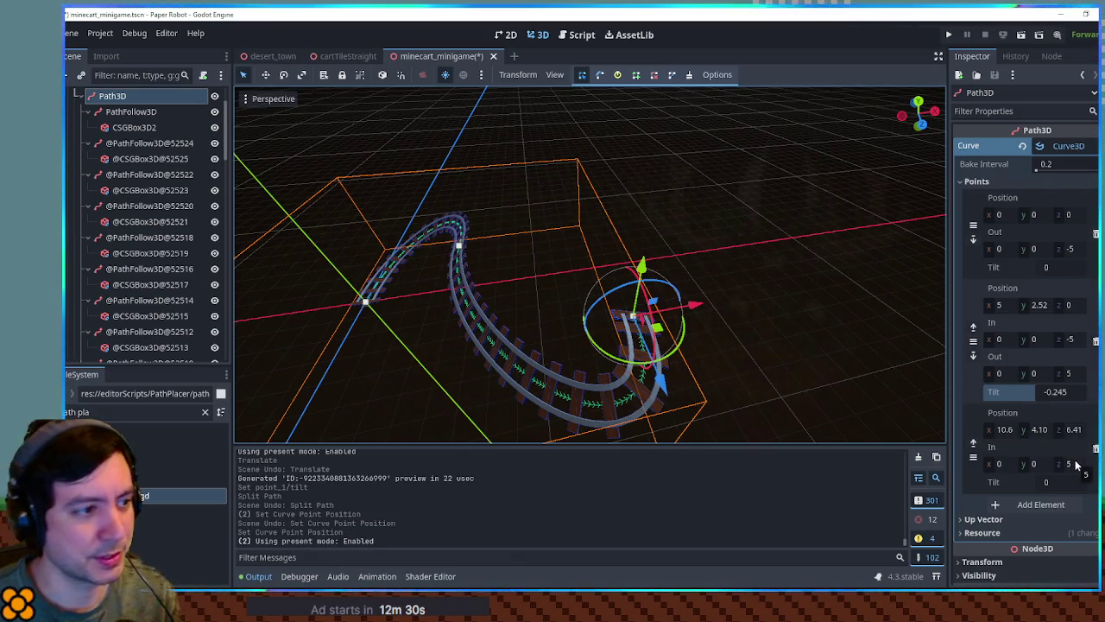
Step: Set the last curve point's In handle x to -5 and orbit to view the reshaped track
click(1004, 462)
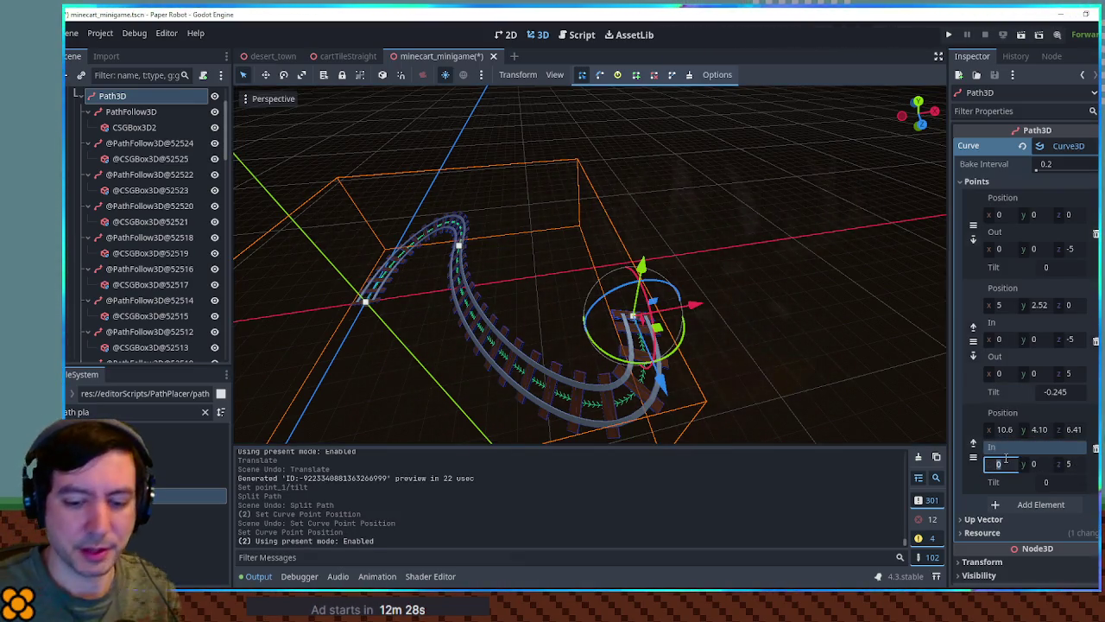
text(-5)
mouse_move(553, 328)
mouse_down()
mouse_move(533, 306)
mouse_move(612, 259)
mouse_move(572, 254)
mouse_move(488, 281)
mouse_move(501, 309)
mouse_move(539, 304)
mouse_move(670, 239)
mouse_move(747, 276)
mouse_move(781, 278)
mouse_move(501, 262)
mouse_move(696, 271)
mouse_move(740, 252)
mouse_move(829, 258)
mouse_move(471, 266)
mouse_move(498, 267)
mouse_up()
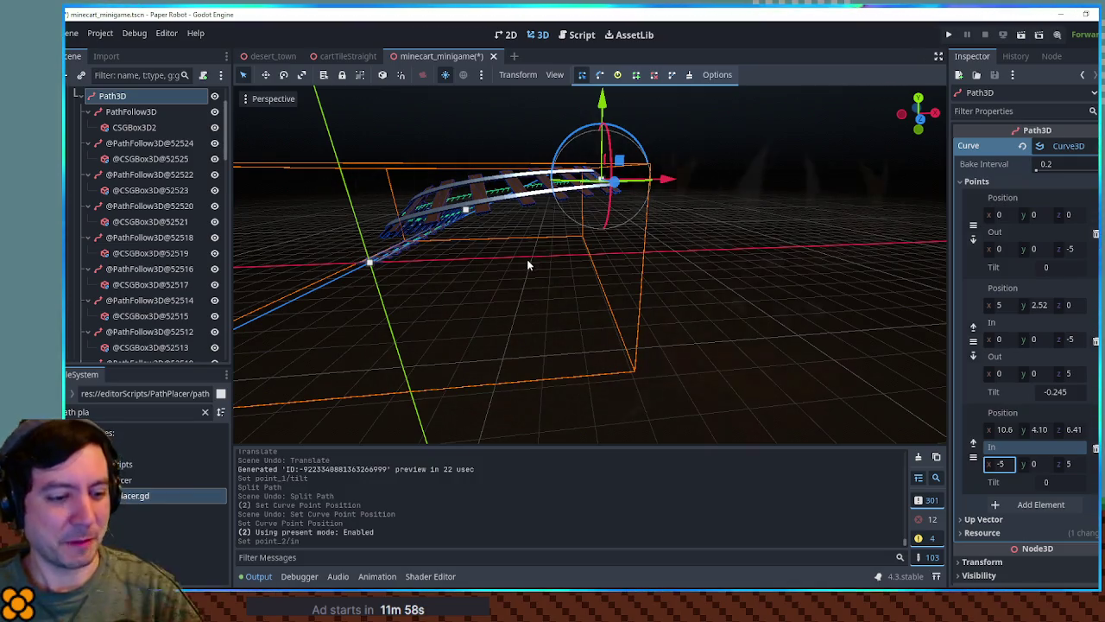
mouse_move(573, 337)
mouse_down()
mouse_move(590, 294)
mouse_move(661, 297)
mouse_move(506, 291)
mouse_move(624, 291)
mouse_move(671, 270)
mouse_move(653, 261)
mouse_move(474, 288)
mouse_move(516, 285)
mouse_move(597, 314)
mouse_move(647, 314)
mouse_move(661, 300)
mouse_move(658, 312)
mouse_up()
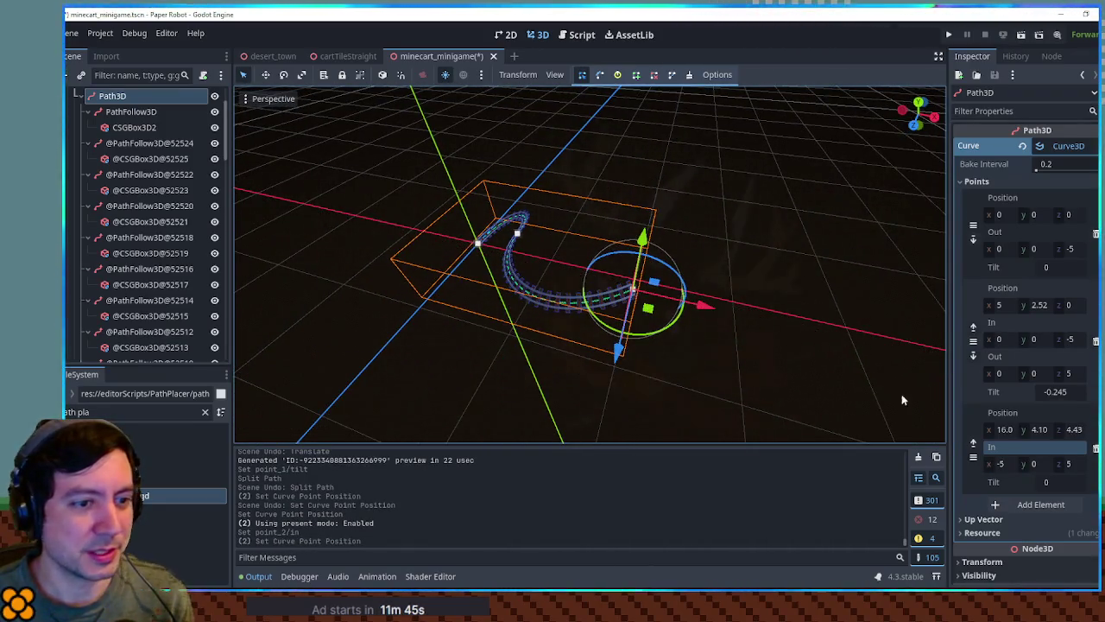
Step: Add a new point to the track curve, undoing an accidental move of it
click(1037, 506)
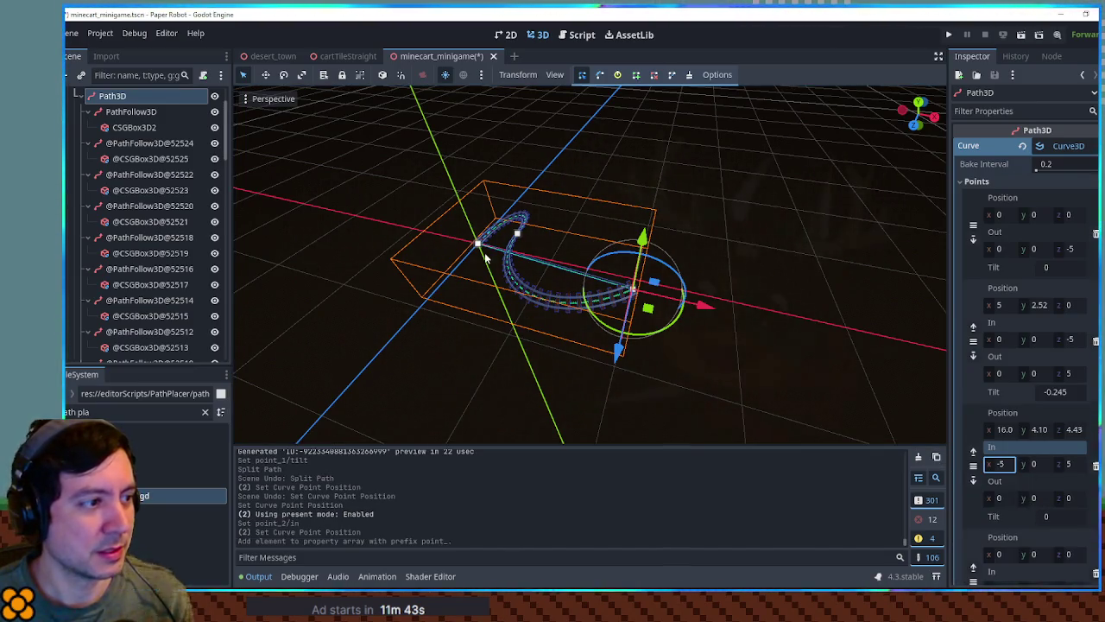
click(478, 245)
mouse_move(485, 266)
mouse_down()
mouse_move(523, 261)
mouse_move(566, 234)
mouse_move(534, 211)
mouse_move(469, 247)
mouse_move(443, 308)
mouse_up()
key(ctrl+z)
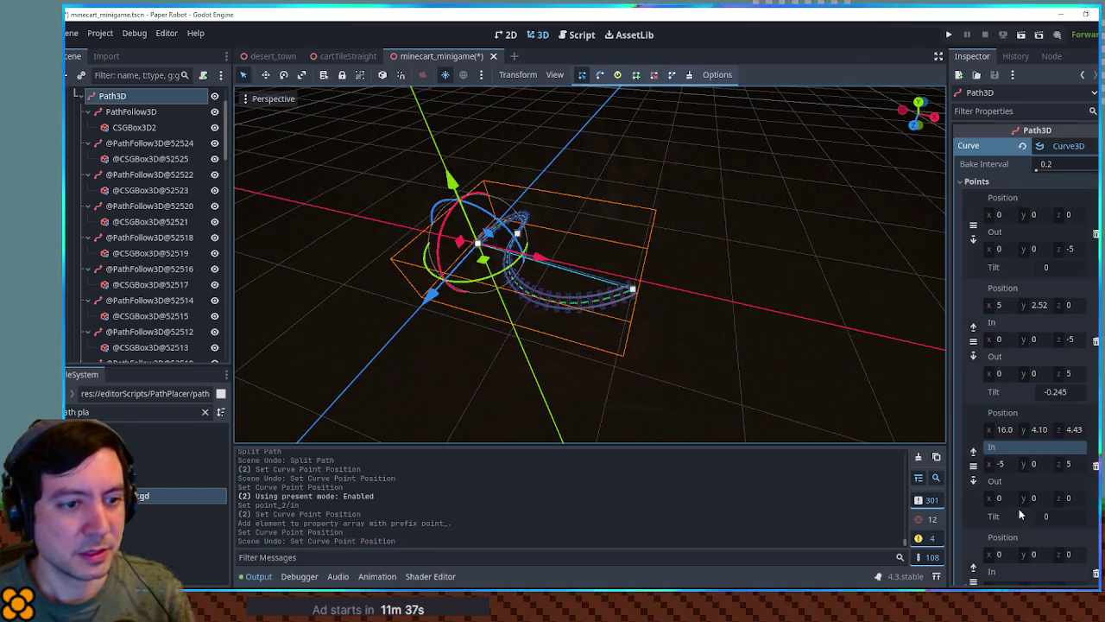
scroll(1019, 509, down, 3)
Step: Set the new point's x position to 20 and drag the end point further back
click(1001, 439)
text(20)
key(Return)
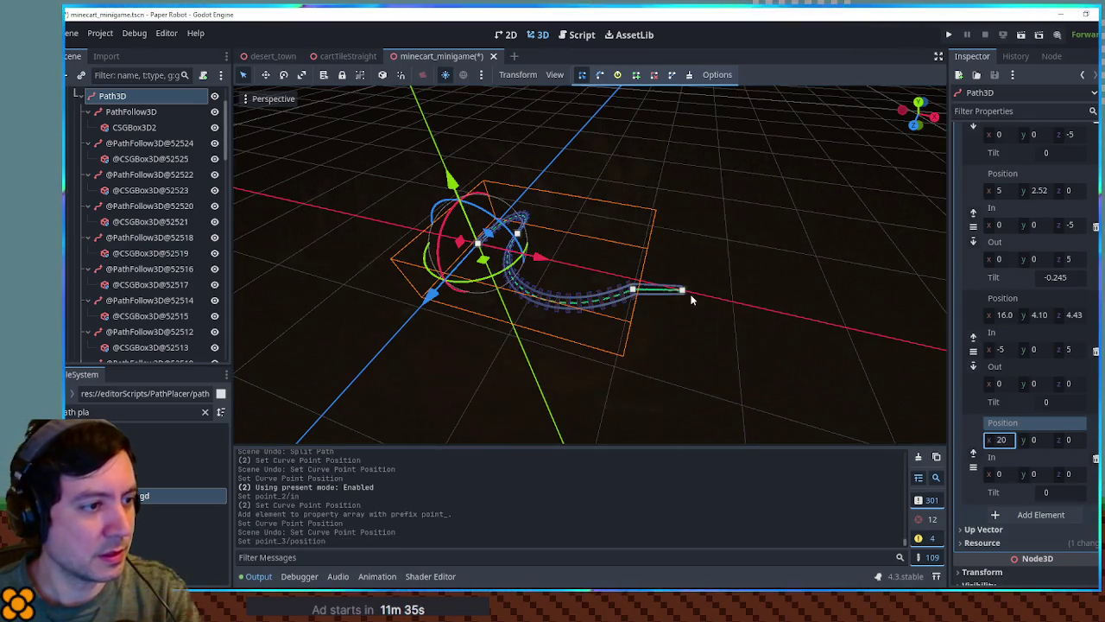
click(682, 290)
mouse_move(698, 298)
mouse_down()
mouse_move(717, 311)
mouse_move(734, 177)
mouse_move(721, 165)
mouse_move(682, 194)
mouse_move(609, 203)
mouse_move(604, 190)
mouse_up()
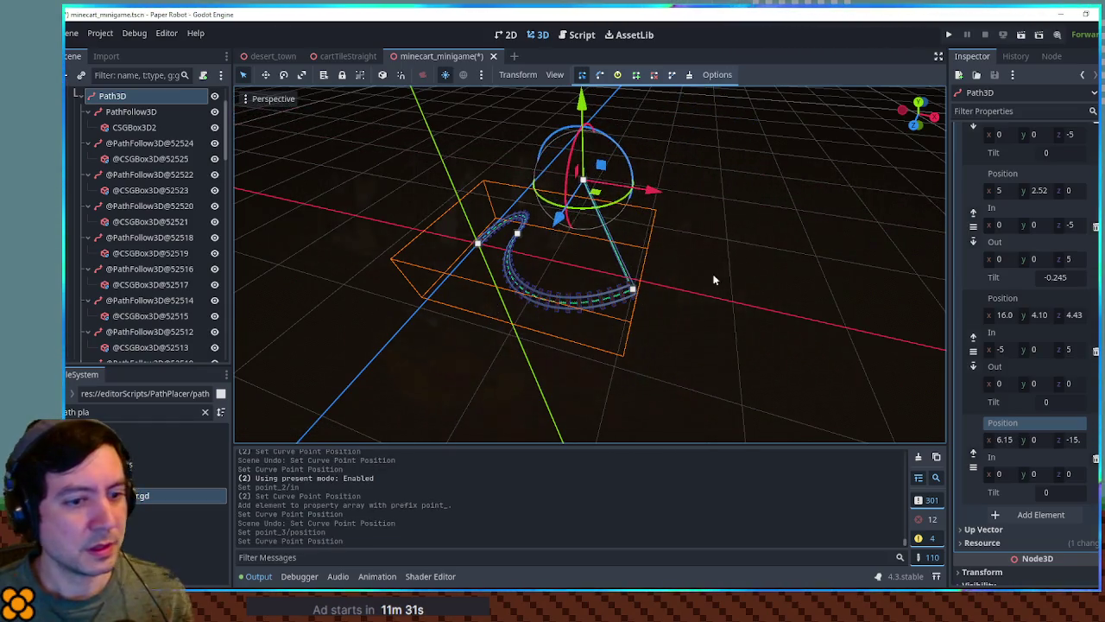
Step: Give the end point an In handle x of 10 and an Out handle of x 5, z -5
click(1001, 473)
text(10)
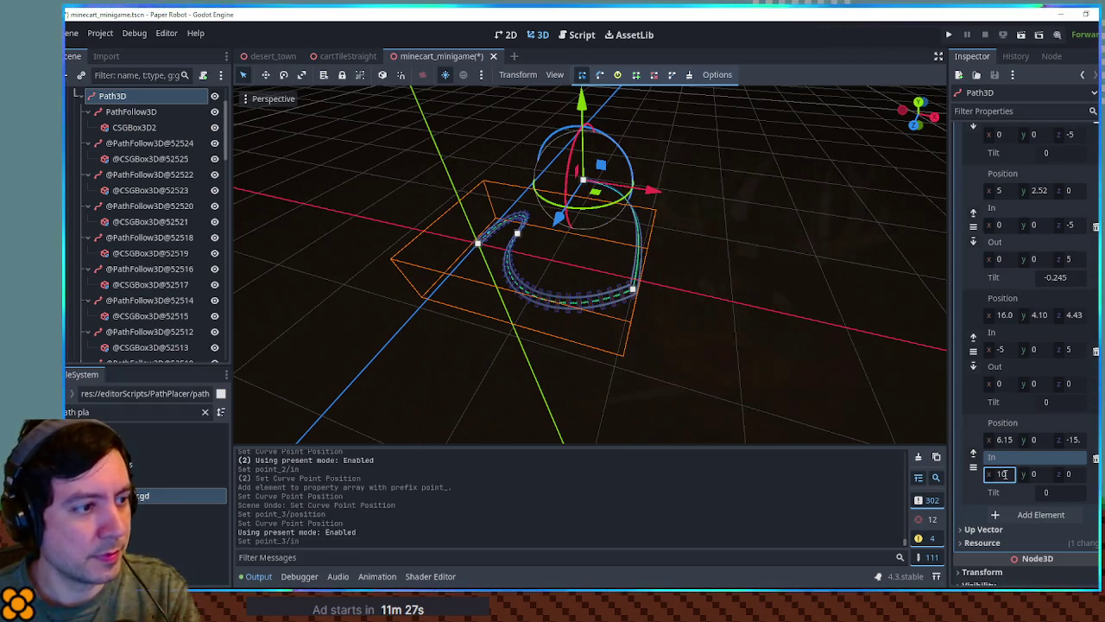
click(1069, 384)
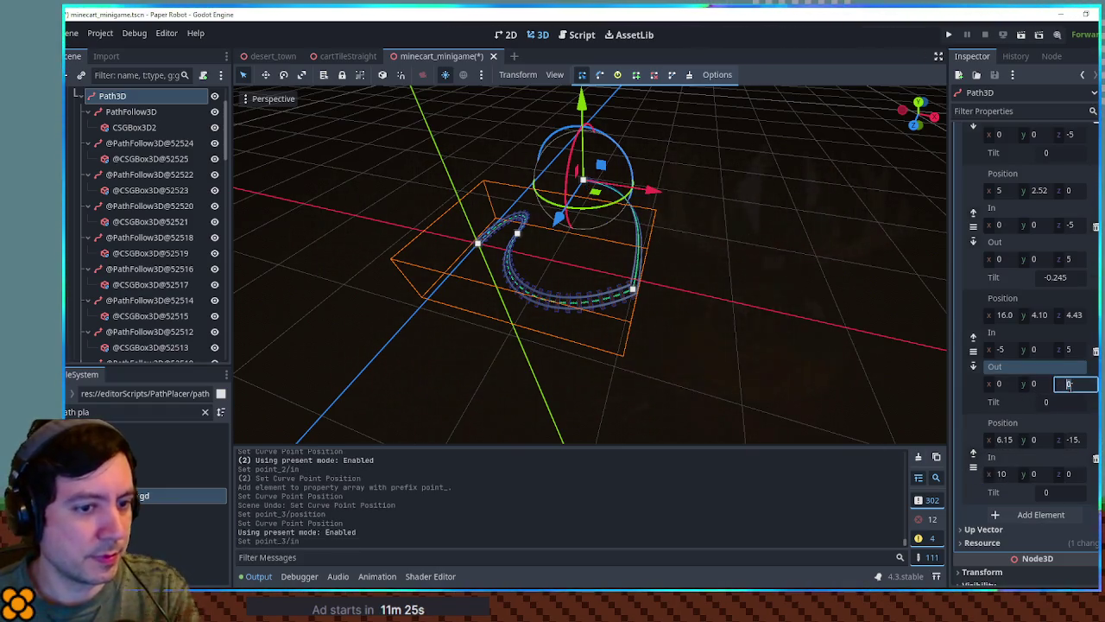
text(-5)
key(Return)
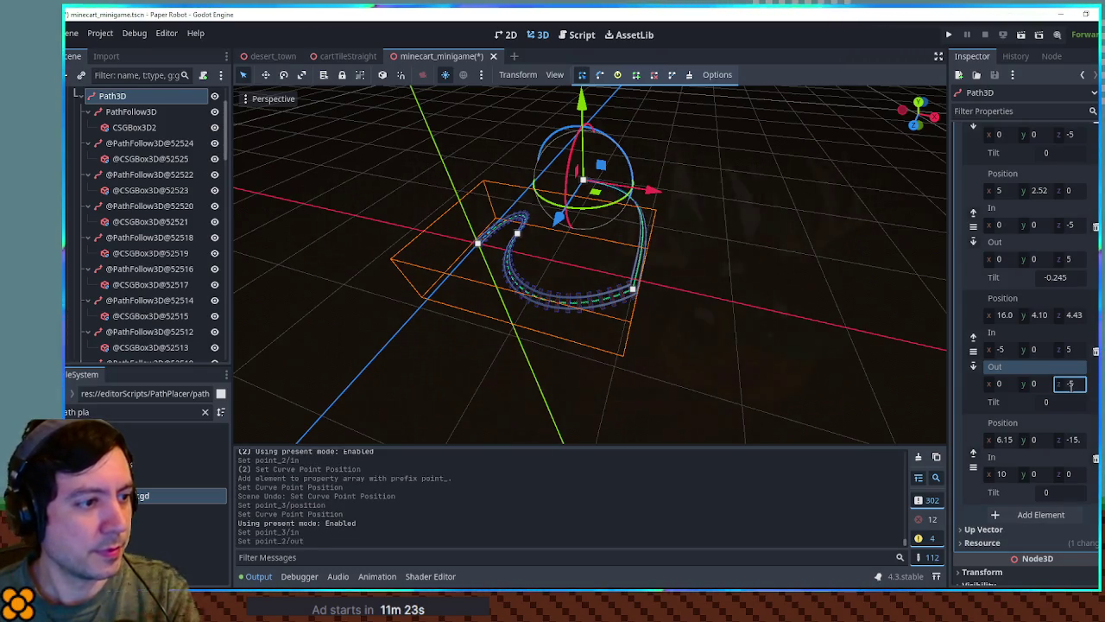
click(999, 384)
text(5)
key(Return)
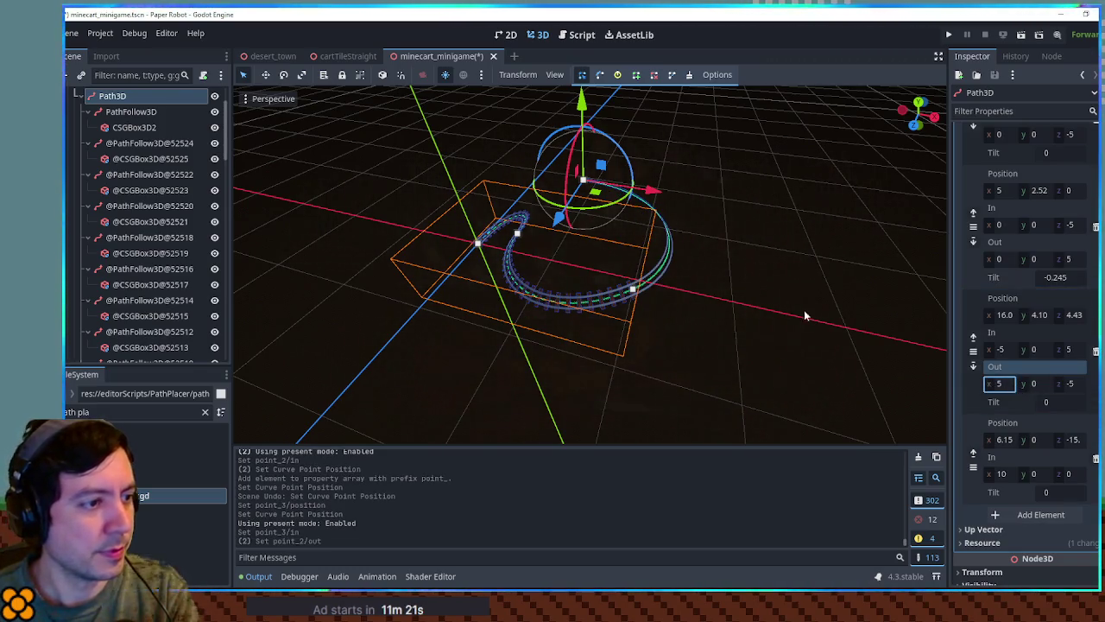
scroll(779, 310, up, 5)
Step: Bank the track with curve point tilts of -1.67 and -1.885
mouse_move(779, 310)
mouse_down()
mouse_move(601, 290)
mouse_move(620, 301)
mouse_move(740, 301)
mouse_move(723, 291)
mouse_up()
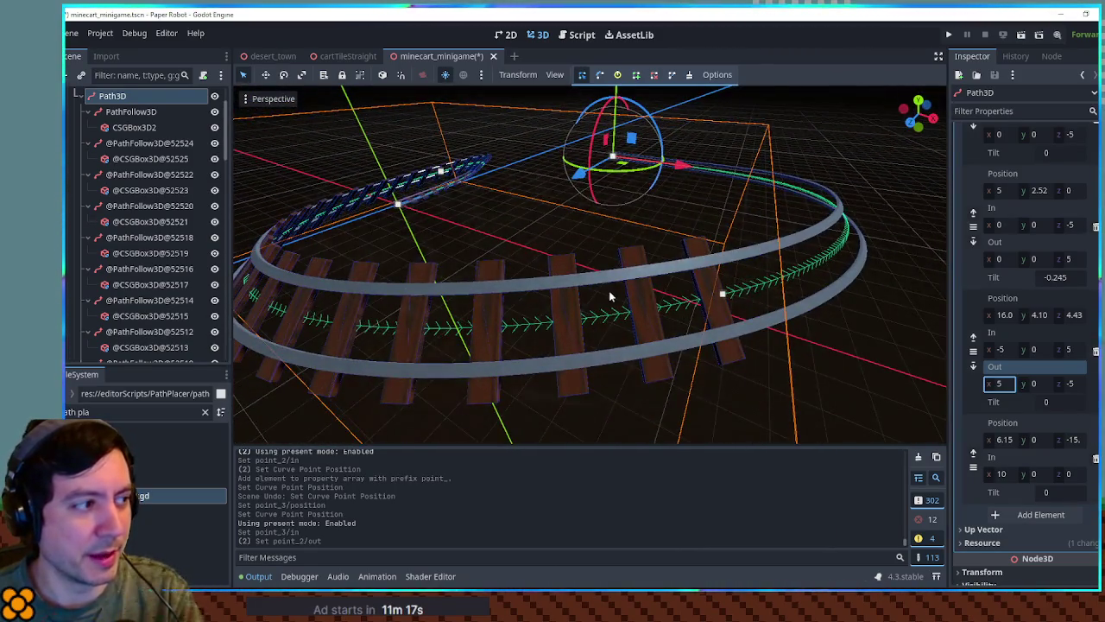
scroll(612, 294, down, 3)
drag(1045, 401, 1003, 401)
drag(864, 310, 820, 304)
drag(1054, 492, 1019, 493)
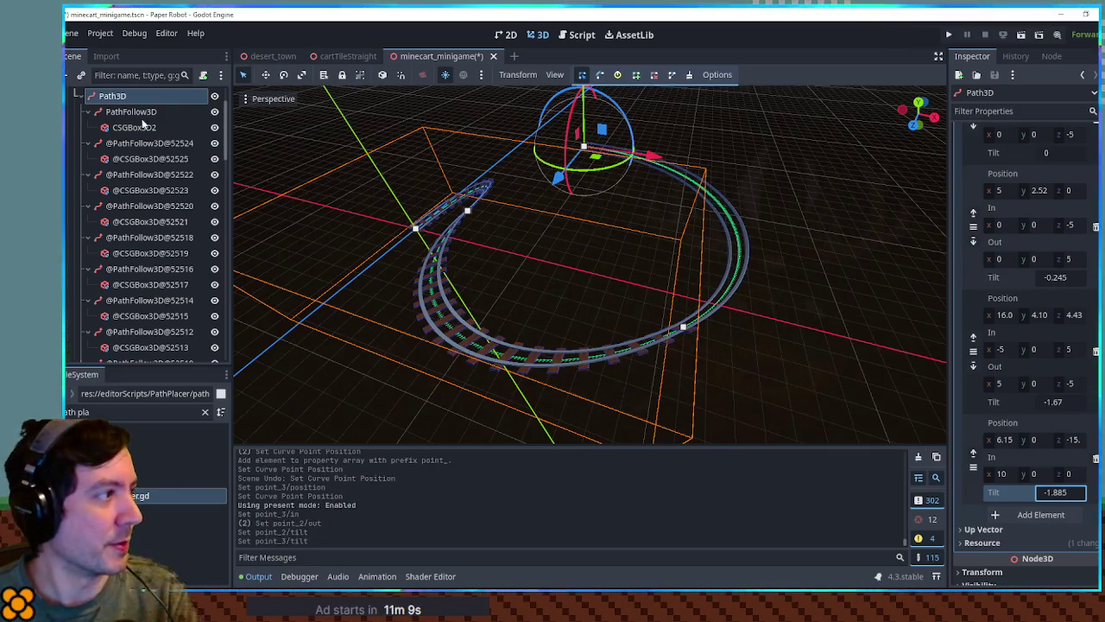
Step: Run pathPlacer.gd on PathFollow3D to regenerate the ties, then save the scene
click(172, 112)
click(575, 35)
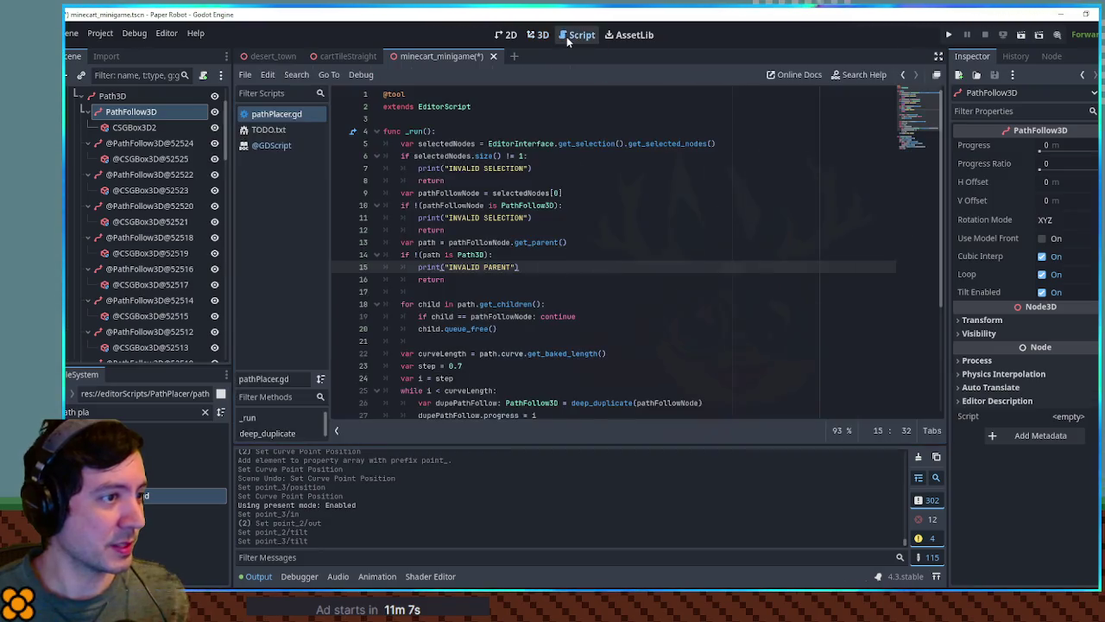
key(ctrl+shift+x)
click(538, 34)
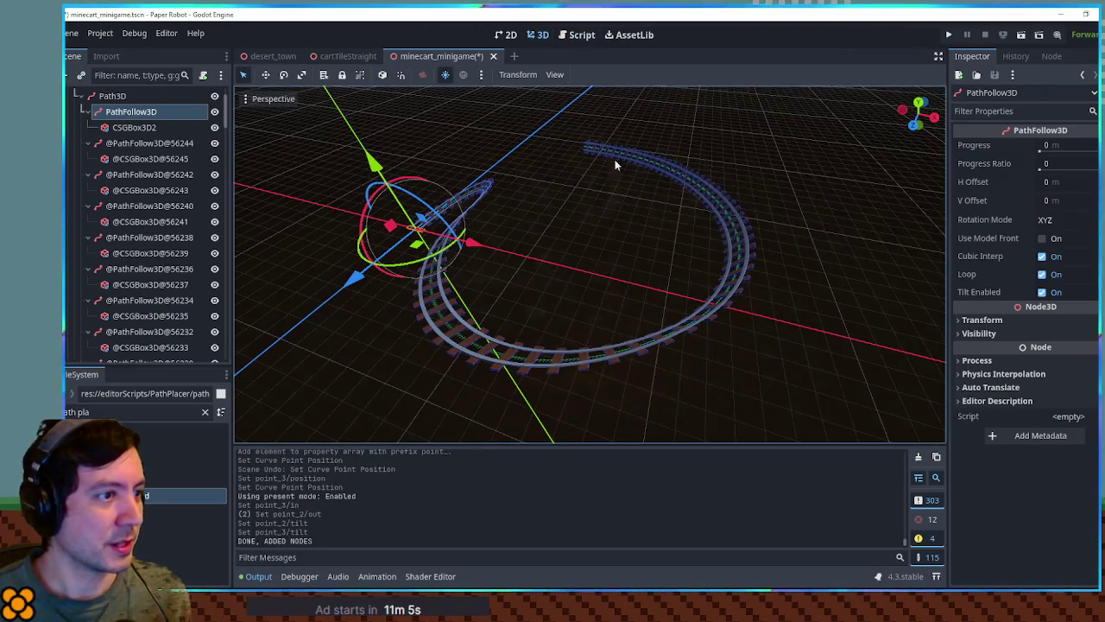
mouse_move(689, 173)
mouse_down()
mouse_move(864, 119)
mouse_move(609, 127)
mouse_move(537, 161)
mouse_move(548, 231)
mouse_move(648, 230)
mouse_move(624, 229)
mouse_up()
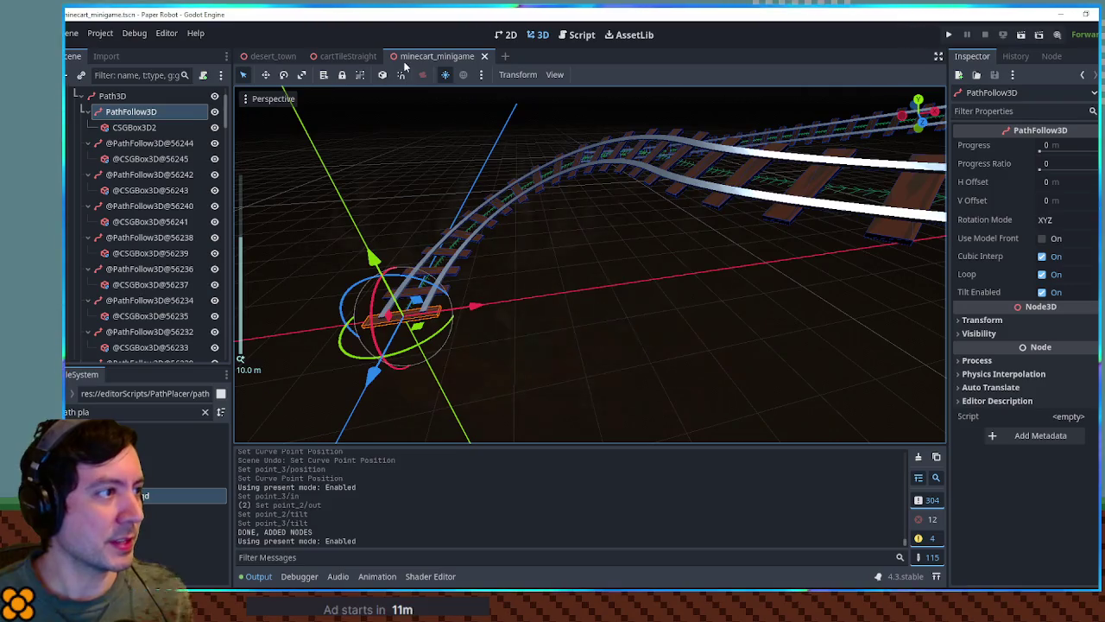
key(ctrl+s)
Step: Filter the FileSystem for 'scenemana' and open SceneManager.gd
click(582, 35)
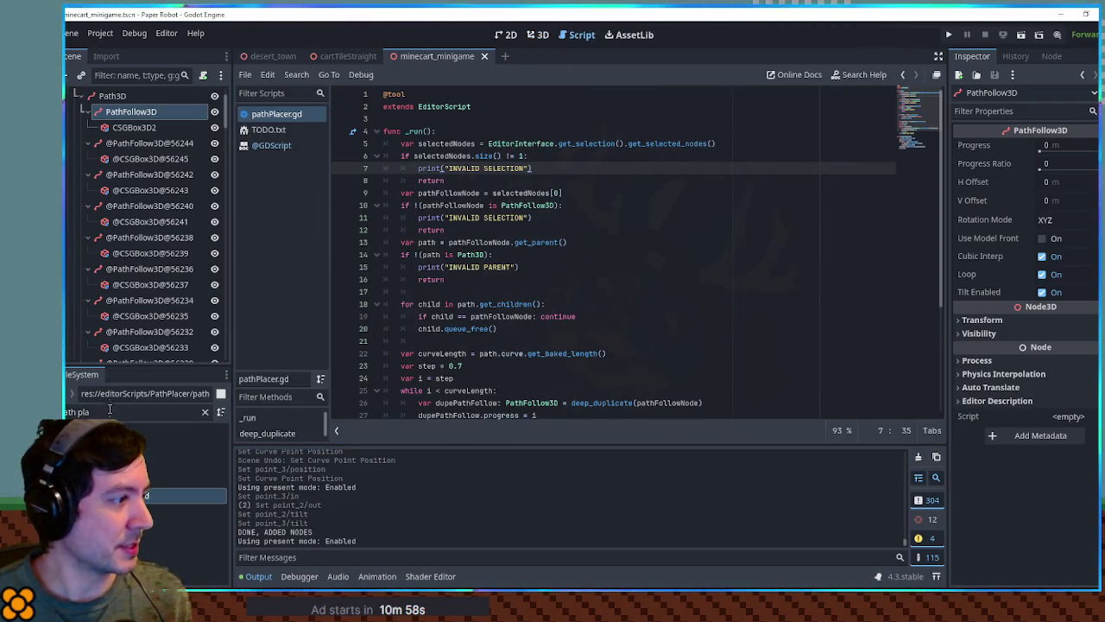
triple_click(145, 412)
text(scenemana)
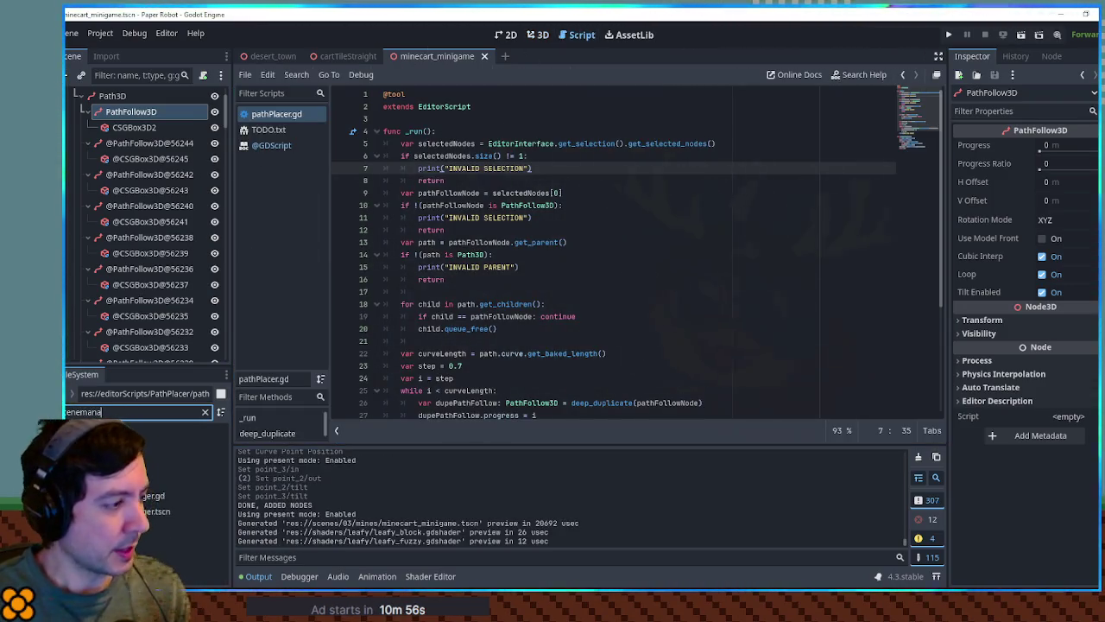
double_click(151, 495)
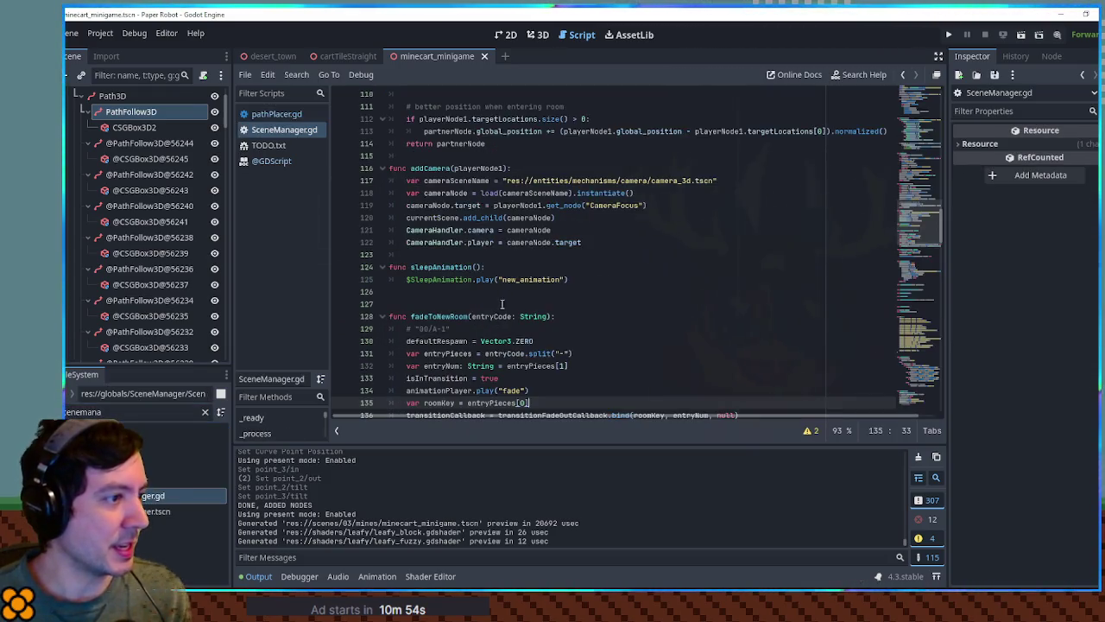
scroll(530, 247, up, 20)
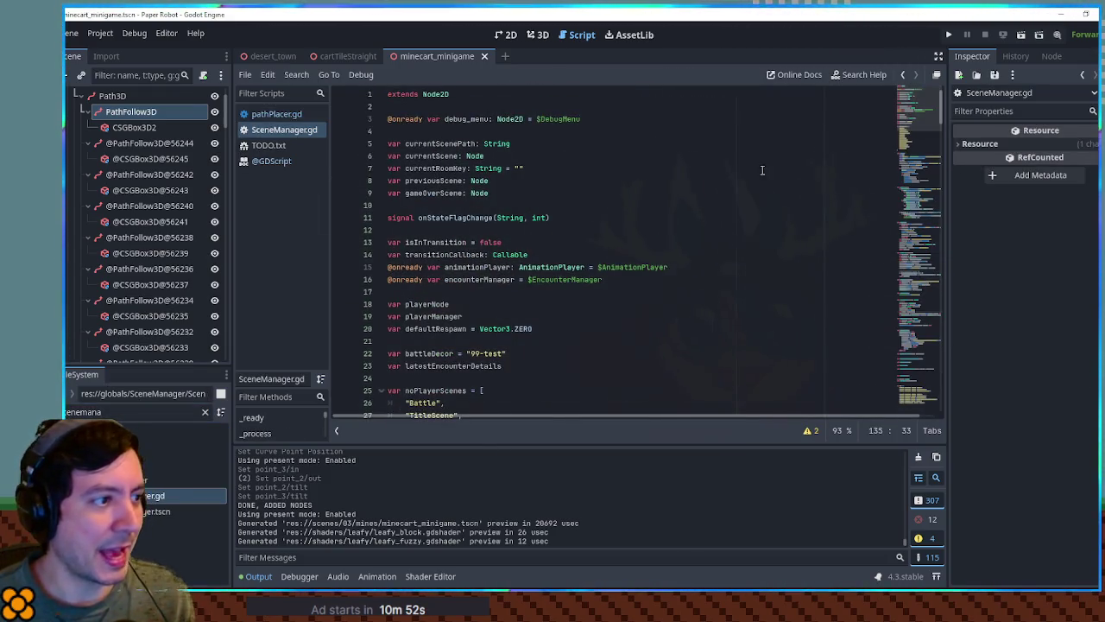
scroll(514, 251, down, 3)
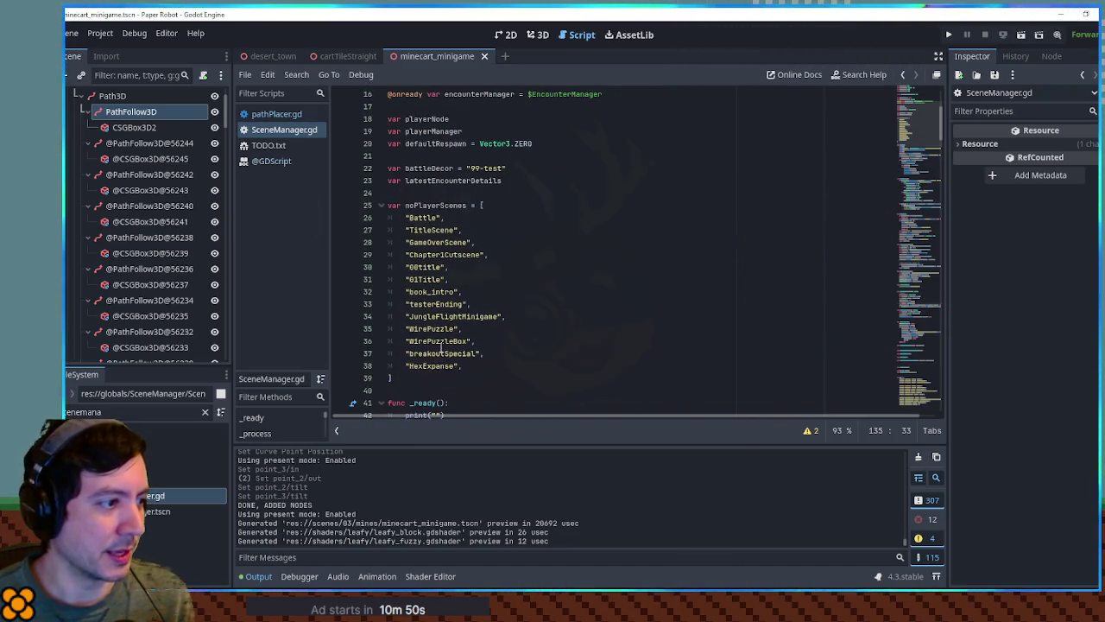
Step: Duplicate the JungleFlightMinigame entry after HexExpanse as MinecartMinigame, save, and run with F5
drag(507, 316, 475, 304)
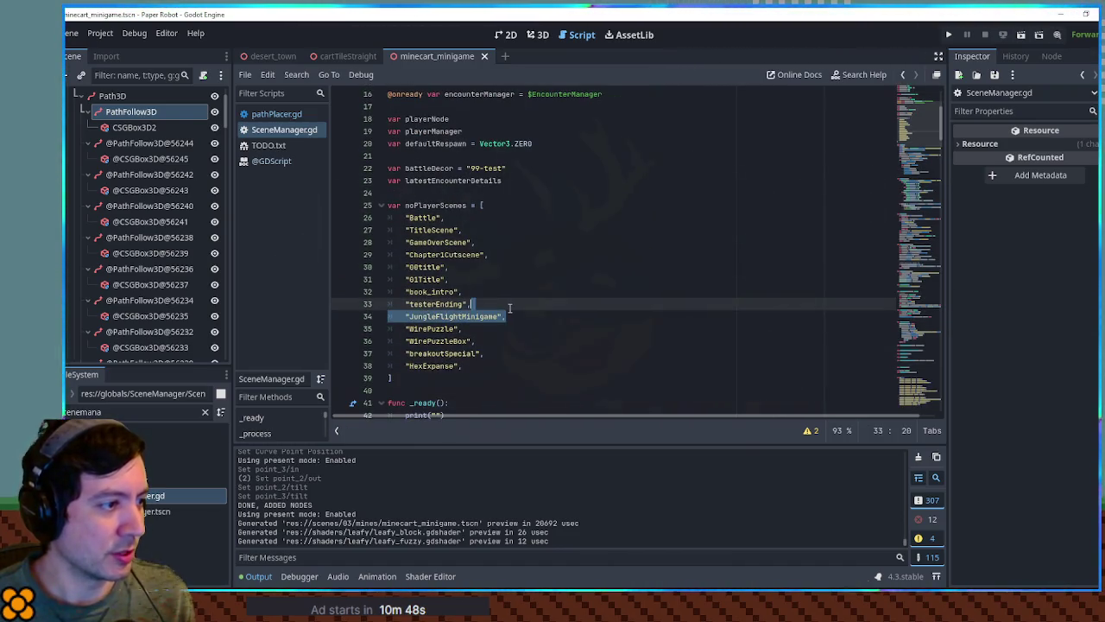
key(ctrl+c)
click(481, 366)
key(ctrl+v)
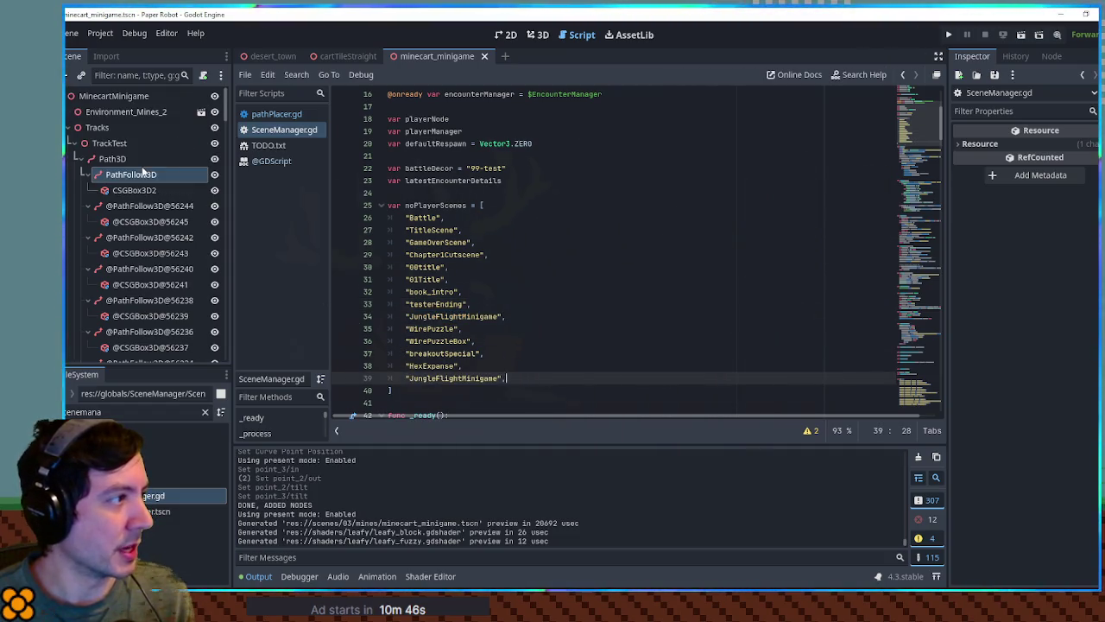
double_click(451, 378)
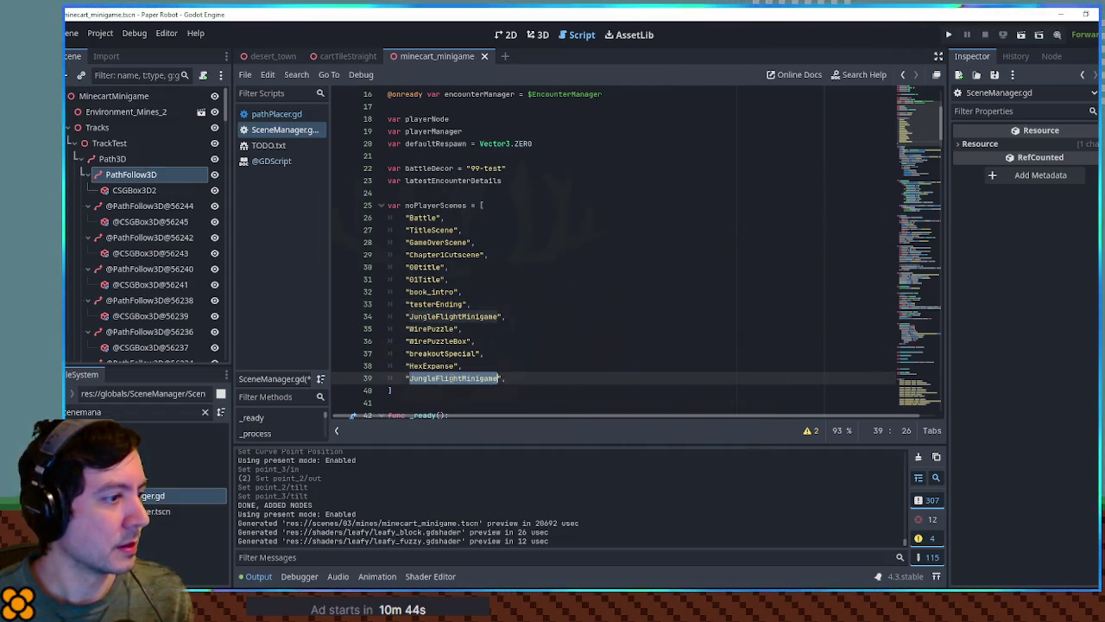
click(465, 379)
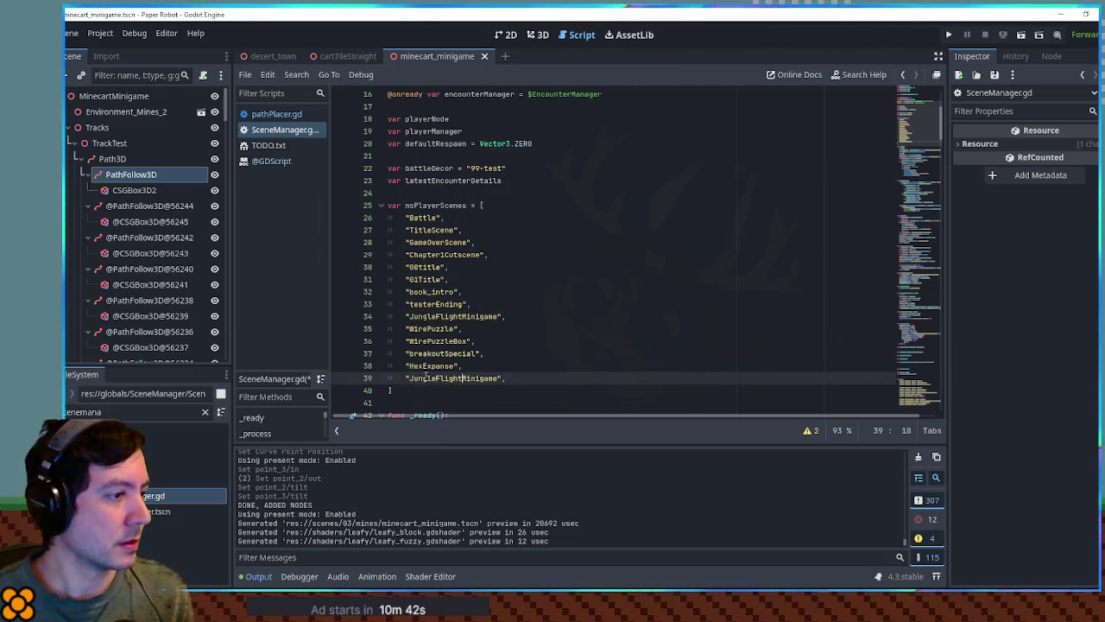
key(ctrl+shift+Left)
text(Minec)
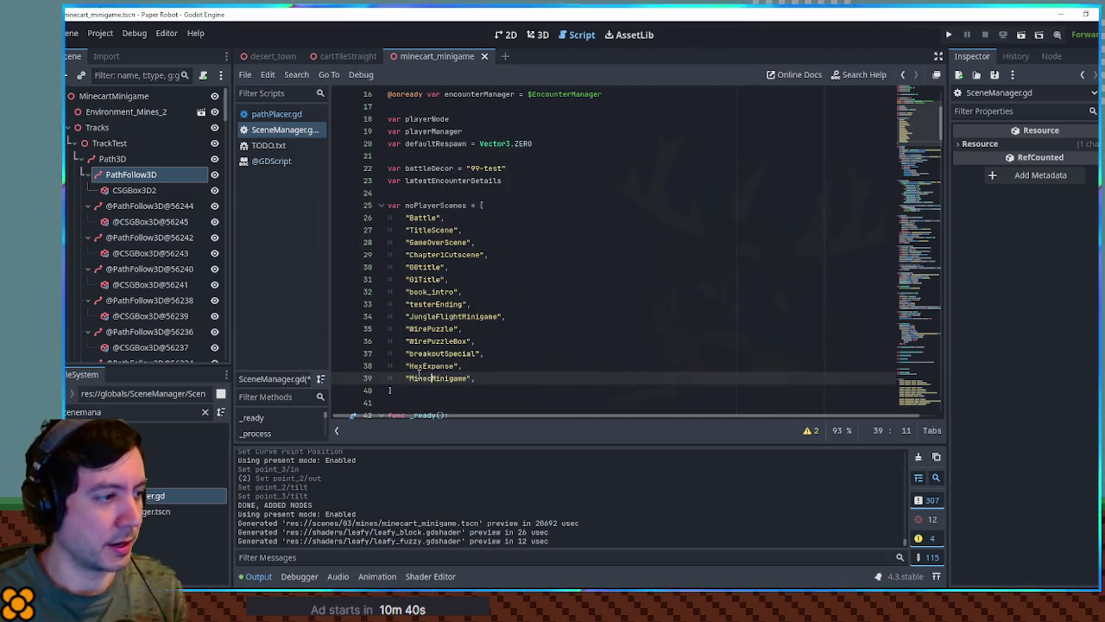
key(ctrl+s)
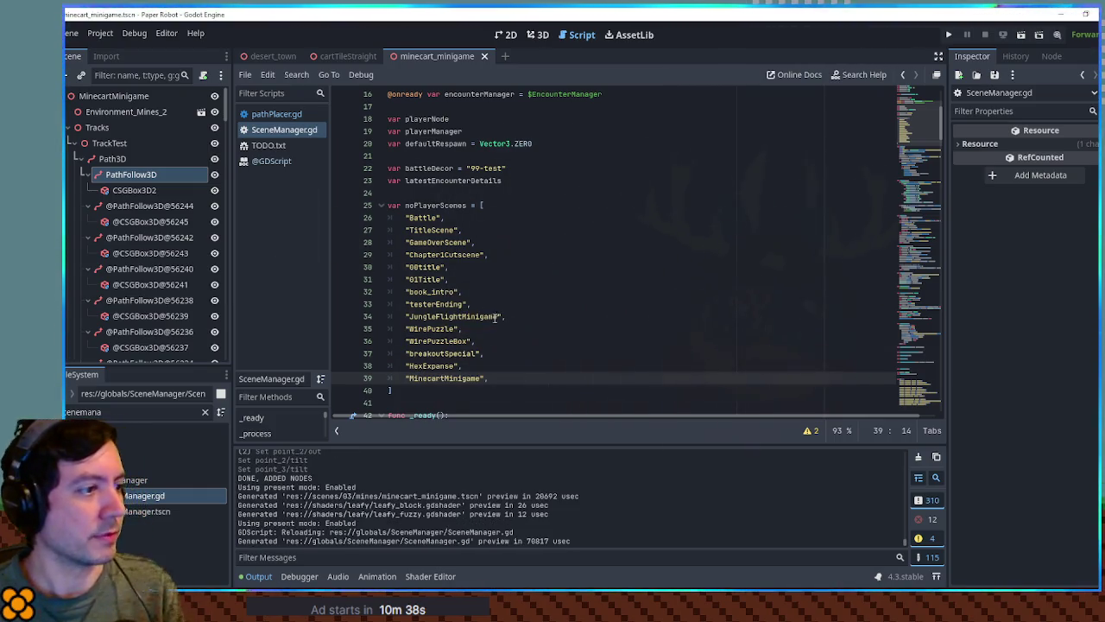
key(F5)
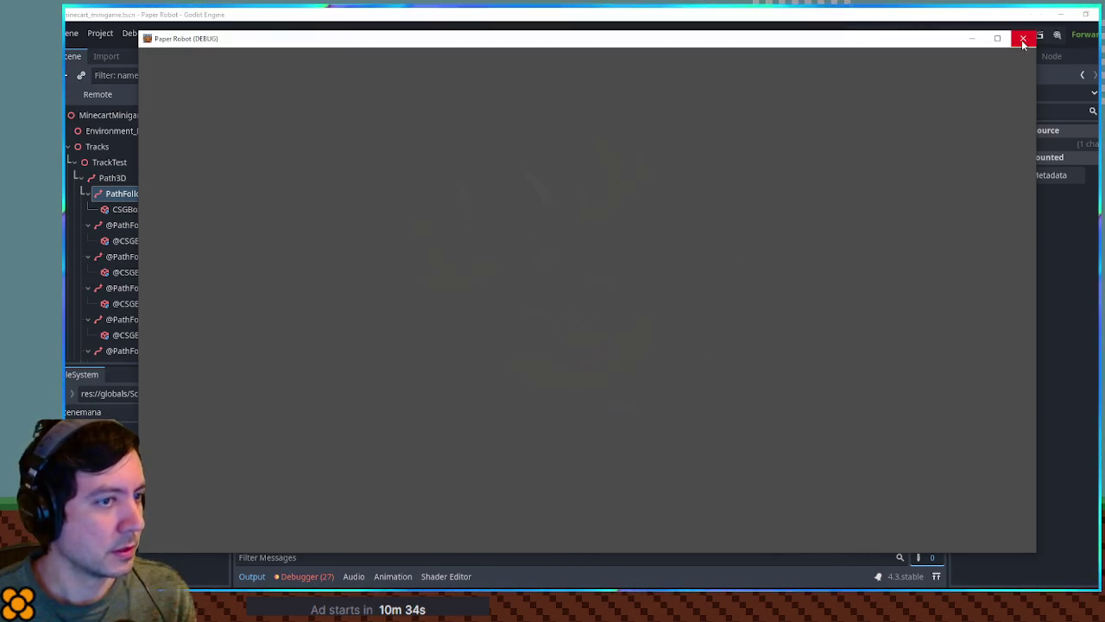
Step: Close the running game window to stop the debug run
click(1023, 40)
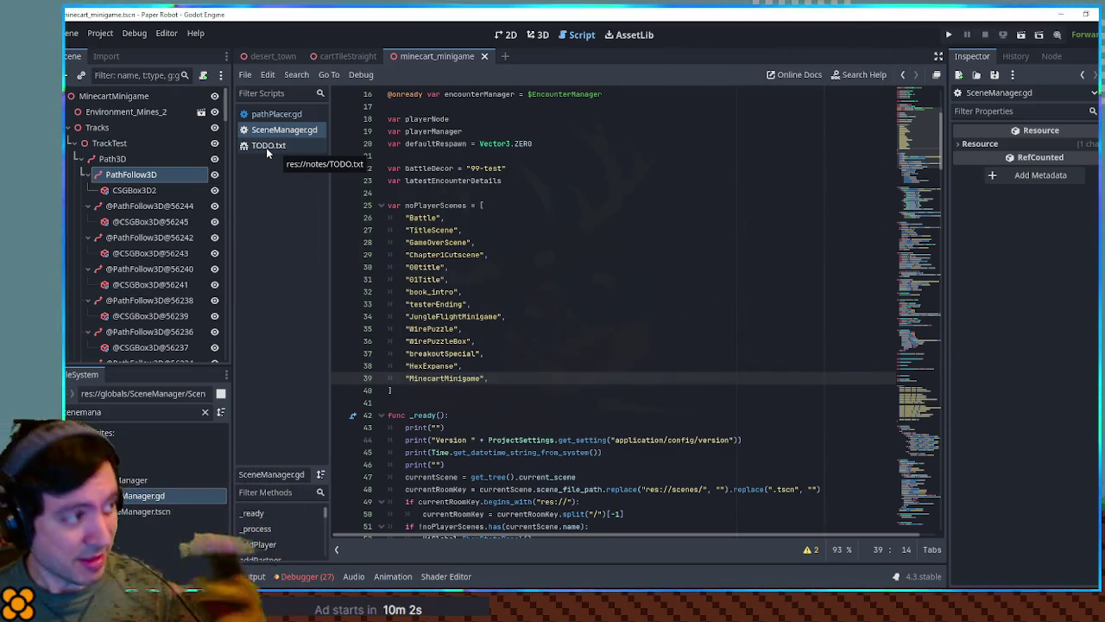
Step: Inspect the TrackTest, Tracks and Path3D nodes in the Scene dock
click(134, 144)
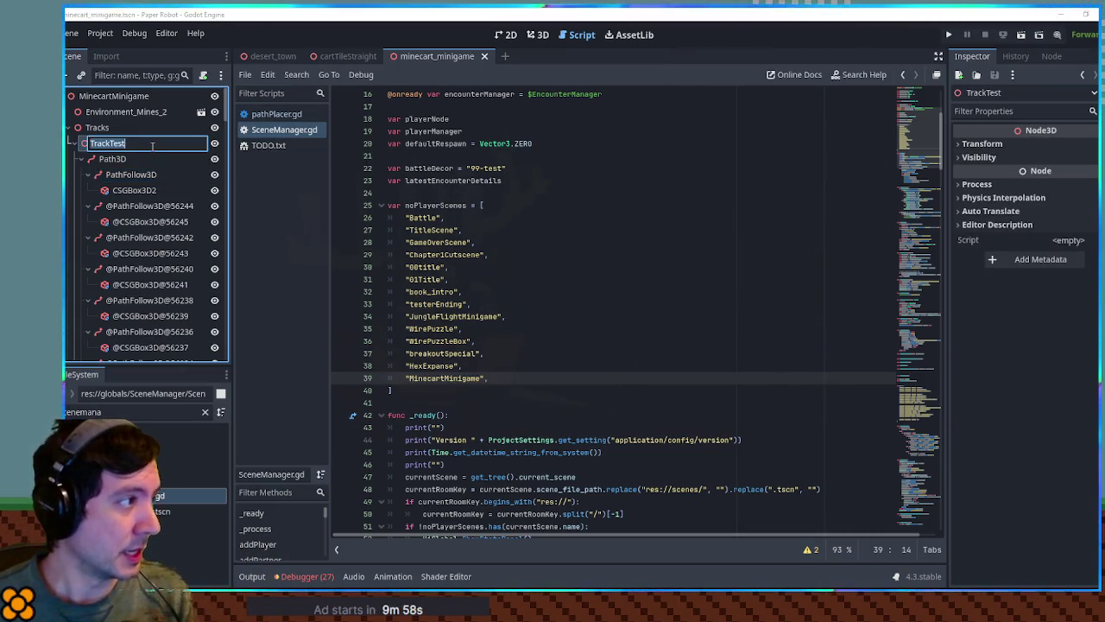
click(125, 128)
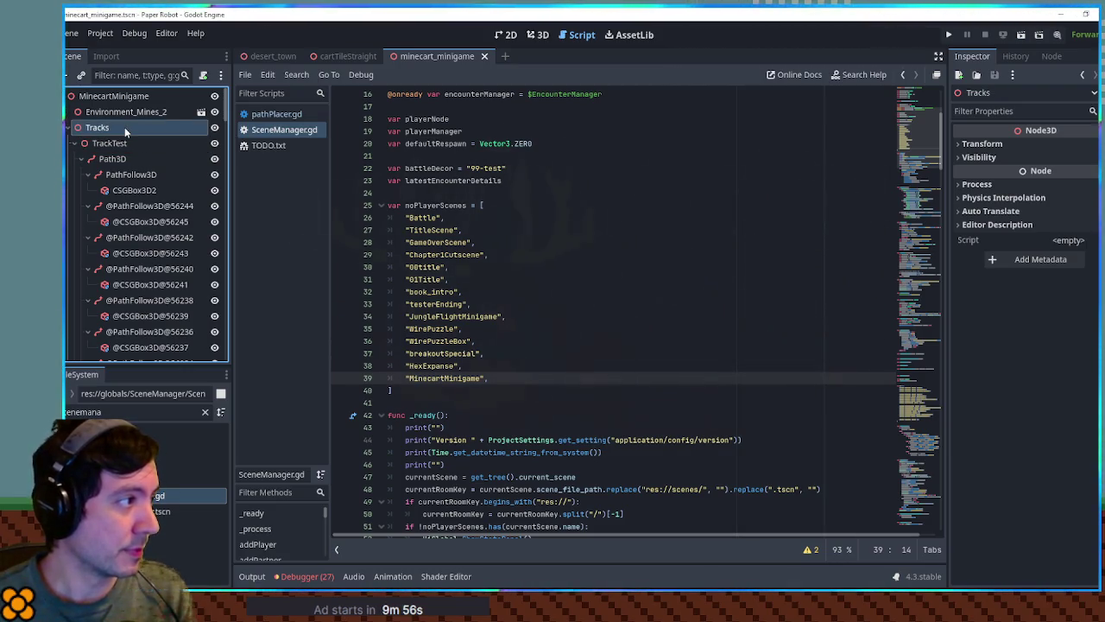
click(119, 159)
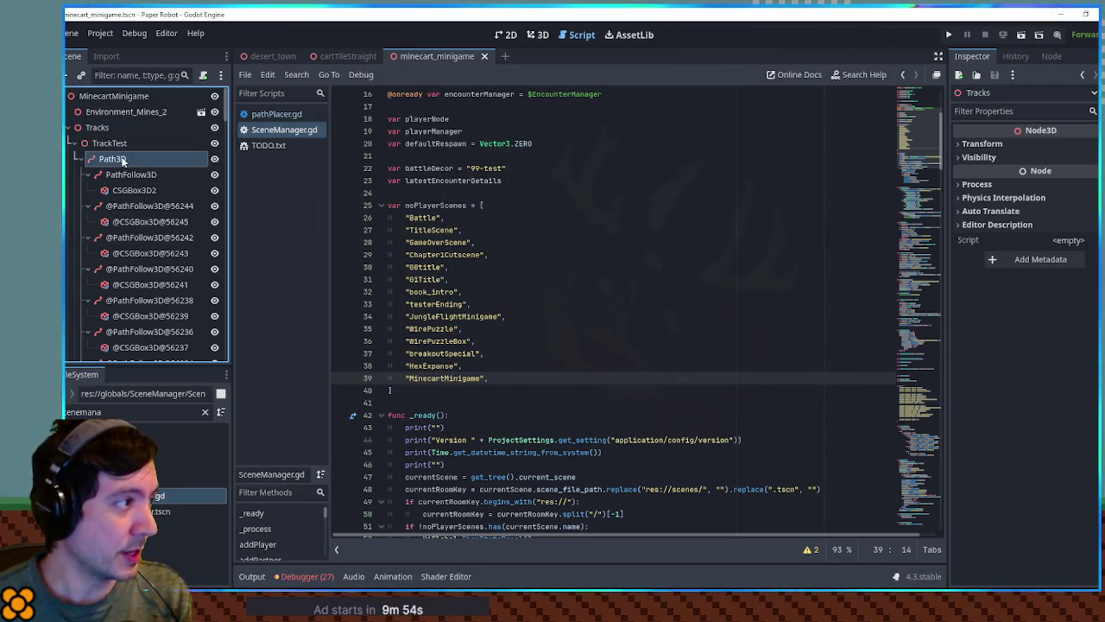
click(119, 145)
click(114, 159)
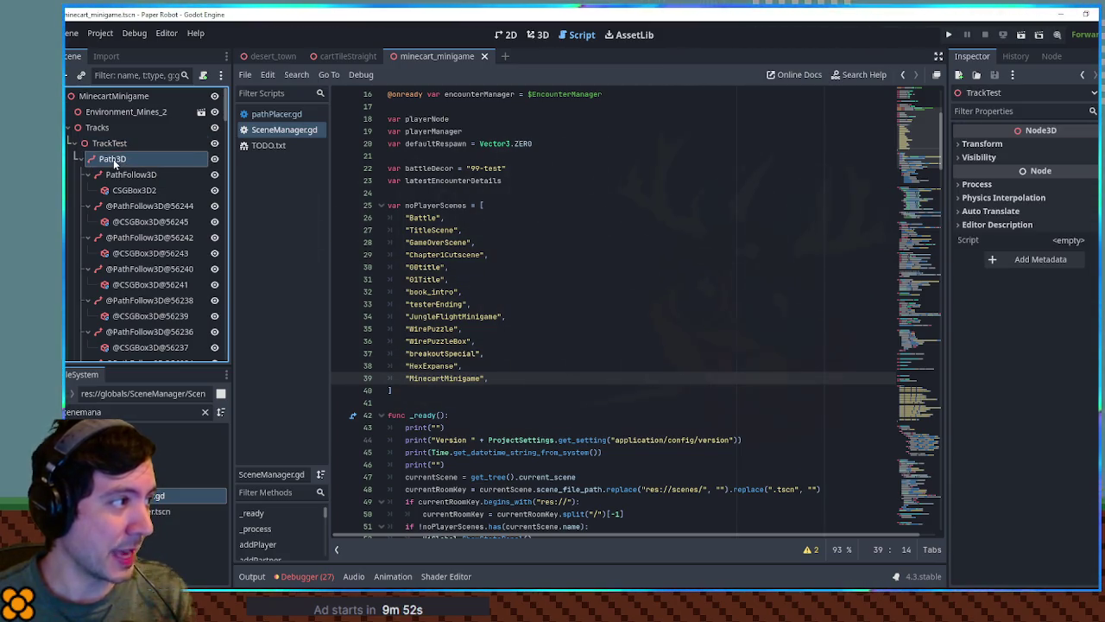
click(102, 130)
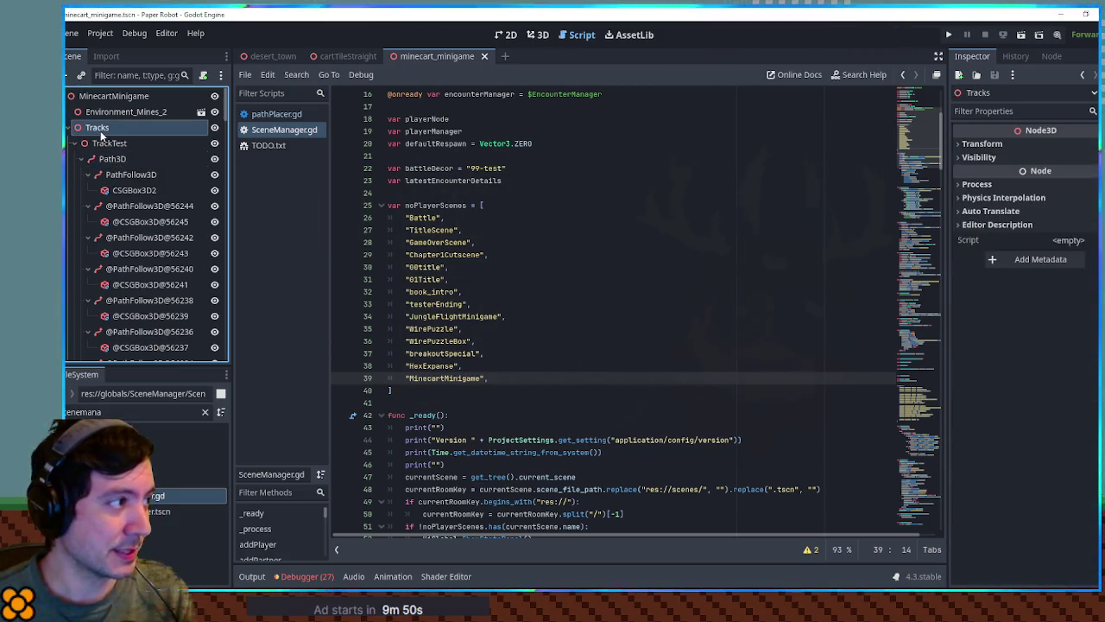
Step: Rename the Tracks node to TrackHandler and save the scene
double_click(119, 129)
key(BackSpace)
text(Handler)
key(Return)
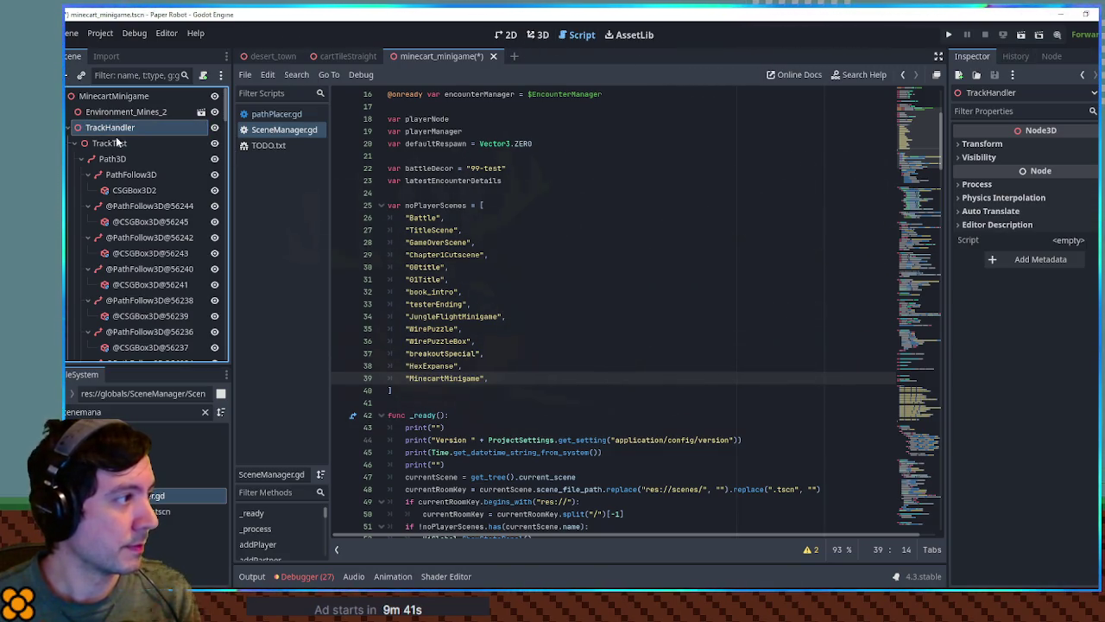
key(ctrl+s)
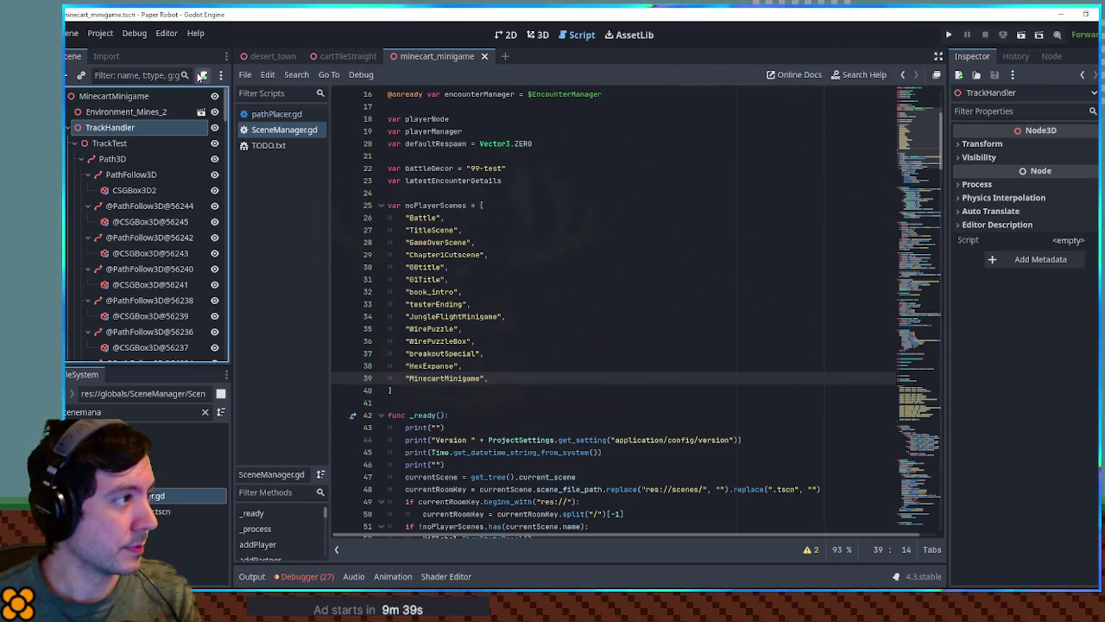
Step: Create and attach track_handler.gd to TrackHandler, add blank lines, and save it
click(200, 76)
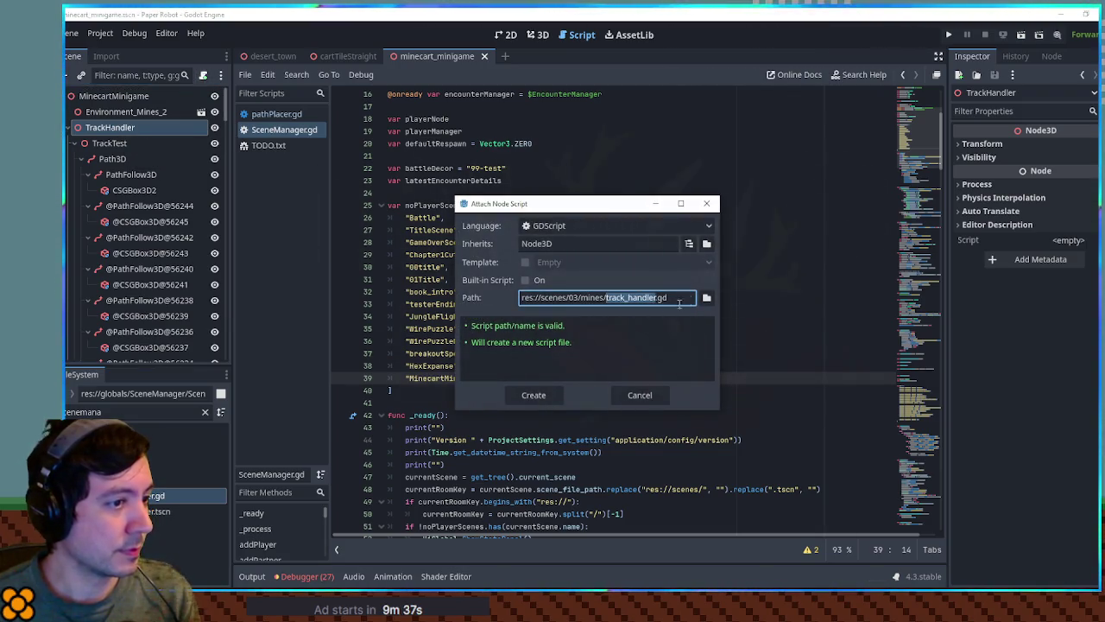
click(535, 397)
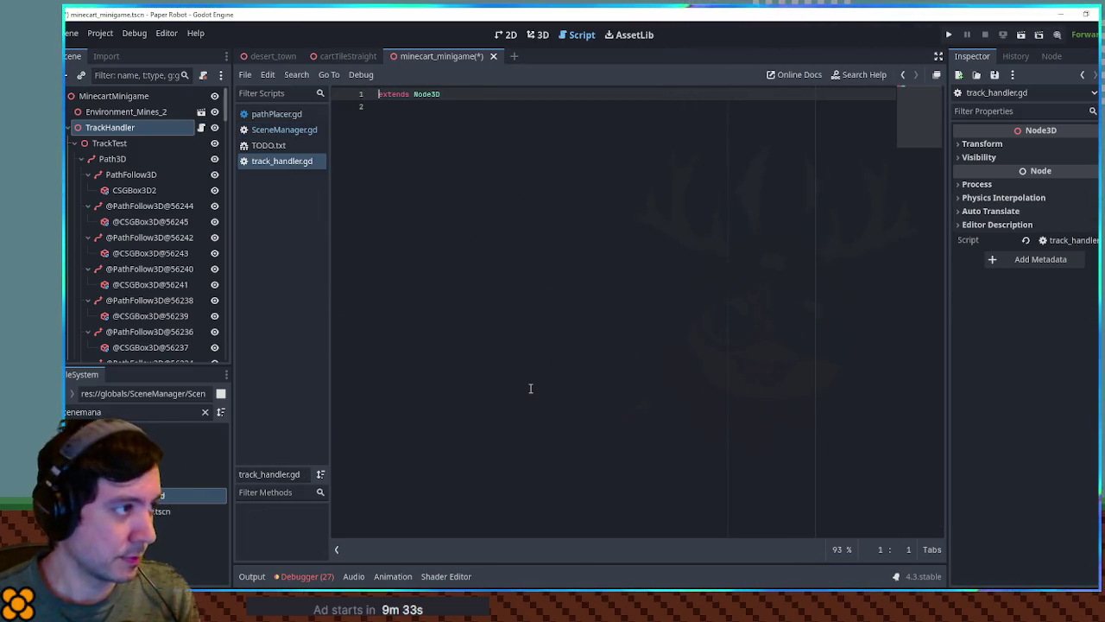
key(Down)
key(Return)
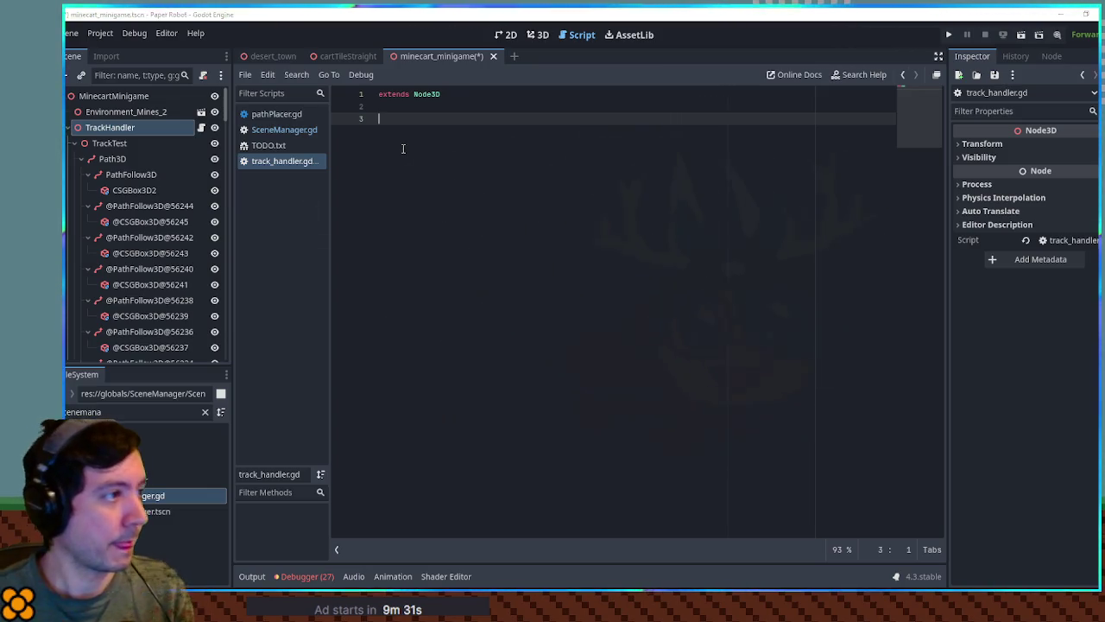
key(ctrl+s)
key(Return)
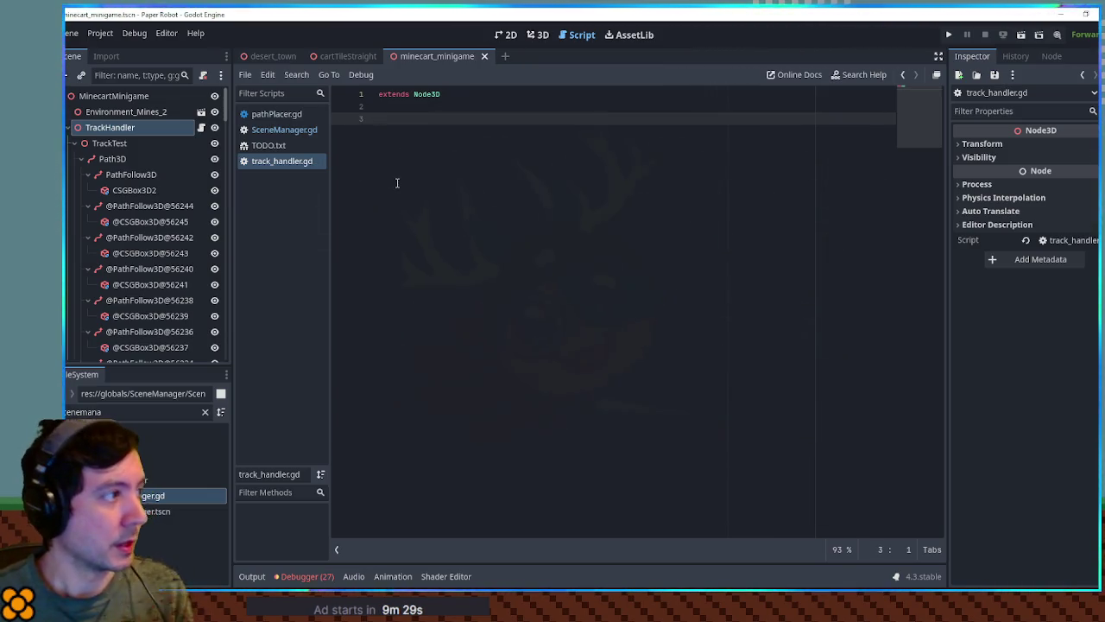
key(BackSpace)
key(BackSpace)
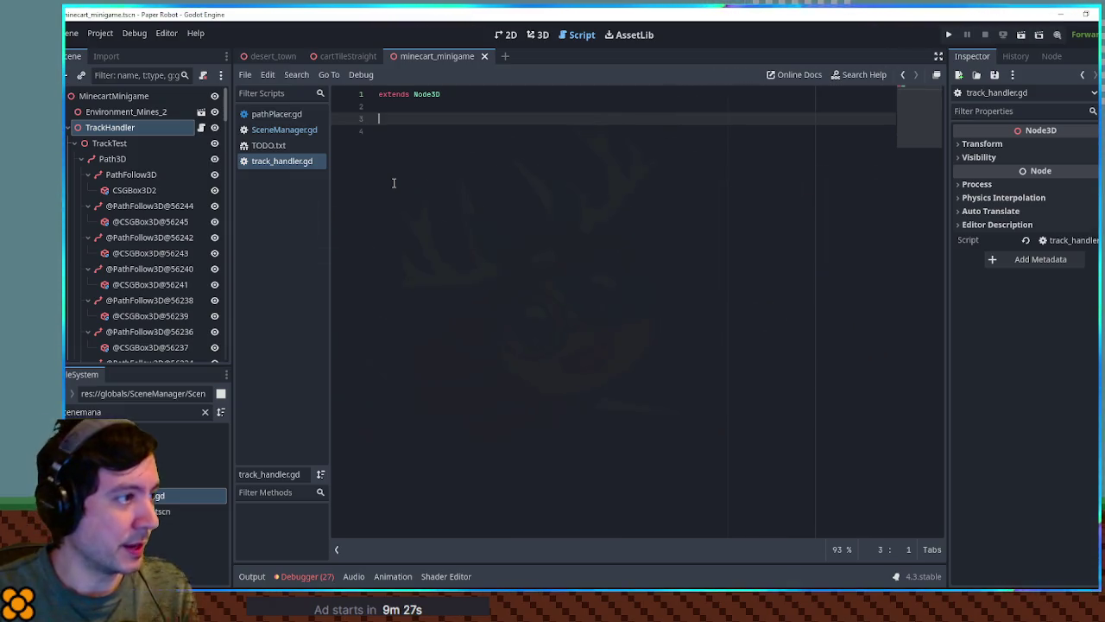
key(ctrl+s)
key(Return)
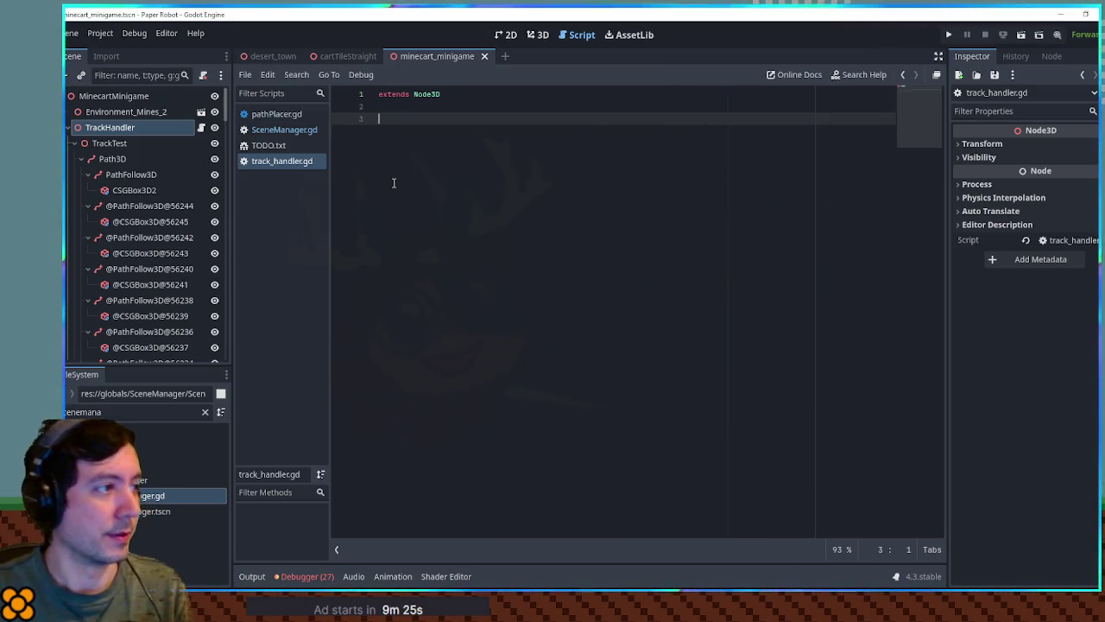
text(@e)
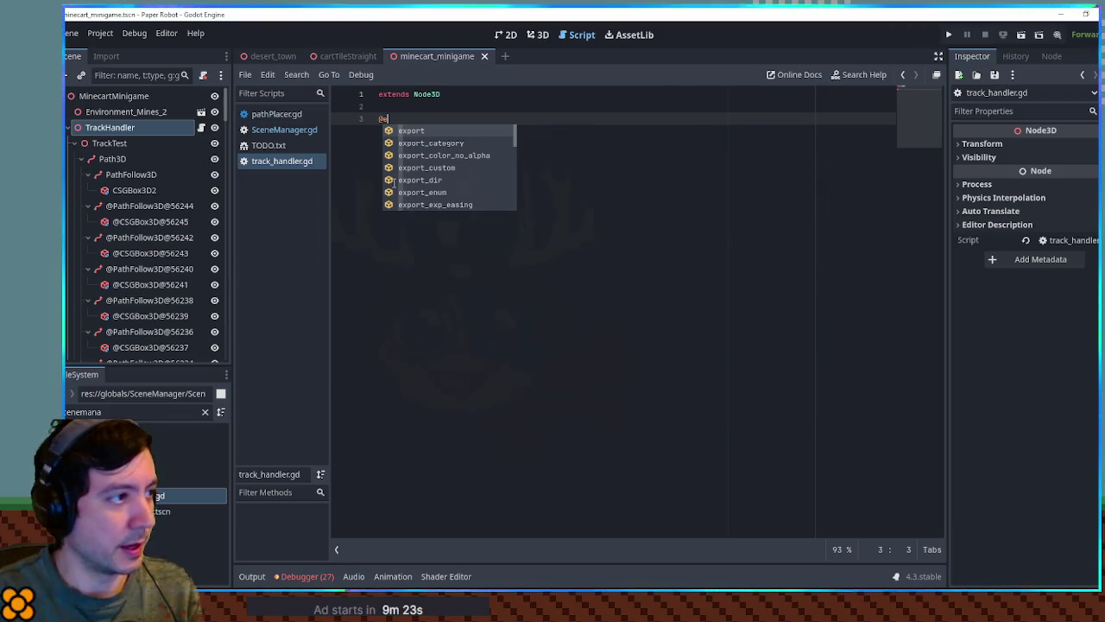
text(xport)
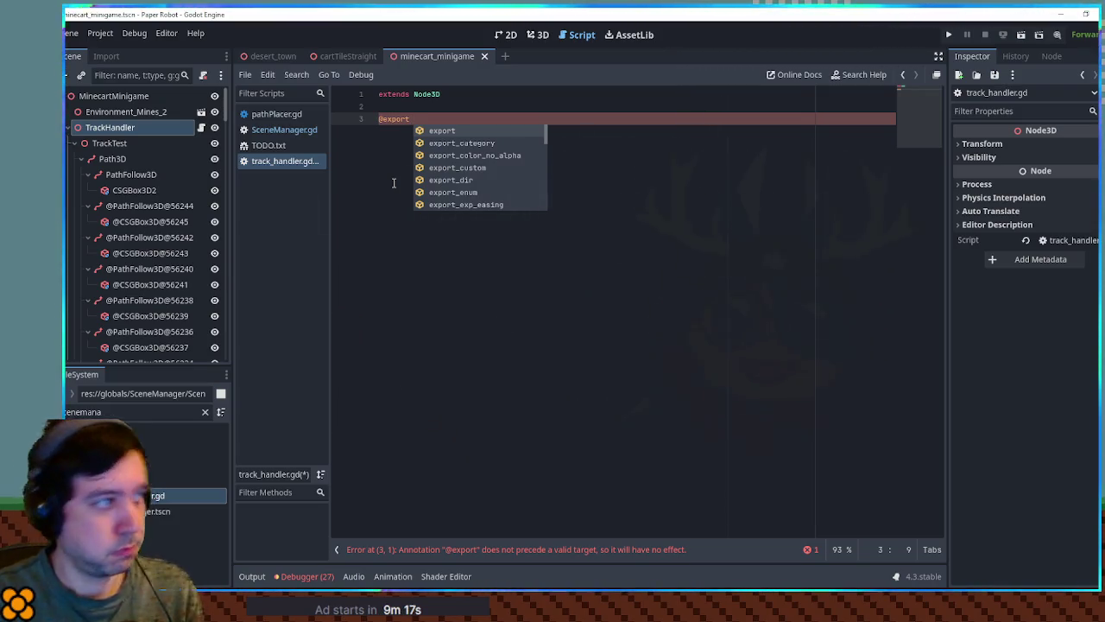
text( Min)
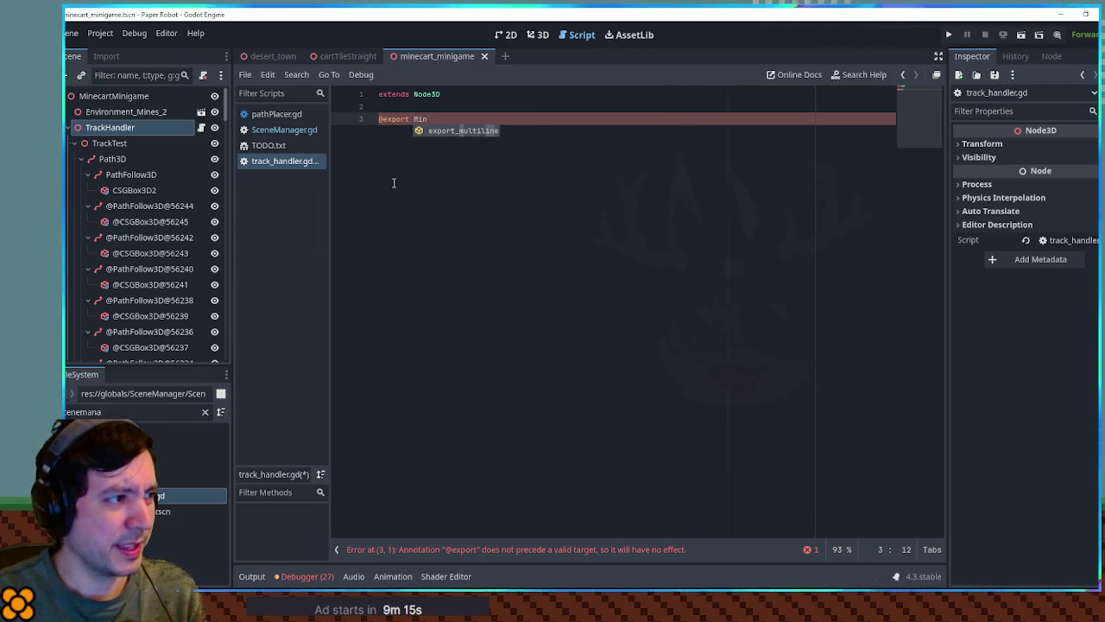
key(ctrl+BackSpace)
key(ctrl+BackSpace)
key(BackSpace)
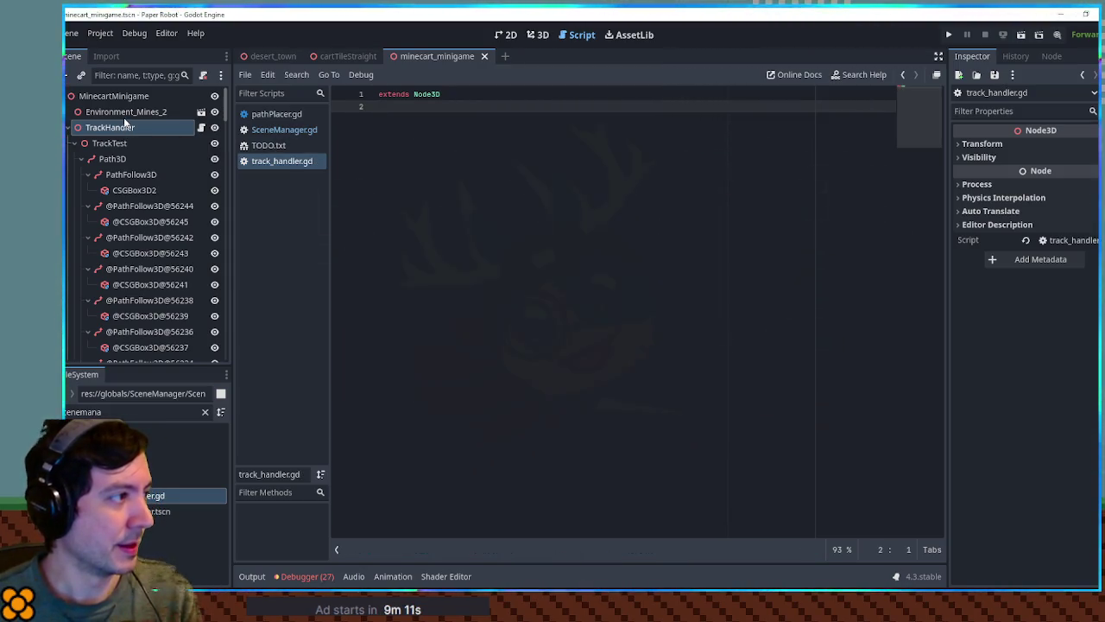
click(539, 35)
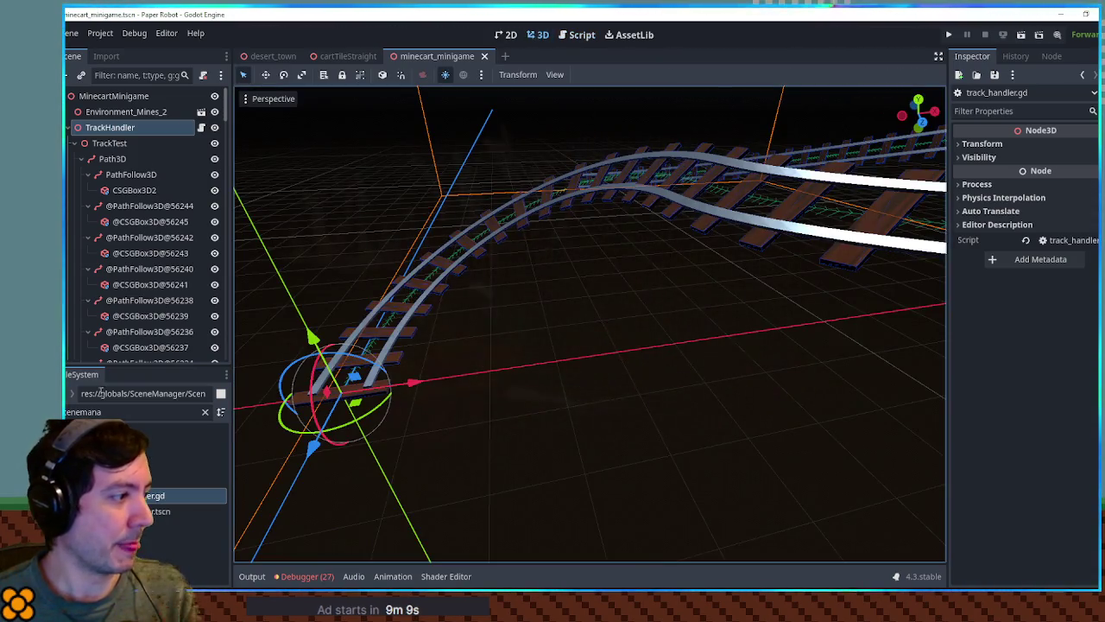
Step: Drag moving_minecart.tscn, found with the 'minec mo' filter, under TrackHandler and frame it
key(ctrl+a)
text(minec)
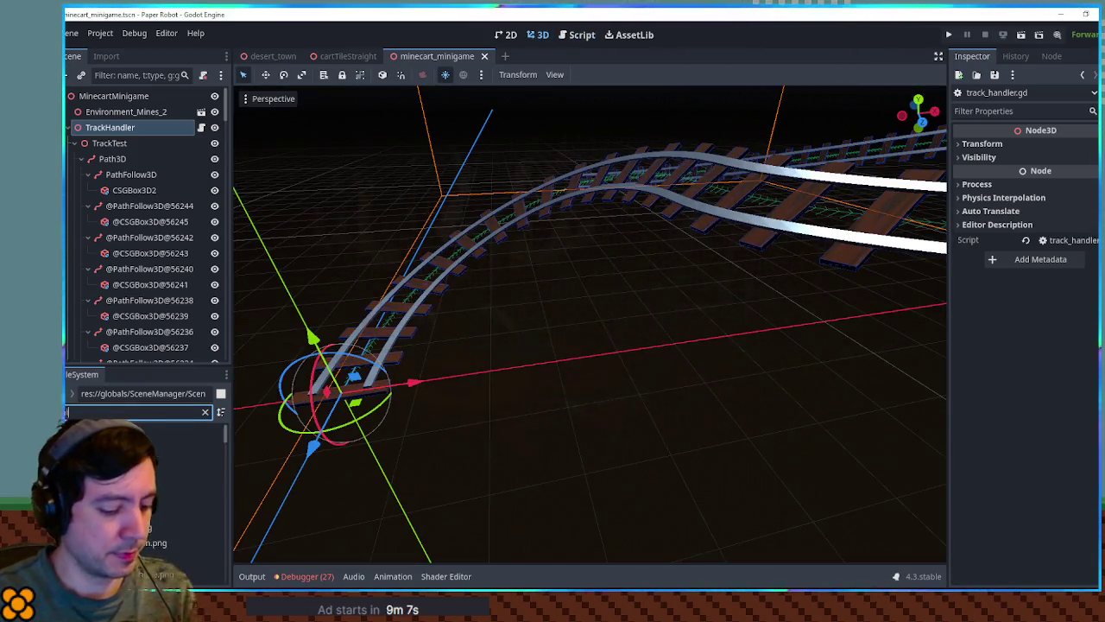
text( mo)
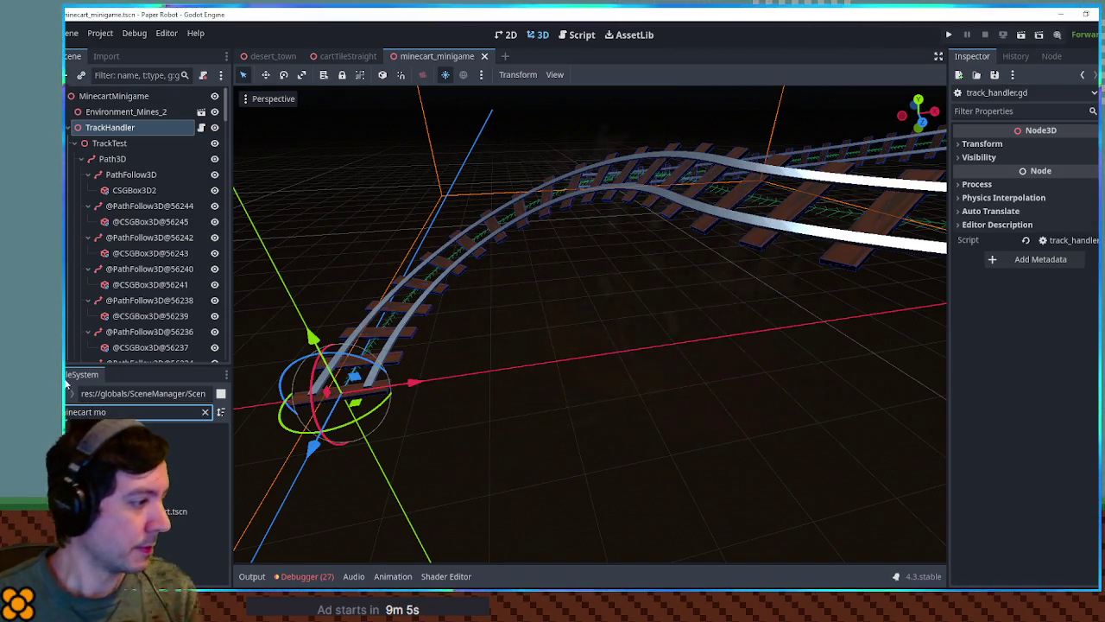
mouse_move(171, 511)
mouse_down()
mouse_move(216, 432)
mouse_move(118, 135)
mouse_up()
key(f)
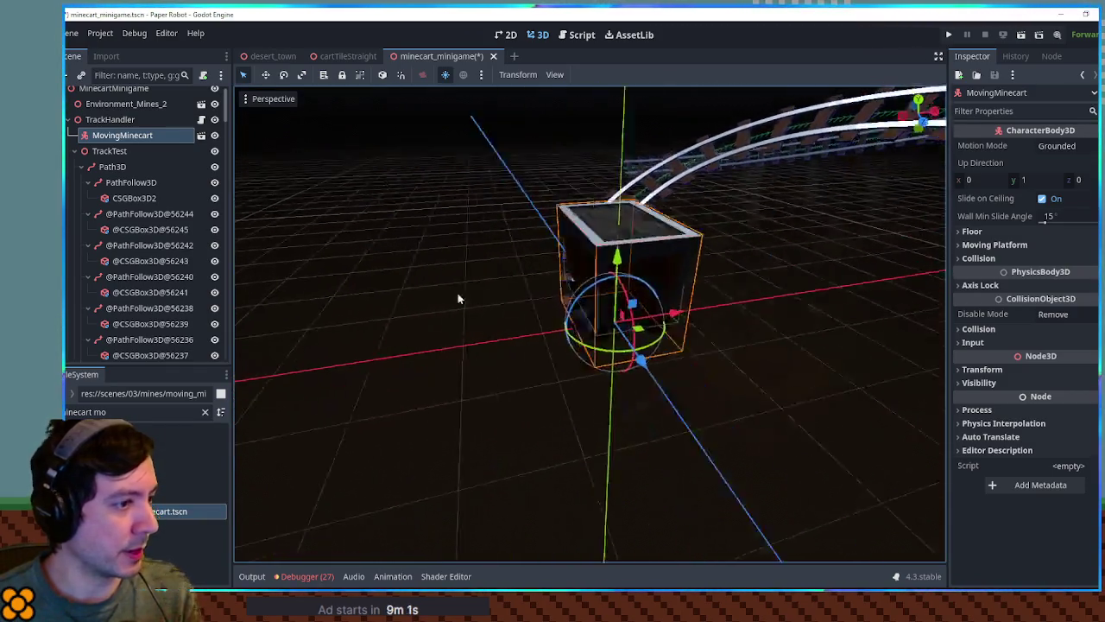
mouse_move(552, 293)
mouse_down()
mouse_move(451, 314)
mouse_move(333, 284)
mouse_move(380, 298)
mouse_up()
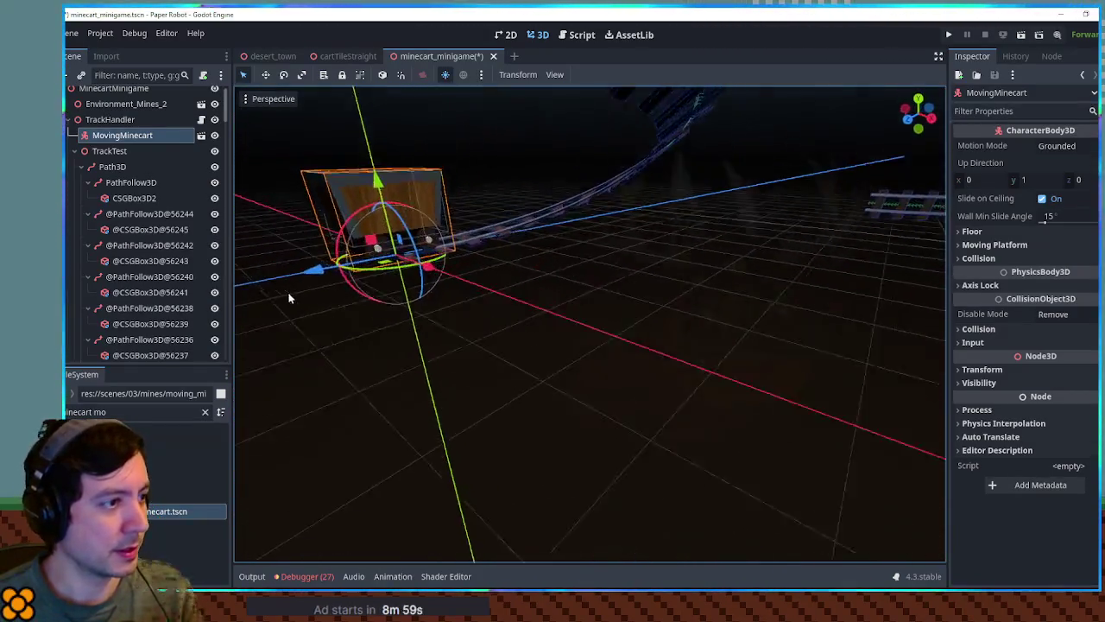
scroll(436, 317, down, 3)
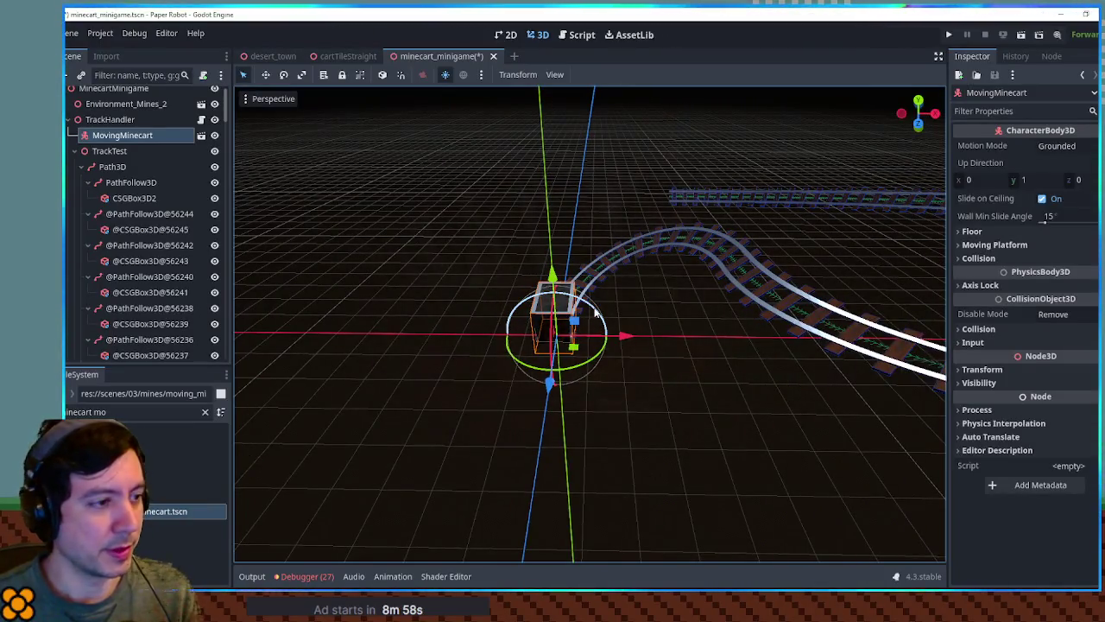
mouse_move(573, 310)
mouse_down()
mouse_move(585, 305)
mouse_move(527, 321)
mouse_move(556, 318)
mouse_up()
scroll(569, 317, up, 3)
key(f)
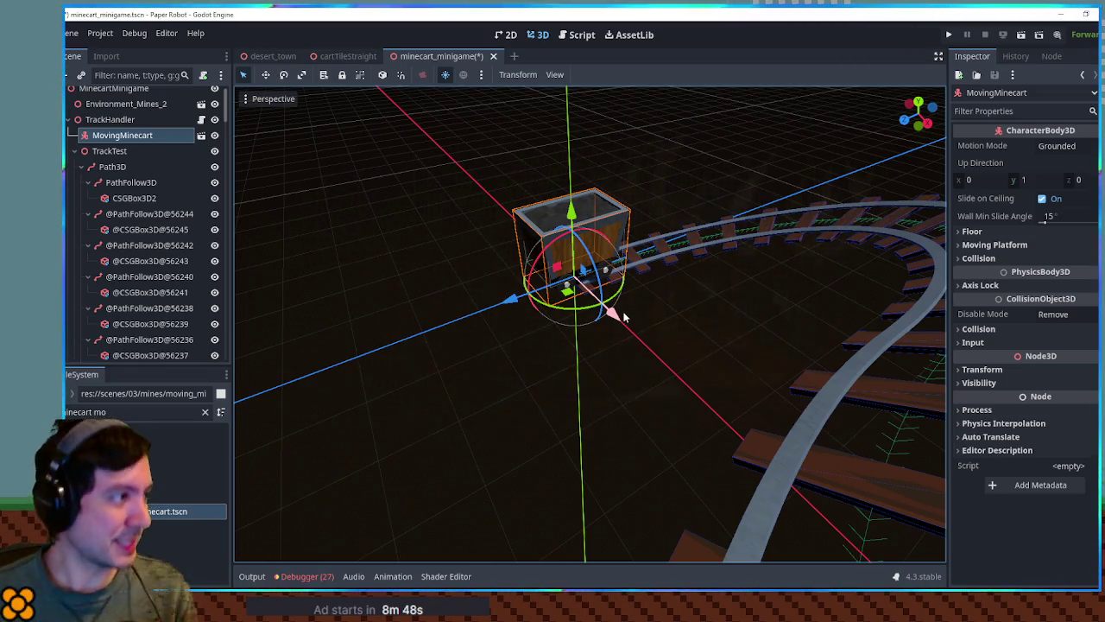
Step: Filter the FileSystem for 'camera3', then clear the filter
triple_click(123, 412)
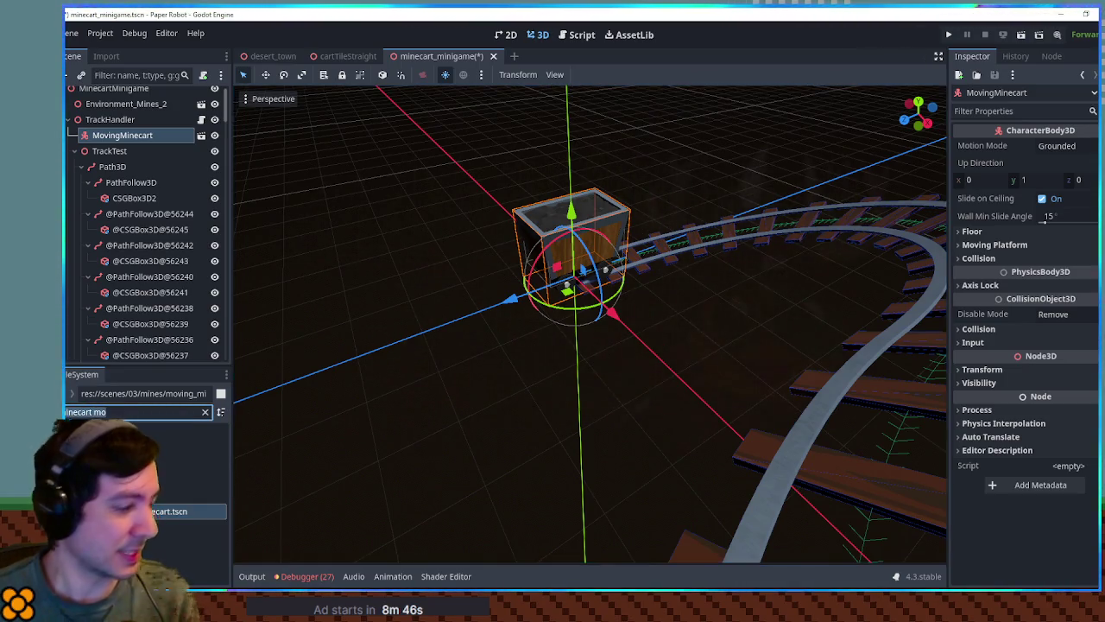
text(camera3)
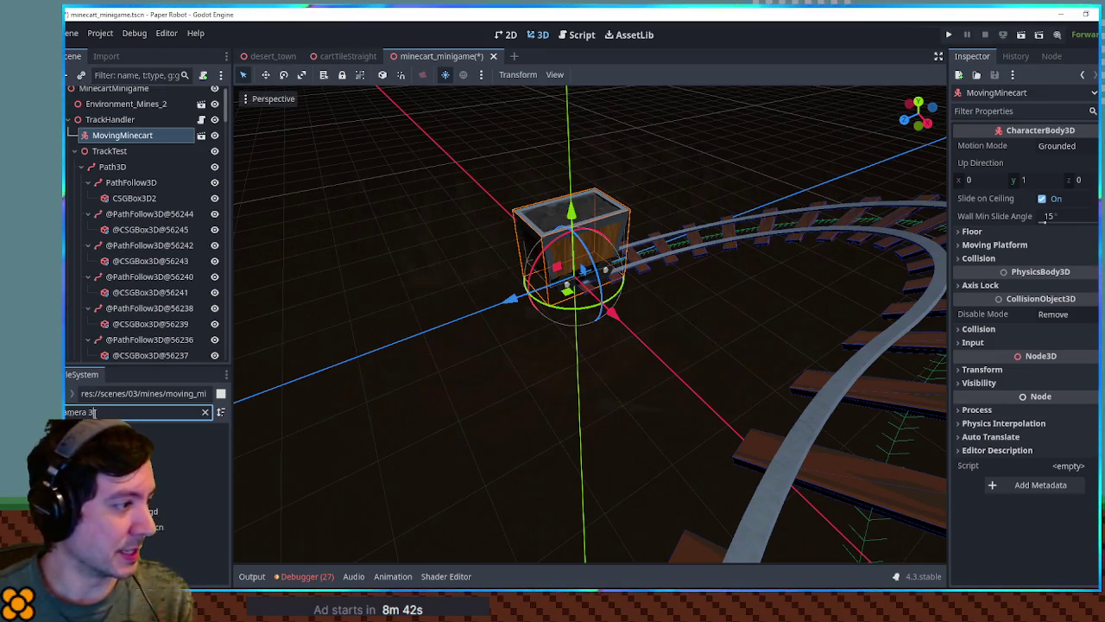
click(205, 412)
Step: Add a Camera3D node with TrackHandler selected
click(103, 120)
key(ctrl+a)
text(camera)
click(438, 222)
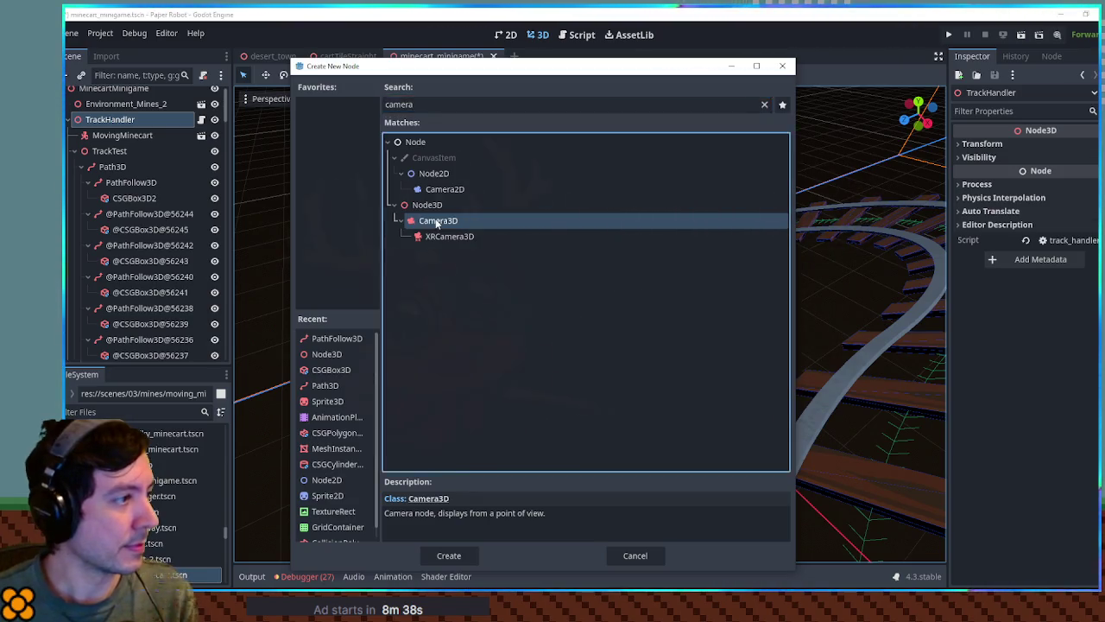
double_click(438, 222)
Step: Move the Camera3D under TrackHandler beside MovingMinecart
scroll(93, 152, up, 5)
scroll(92, 147, up, 10)
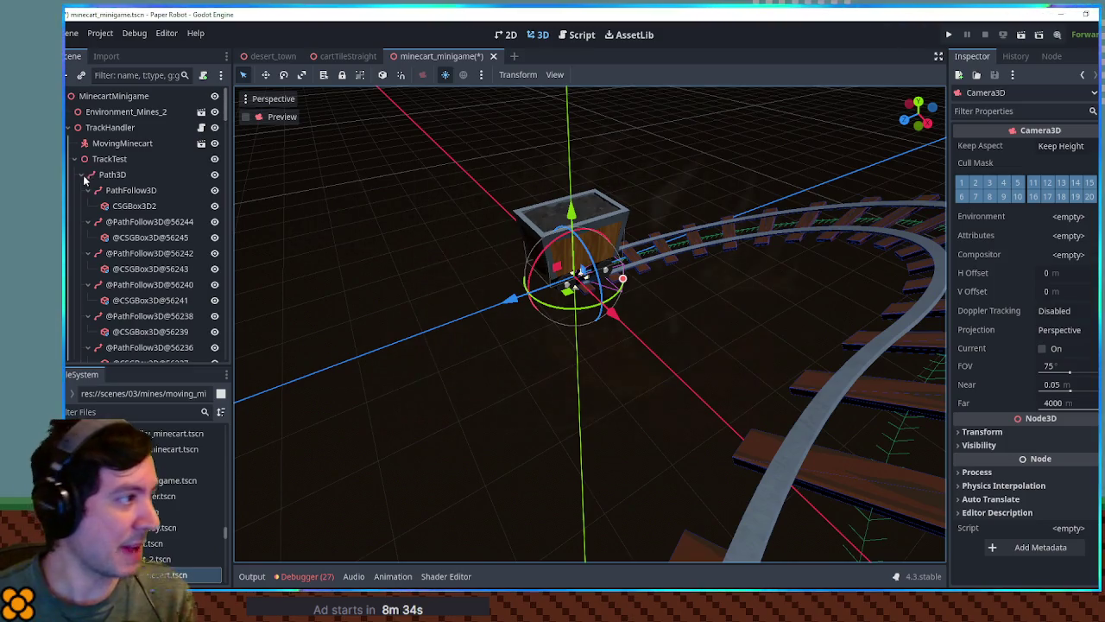
click(89, 175)
drag(108, 238, 117, 153)
drag(511, 299, 206, 376)
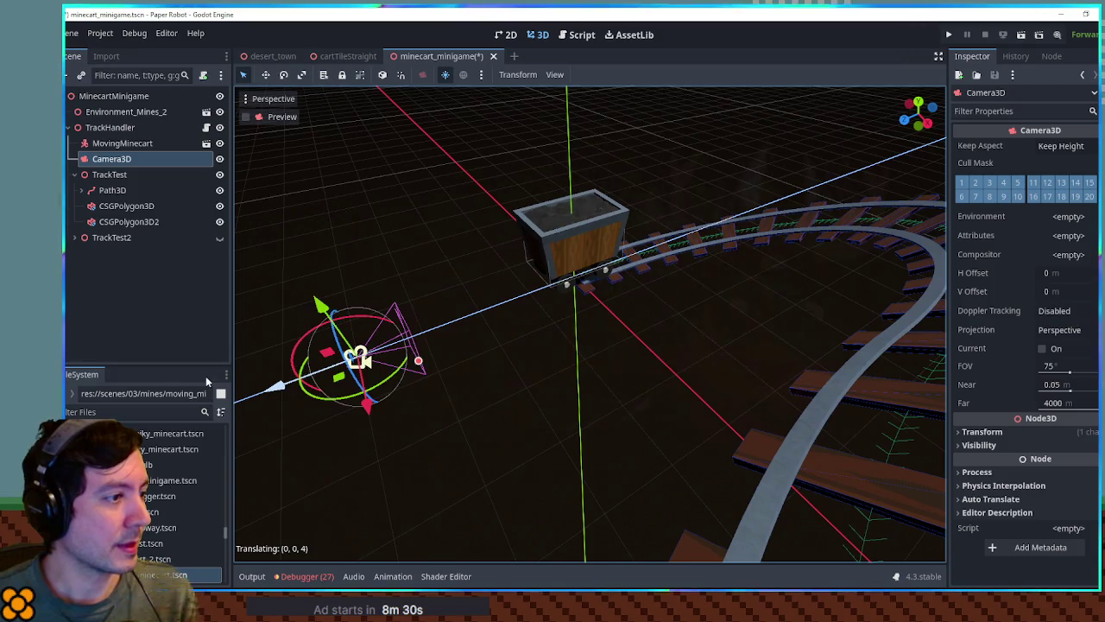
Step: Raise the camera above the track, shift it up-left, and preview through it
mouse_move(321, 306)
mouse_down()
mouse_move(285, 199)
mouse_move(309, 225)
mouse_up()
scroll(309, 225, down, 1)
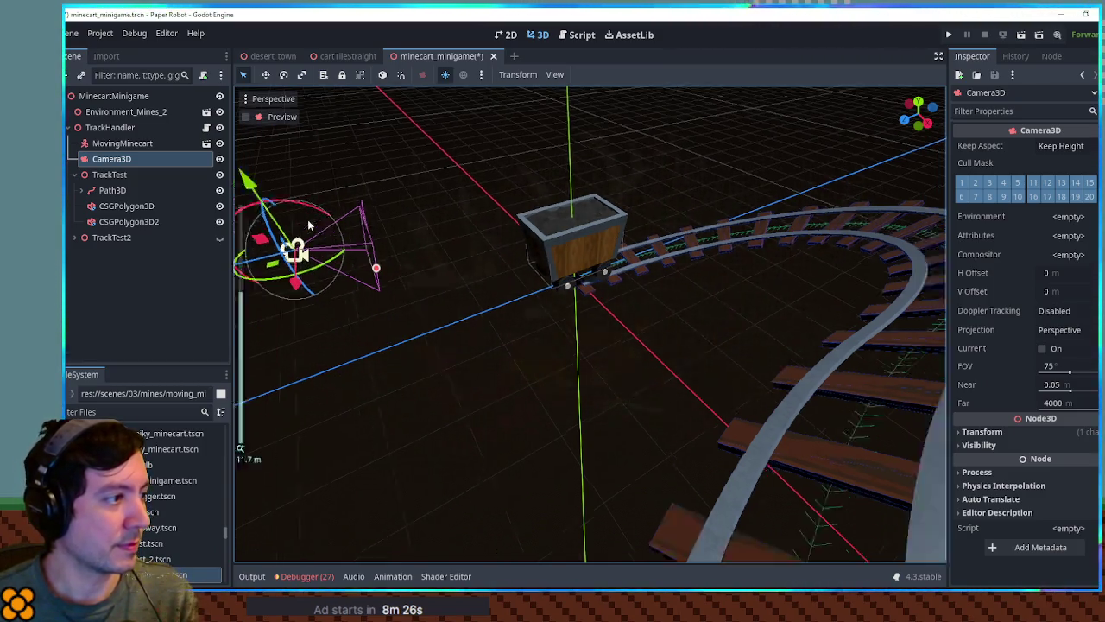
scroll(361, 298, down, 2)
drag(400, 285, 378, 257)
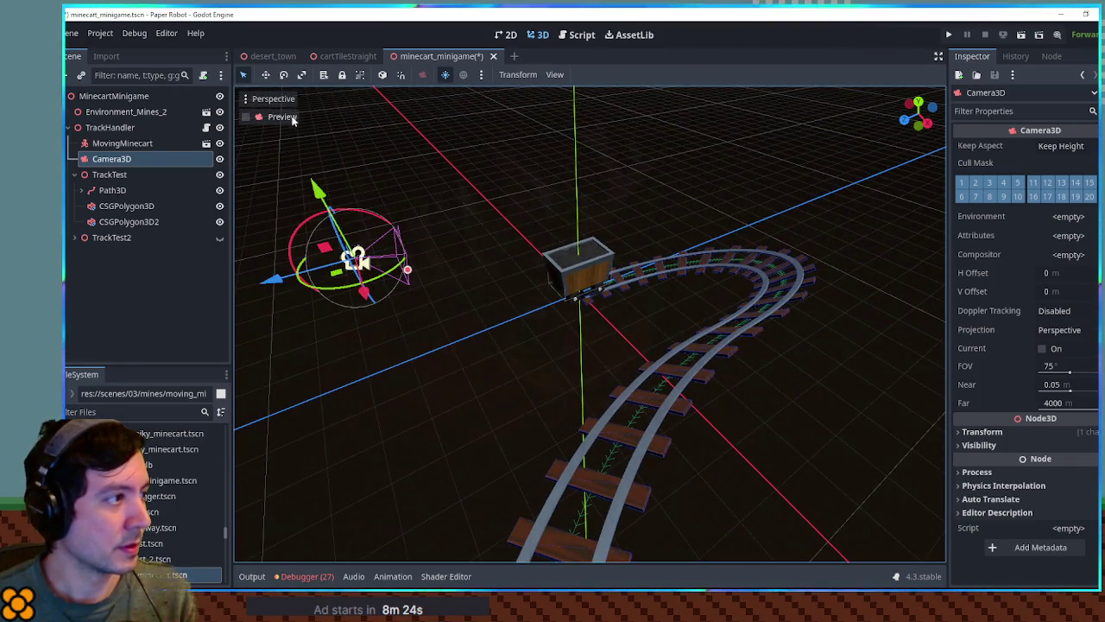
click(246, 117)
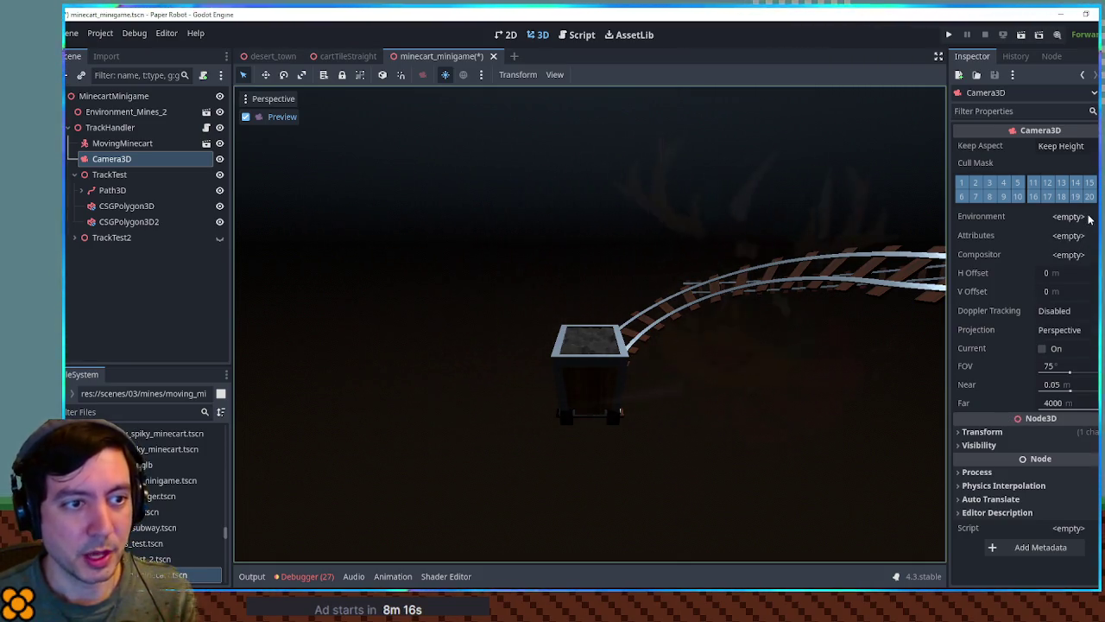
Step: Give the camera a new CameraAttributes resource with far depth-of-field blur enabled
click(1068, 235)
click(1028, 252)
click(1094, 236)
click(982, 252)
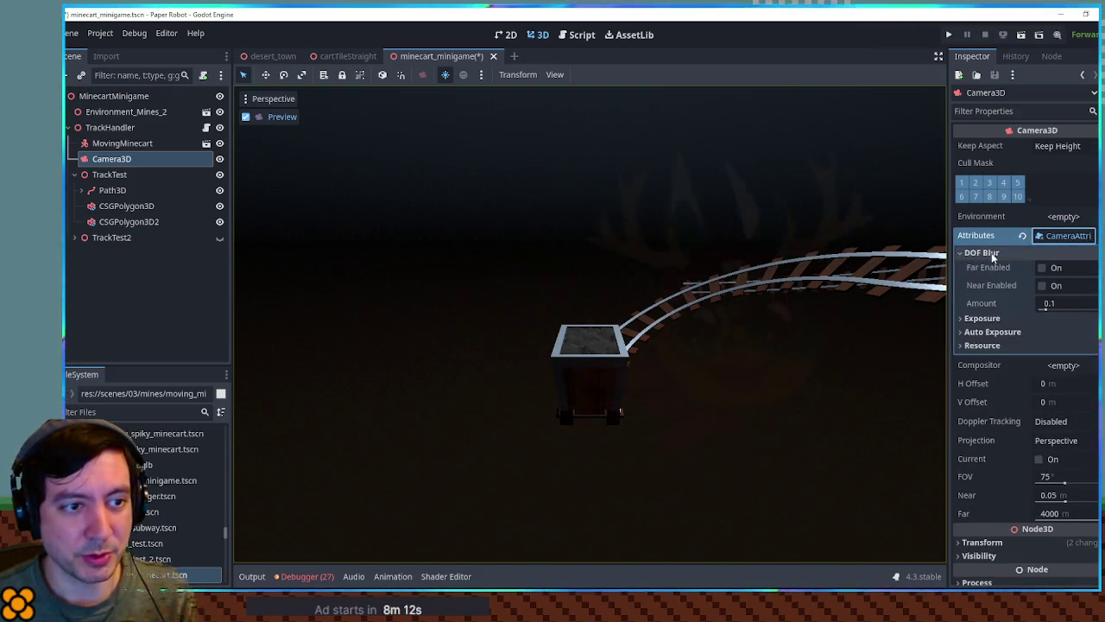
click(1041, 268)
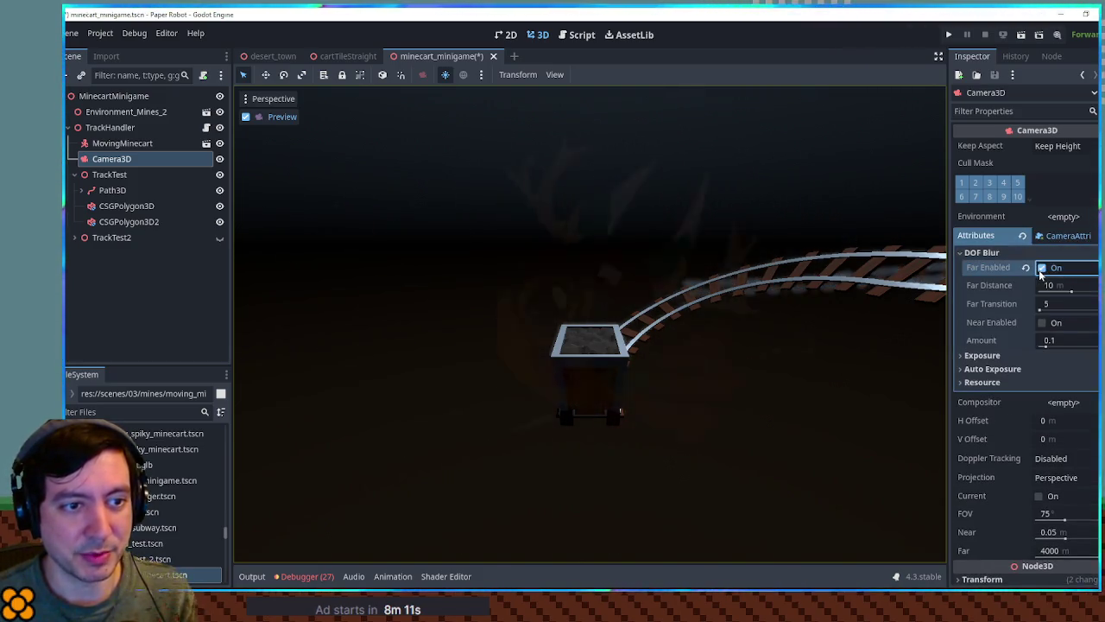
click(1043, 323)
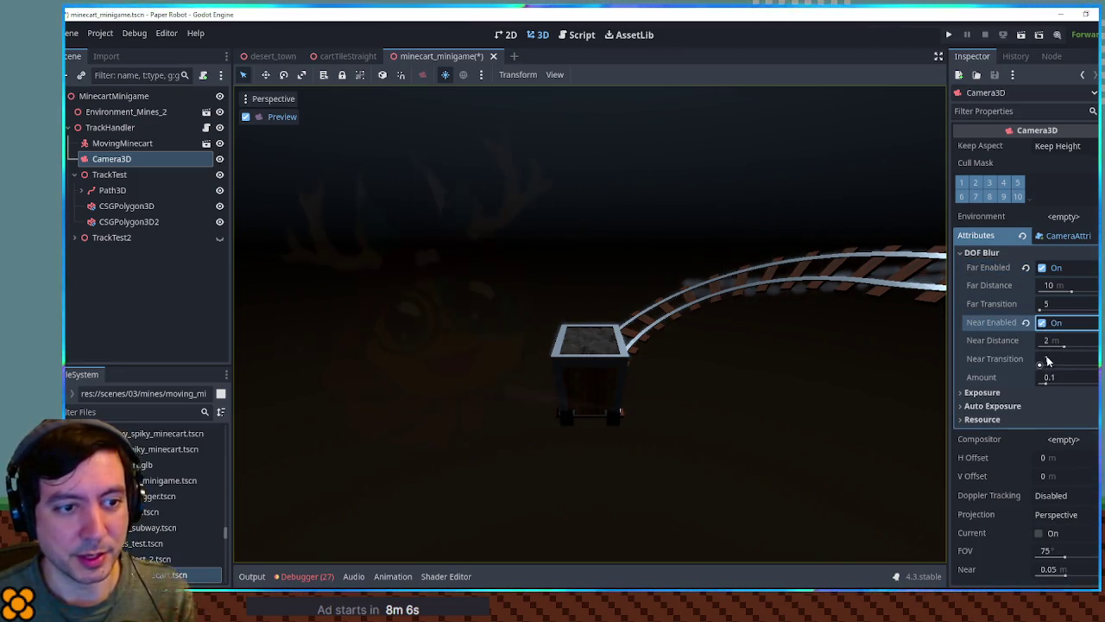
click(1042, 323)
Step: Set far blur distance 100 and transition 20, then show the camera's transform
click(1049, 285)
text(100)
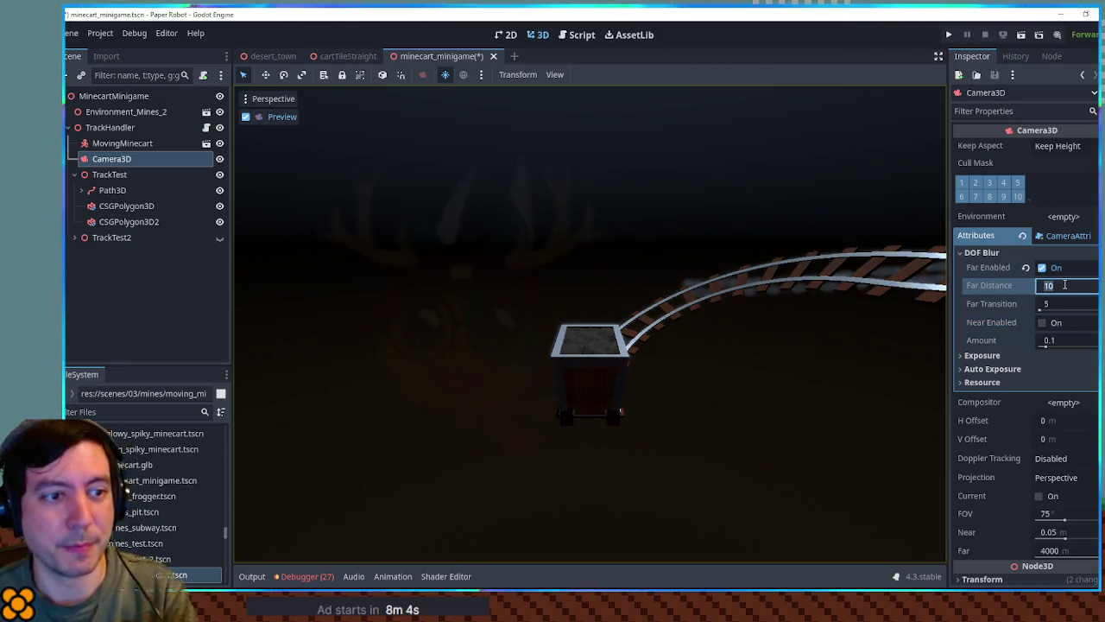
click(1060, 303)
text(20)
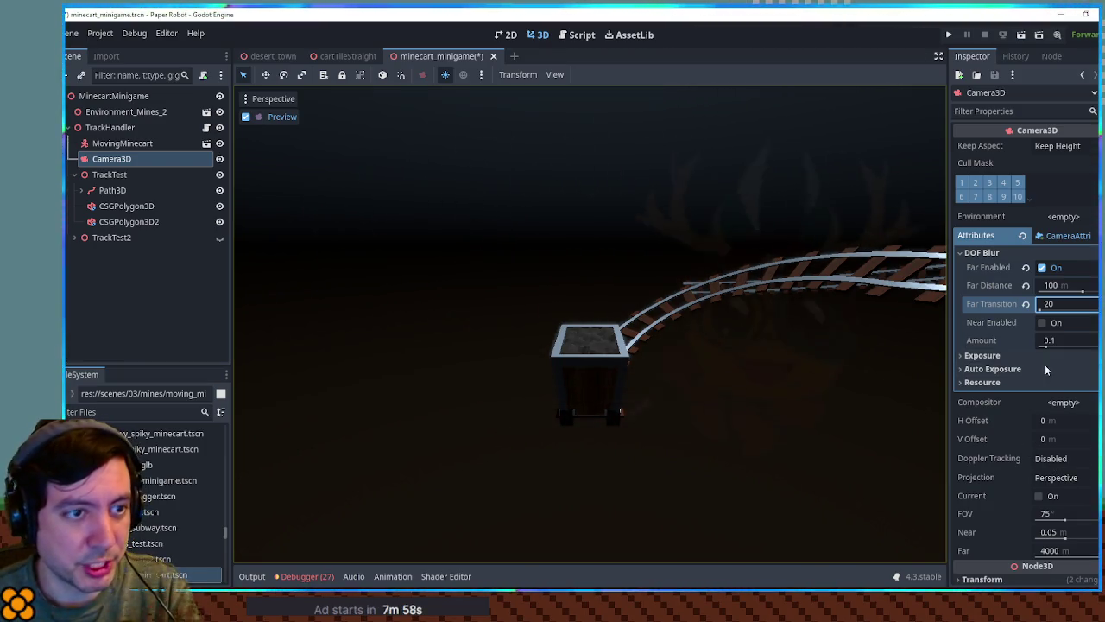
click(1061, 235)
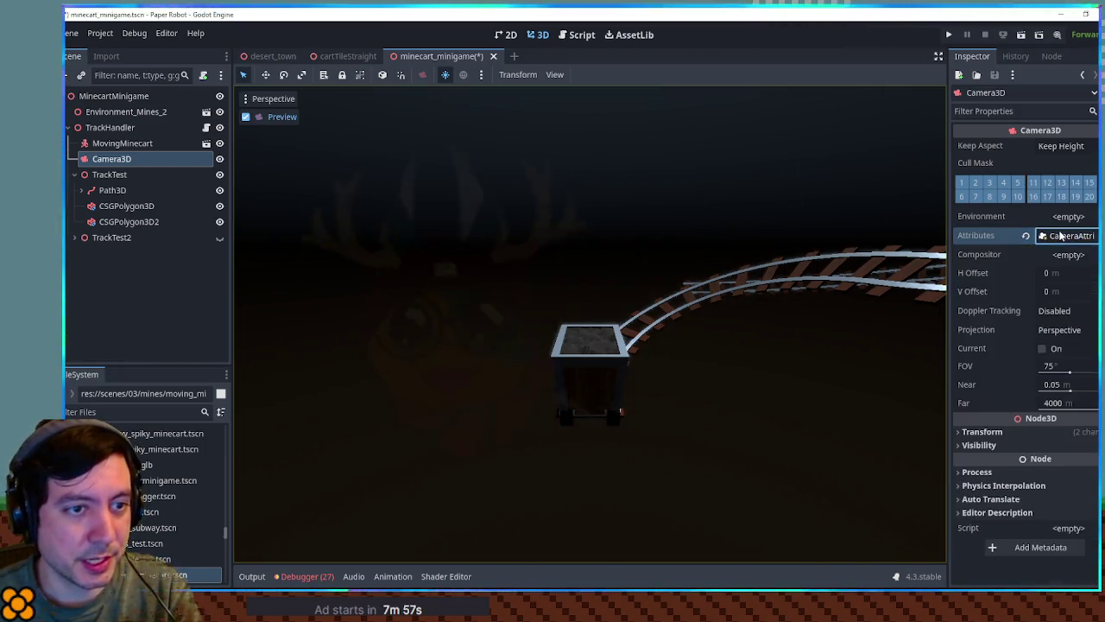
click(1015, 432)
scroll(1018, 443, down, 2)
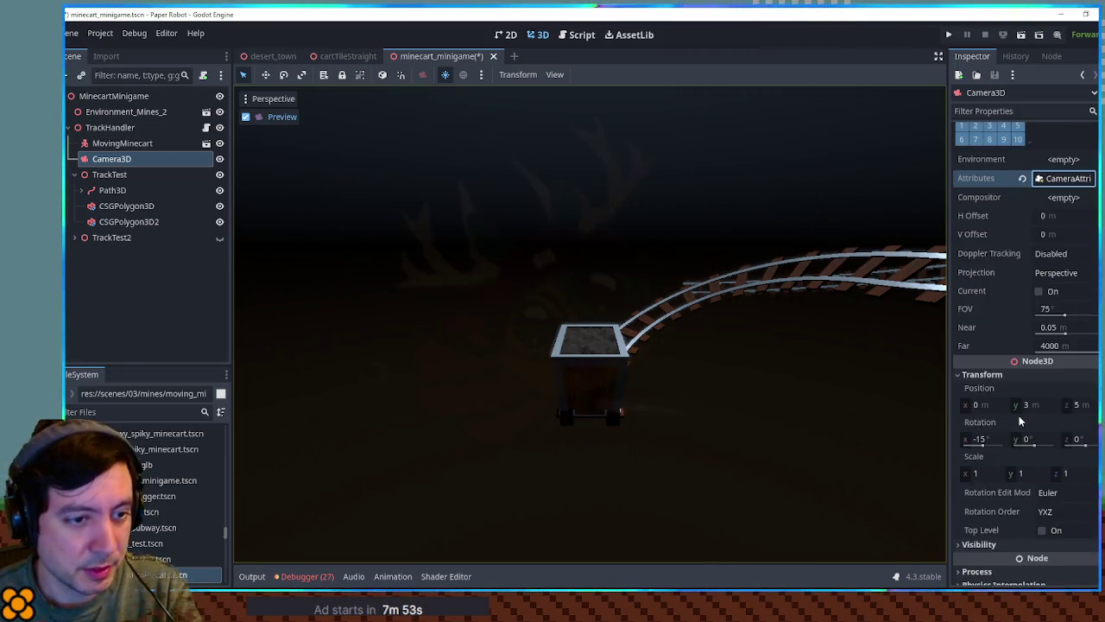
Step: Lower the camera to Position y 2.02 and bring it in to z 3.655
mouse_move(1019, 404)
mouse_down()
mouse_move(1076, 405)
mouse_move(1040, 405)
mouse_move(981, 444)
mouse_up()
mouse_move(1031, 404)
mouse_down()
mouse_move(1011, 404)
mouse_move(1088, 406)
mouse_up()
mouse_move(1016, 408)
mouse_down()
mouse_move(1026, 408)
mouse_move(1016, 408)
mouse_up()
Step: Adjust the camera's X rotation to -5°
click(981, 441)
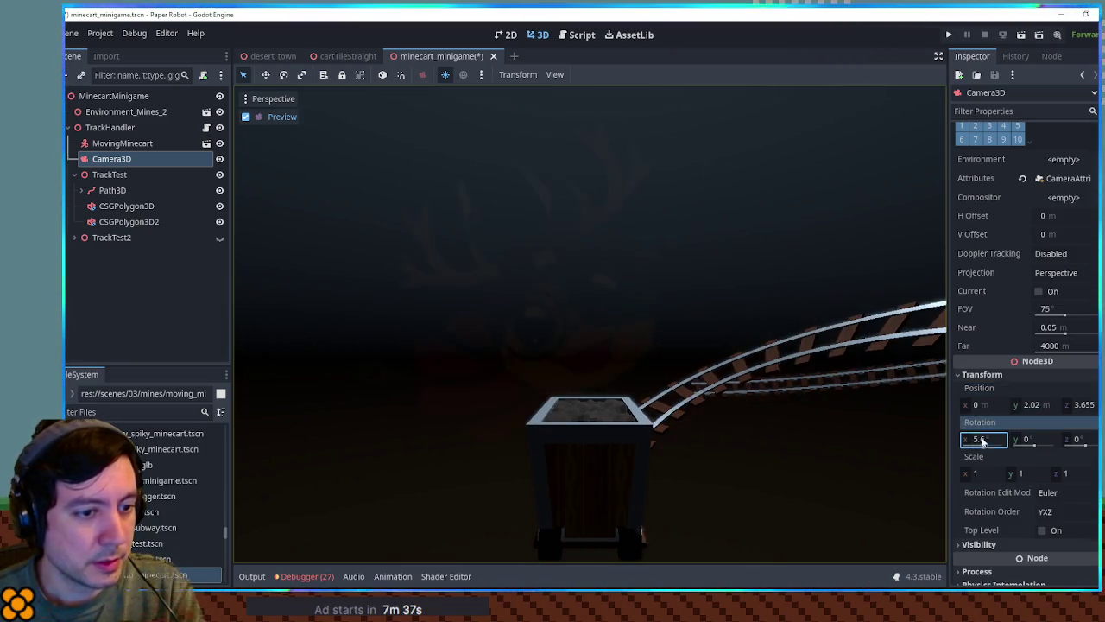
text(7)
key(Return)
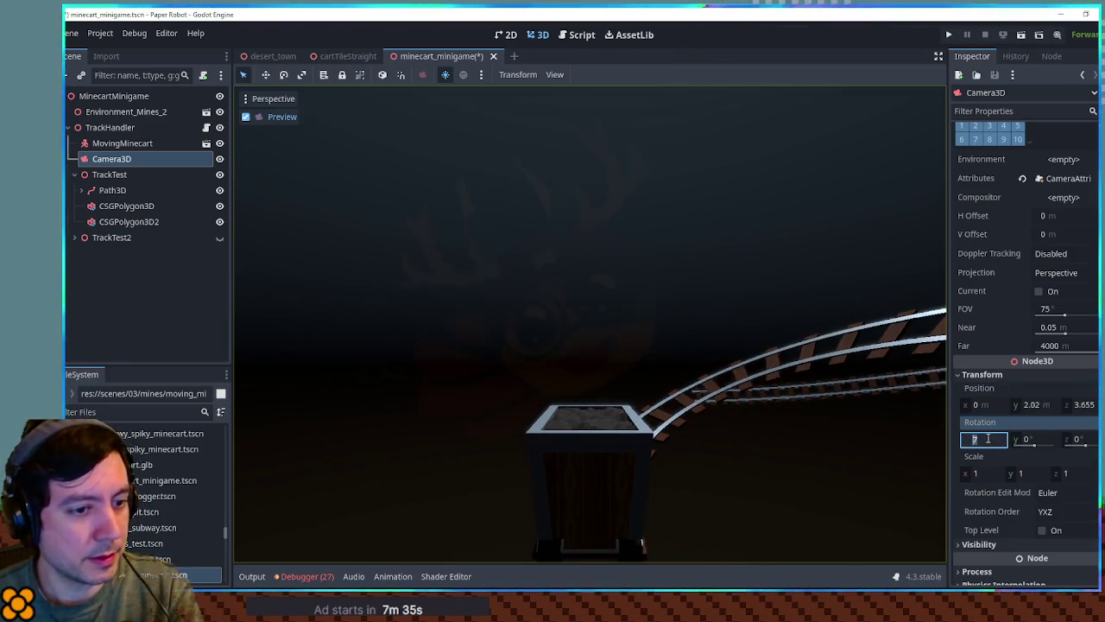
text(5)
key(Return)
key(Return)
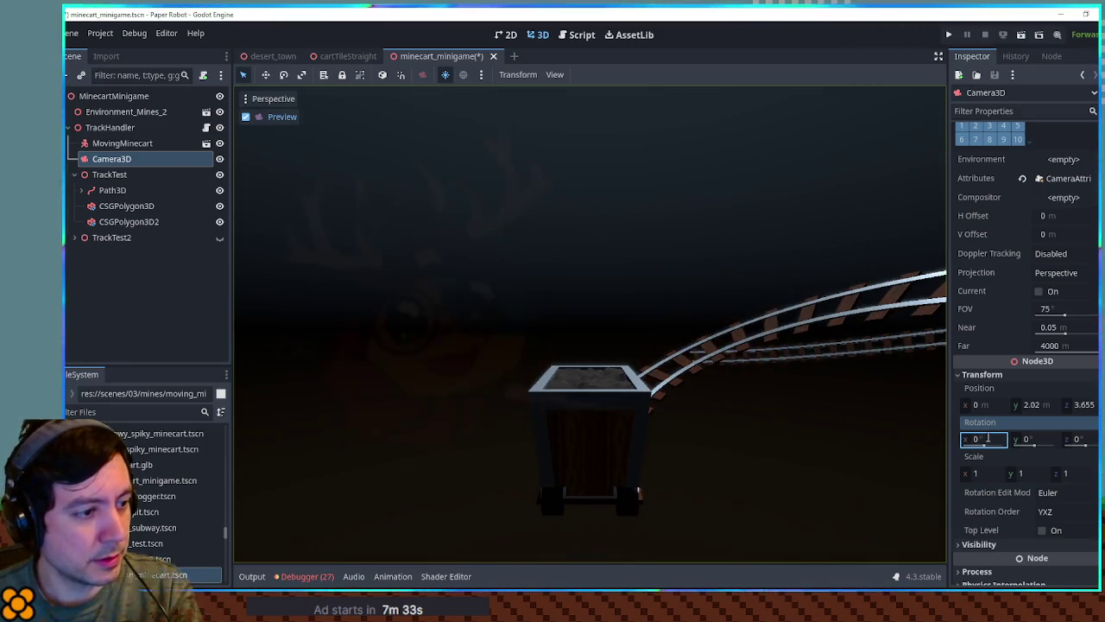
drag(980, 447, 988, 439)
click(988, 440)
text(5)
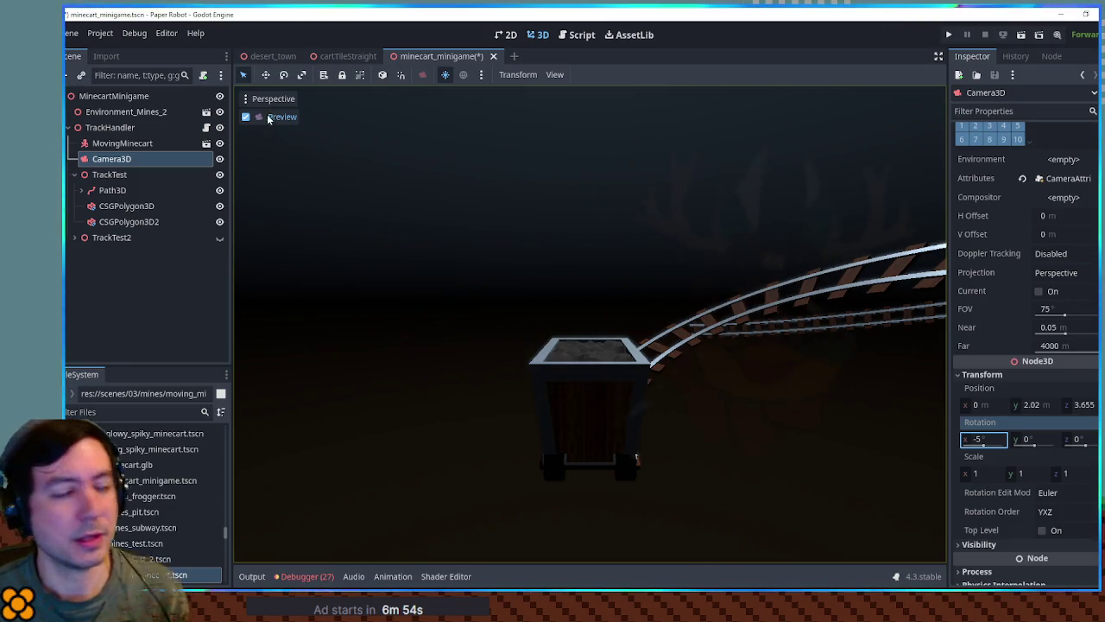
click(130, 412)
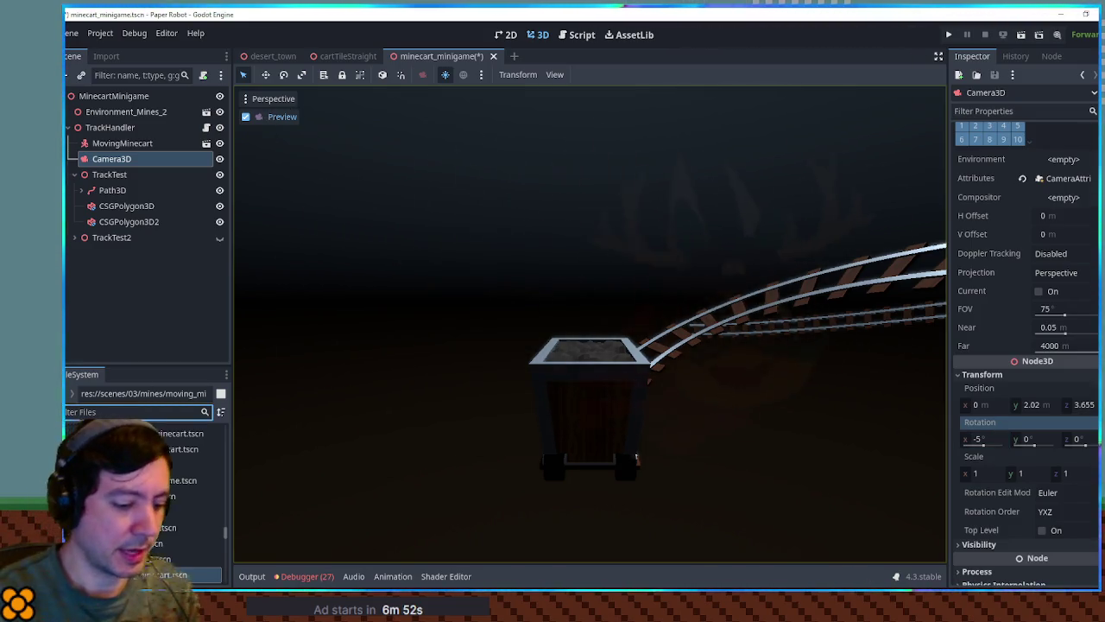
Step: Open and run the jungle flight minigame from the 'single' filter, then close the game and its scene tab
text(single)
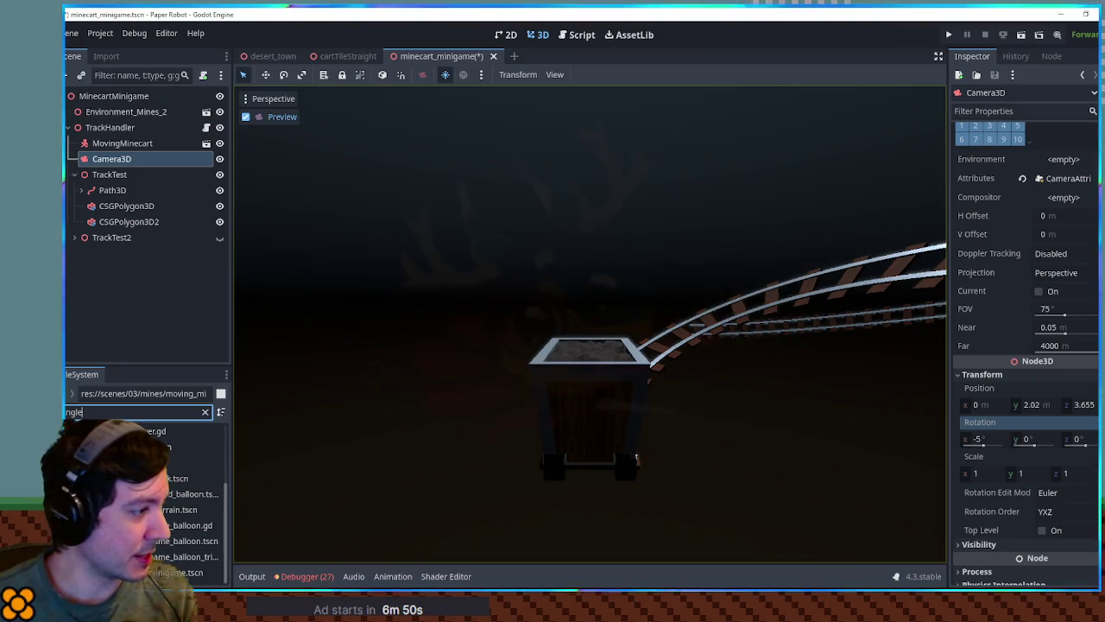
click(177, 572)
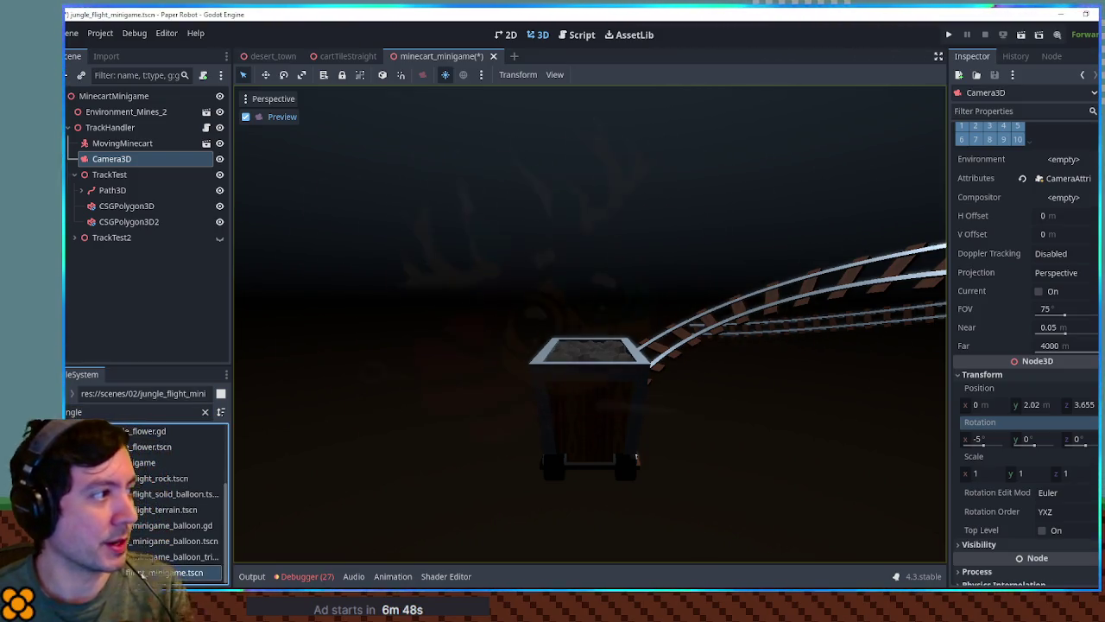
double_click(177, 573)
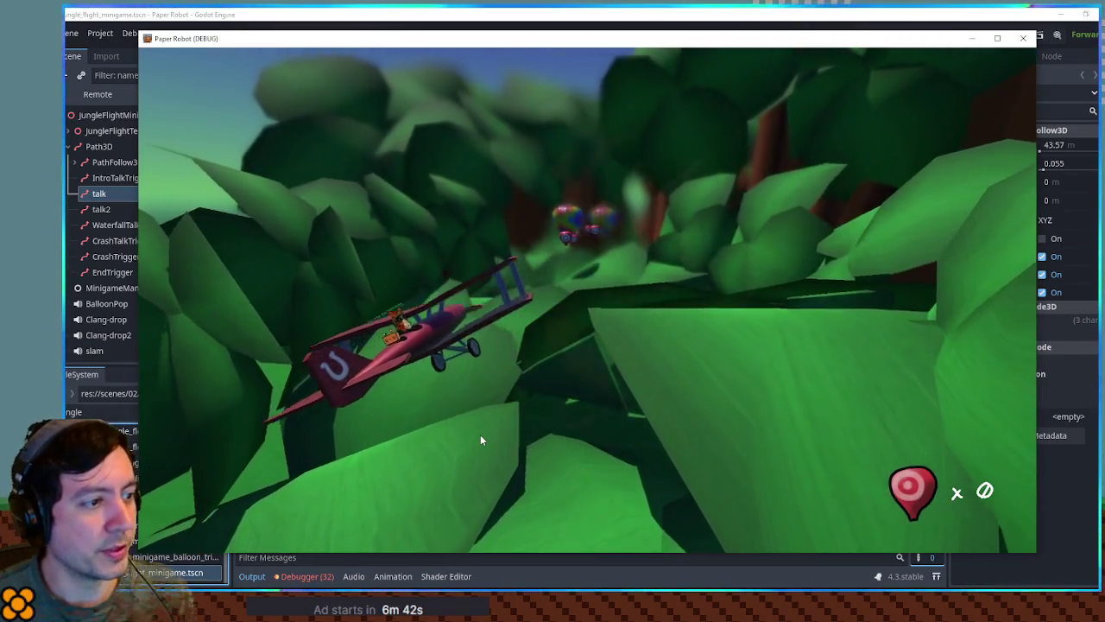
click(1023, 38)
middle_click(543, 55)
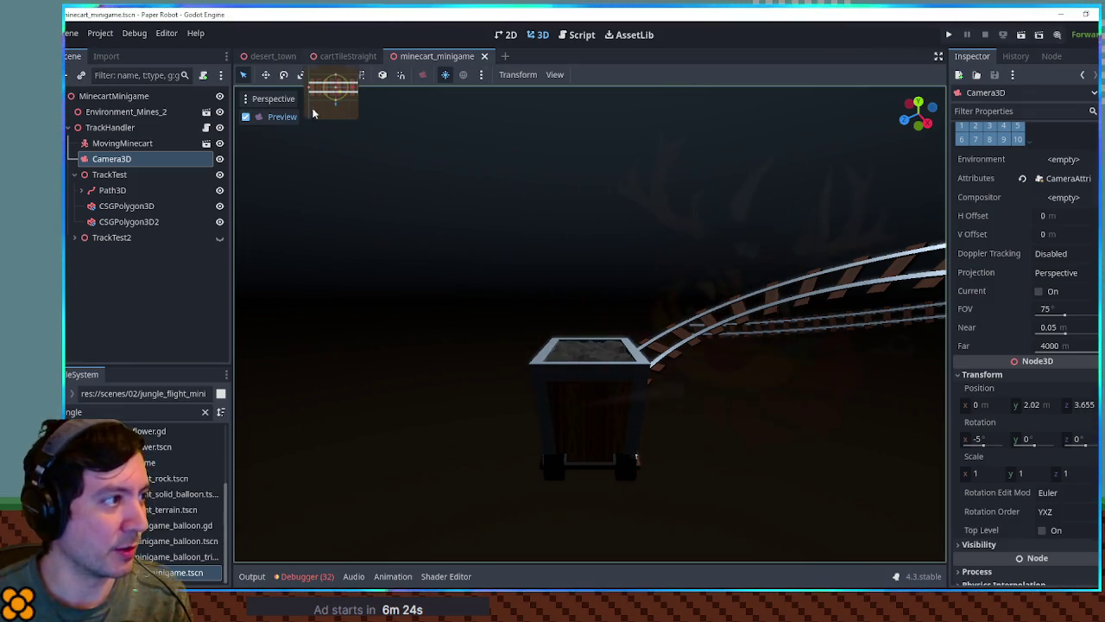
Step: Add a Node3D child under MovingMinecart and rename it CameraFocusPoint
click(247, 116)
drag(341, 167, 556, 263)
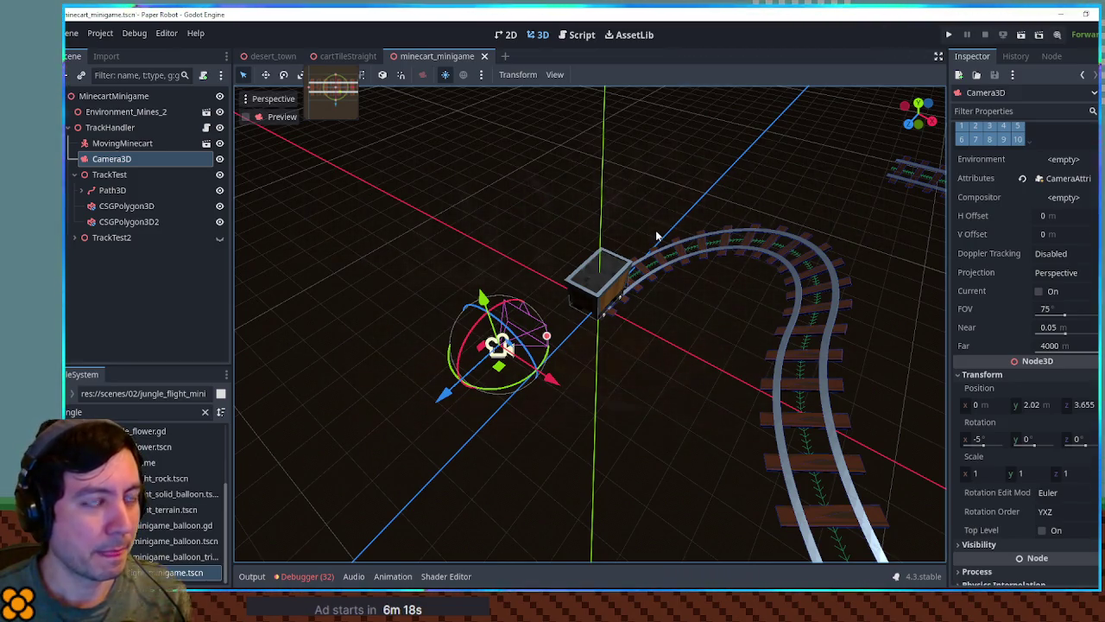
drag(657, 232, 531, 227)
click(152, 145)
key(ctrl+a)
text(node3d)
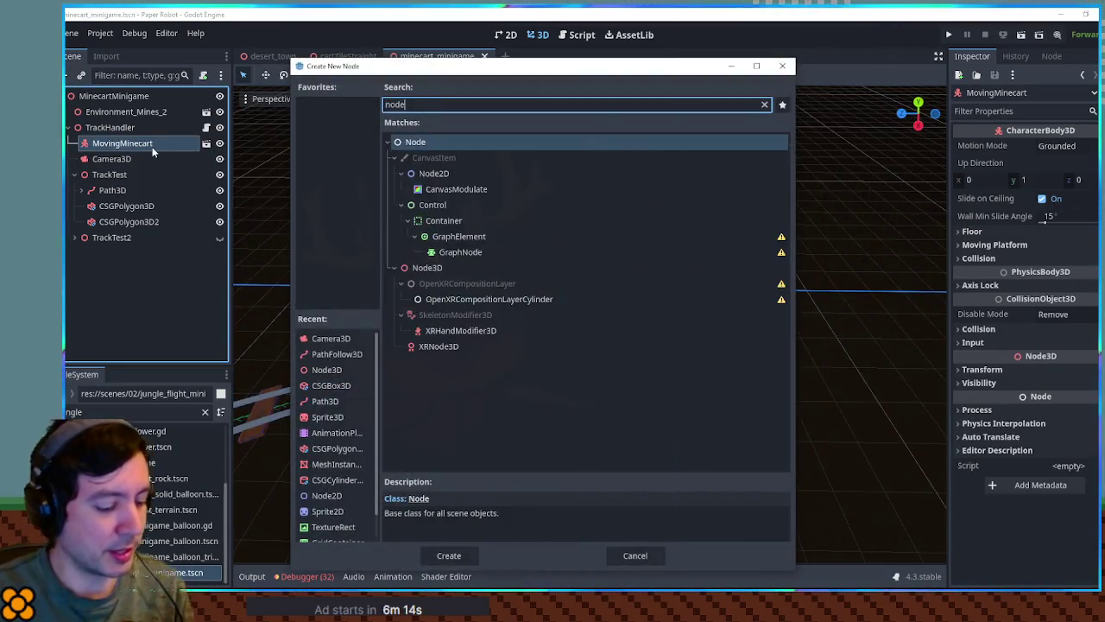
key(Return)
key(F2)
text(CameraFocusPo)
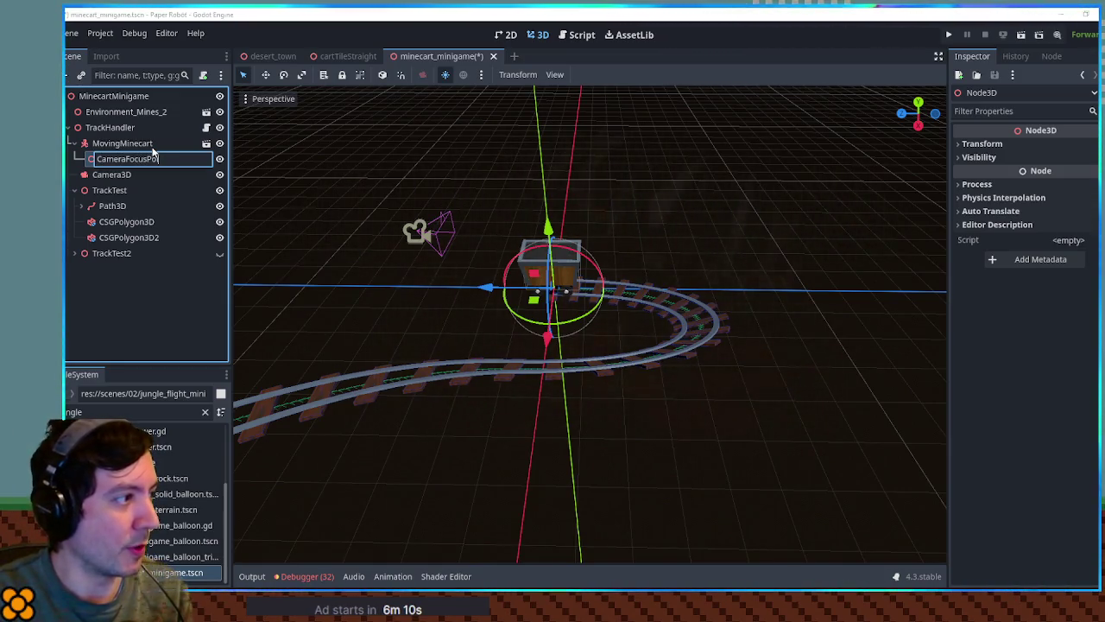
text(nt)
key(Return)
Step: Search the add-node dialog for other types (camp, arm), then cancel without adding one
text(sub)
key(BackSpace)
key(BackSpace)
key(BackSpace)
text(camp)
key(ctrl+a)
key(BackSpace)
text(arm)
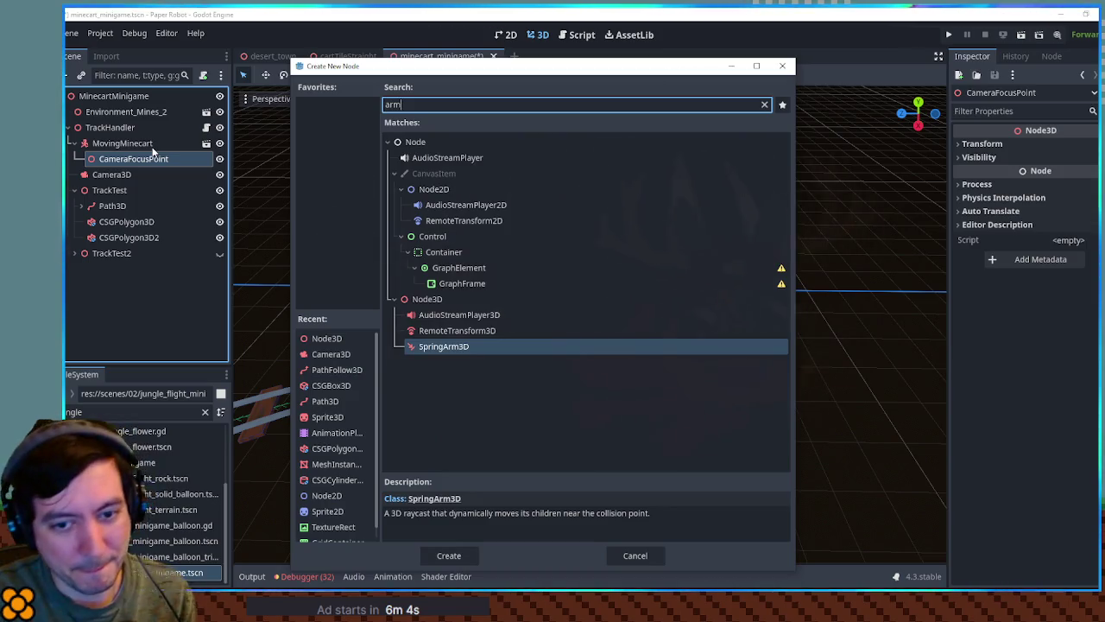
key(Escape)
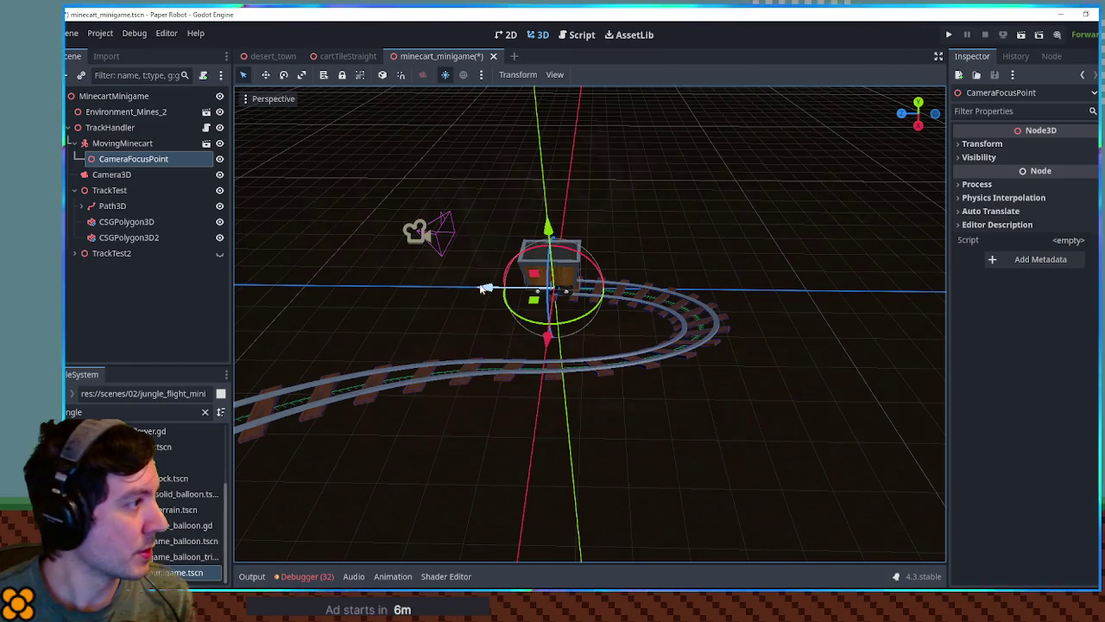
Step: Move CameraFocusPoint one unit along Z, and try parenting Camera3D under it, then undo
drag(503, 289, 586, 293)
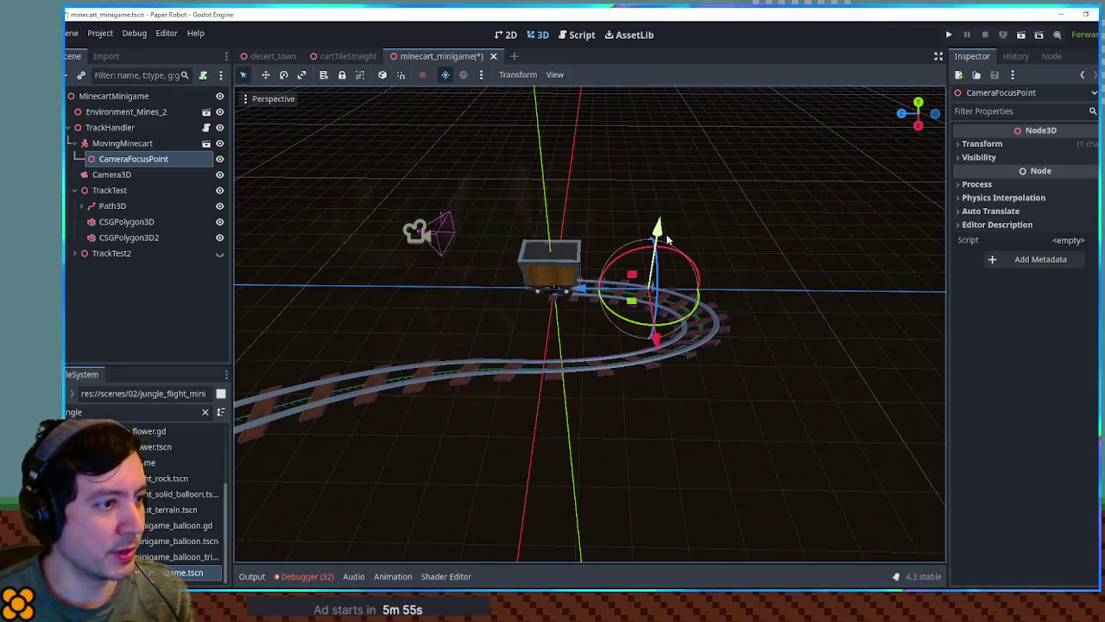
drag(109, 174, 112, 158)
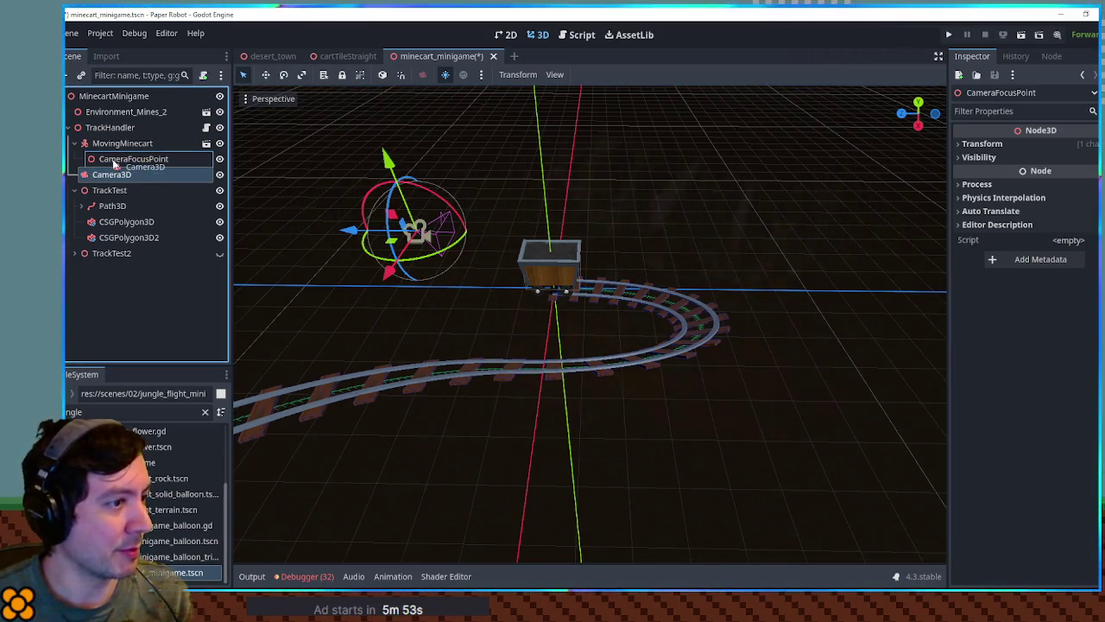
mouse_move(466, 233)
mouse_down()
mouse_move(569, 281)
mouse_move(544, 264)
mouse_move(473, 249)
mouse_move(545, 294)
mouse_move(566, 328)
mouse_move(593, 309)
mouse_up()
click(569, 282)
key(ctrl+z)
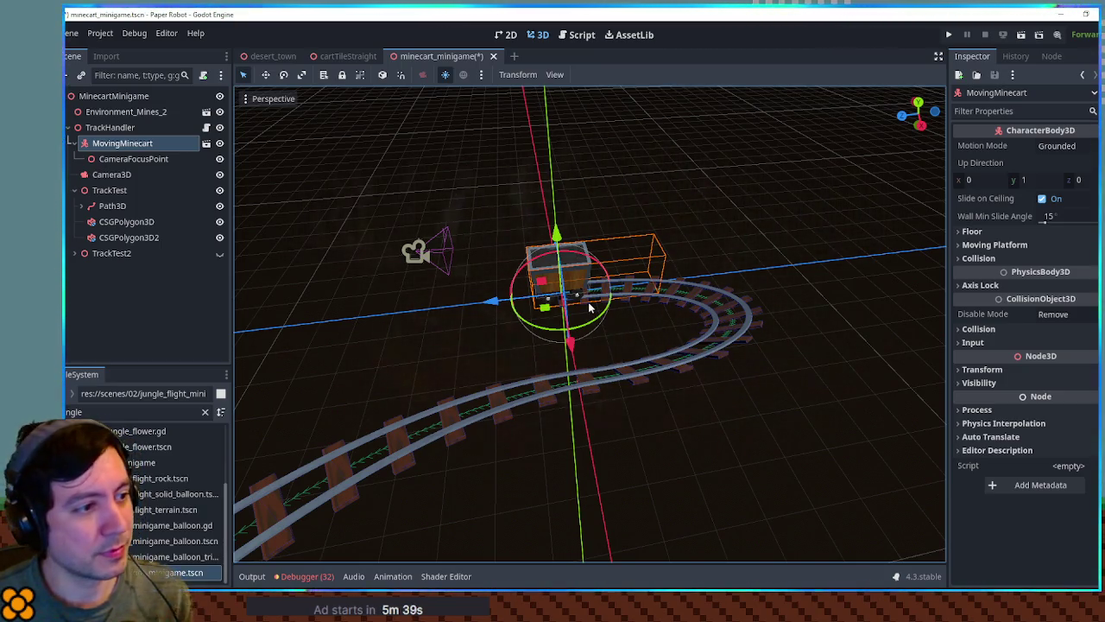
drag(607, 313, 597, 325)
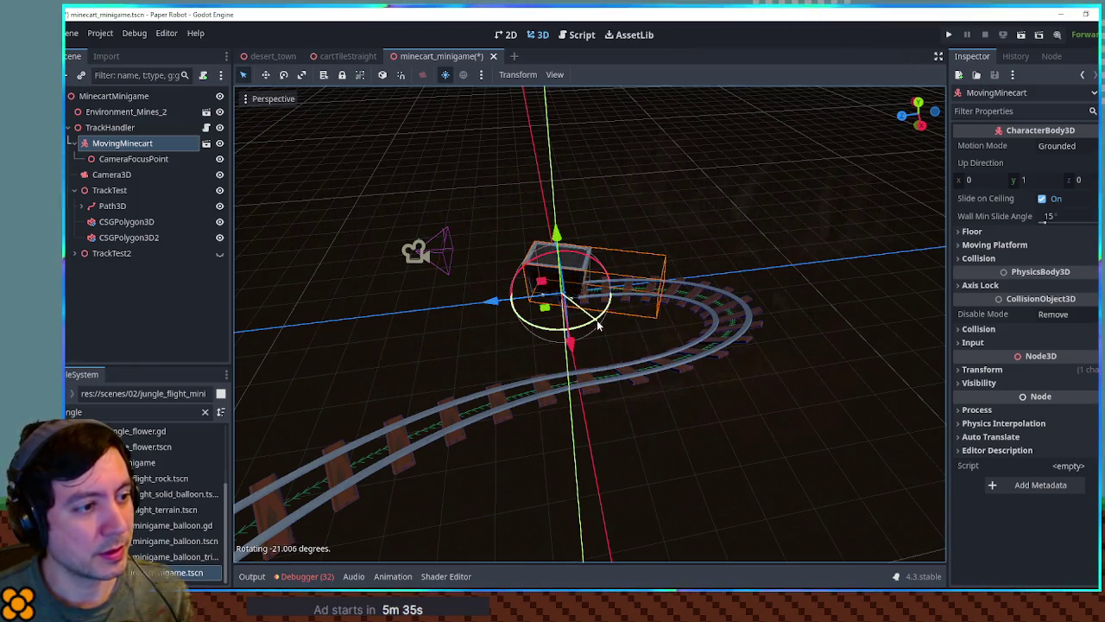
key(Escape)
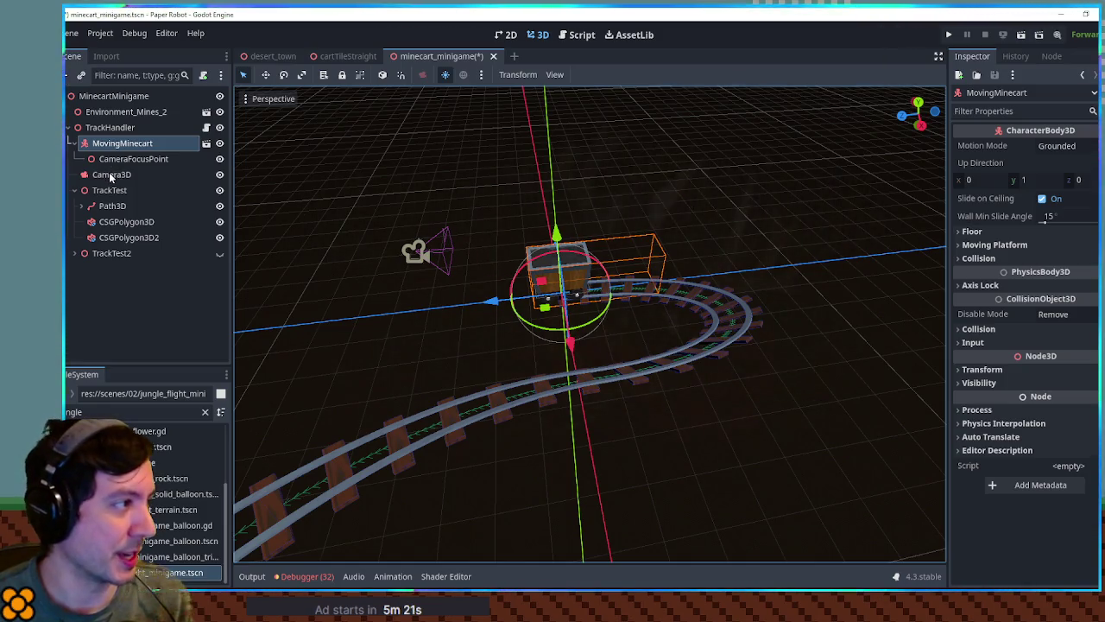
Step: Parent Camera3D directly under MovingMinecart and check the camera preview
drag(108, 173, 112, 156)
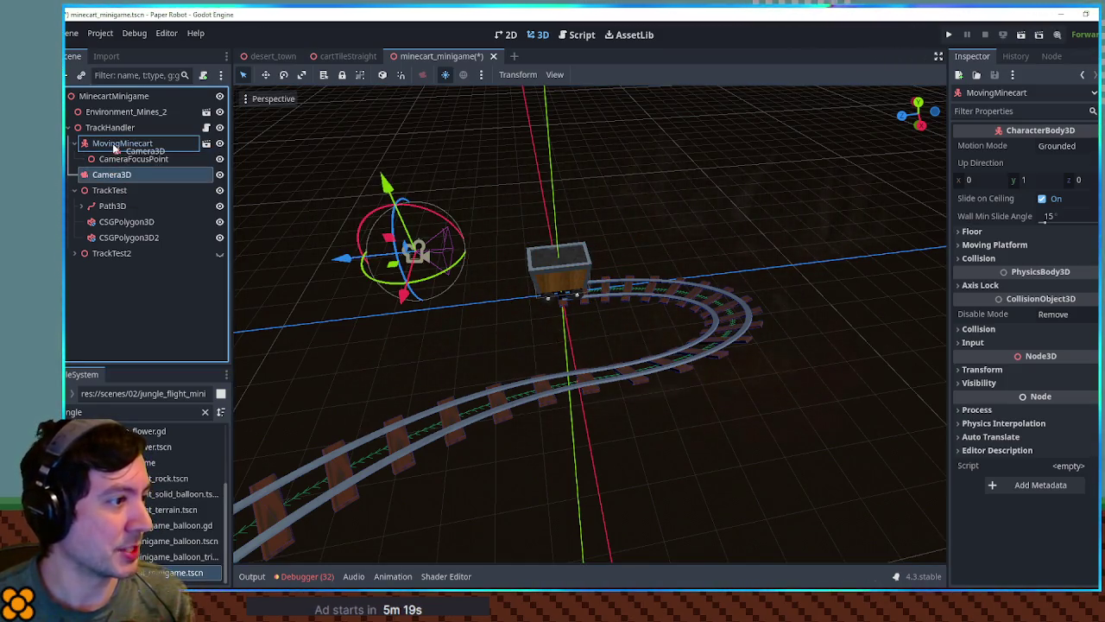
click(119, 174)
click(246, 117)
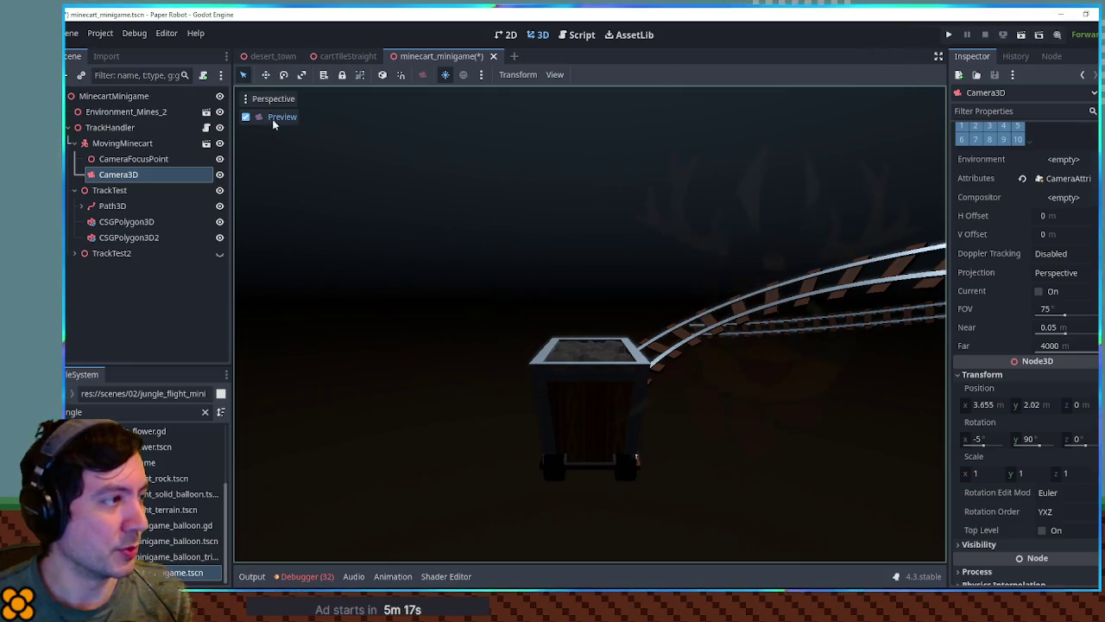
click(246, 116)
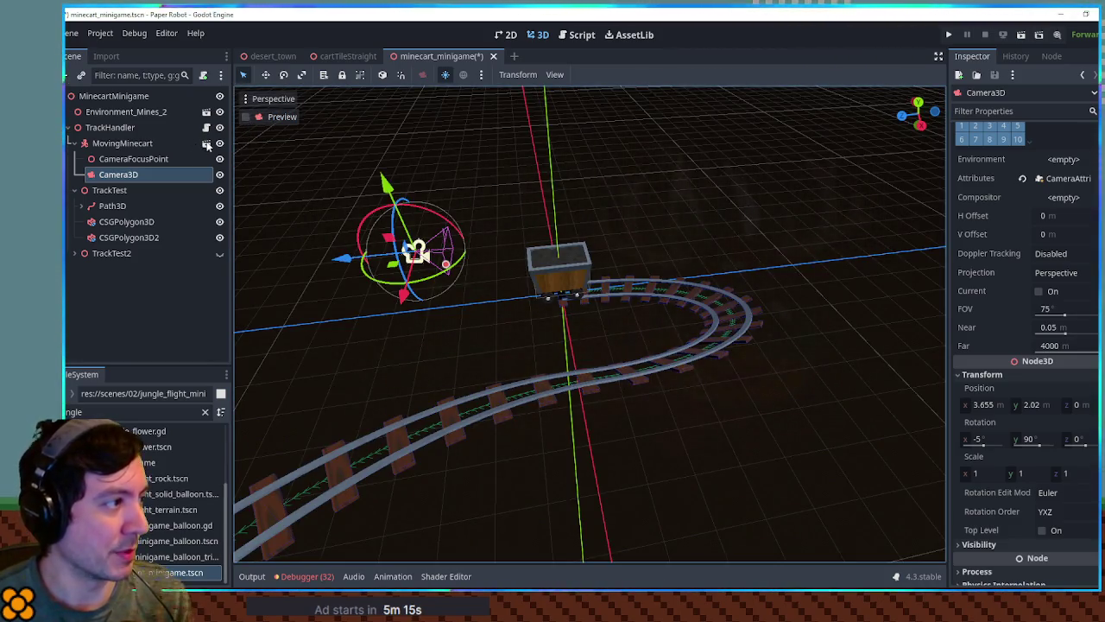
Step: Save the scene and open track_handler.gd in the script editor
scroll(958, 252, up, 2)
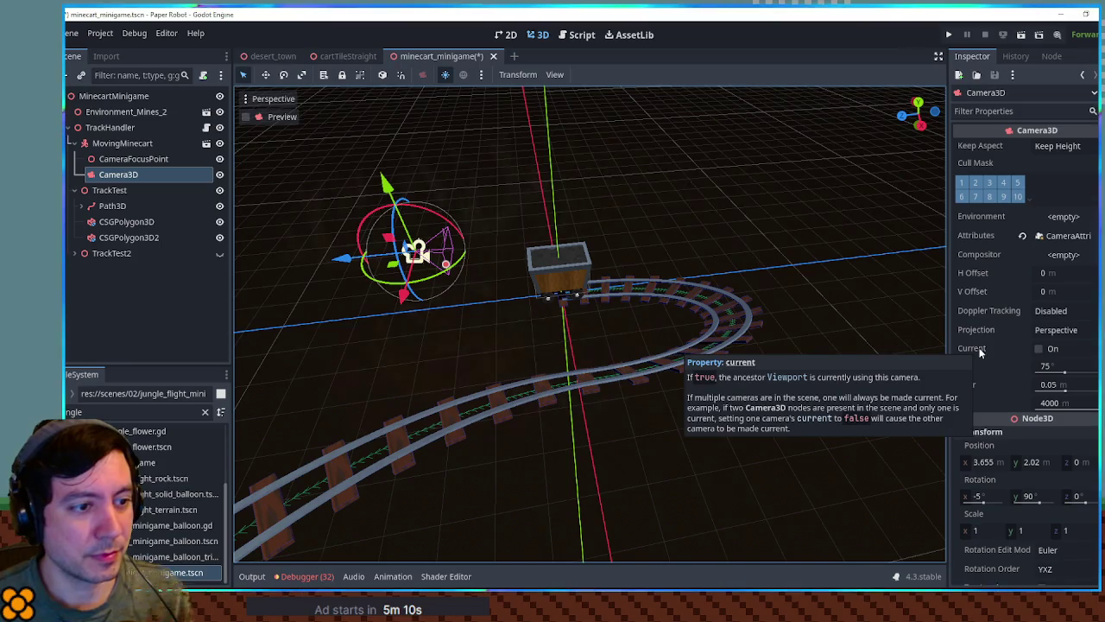
key(ctrl+s)
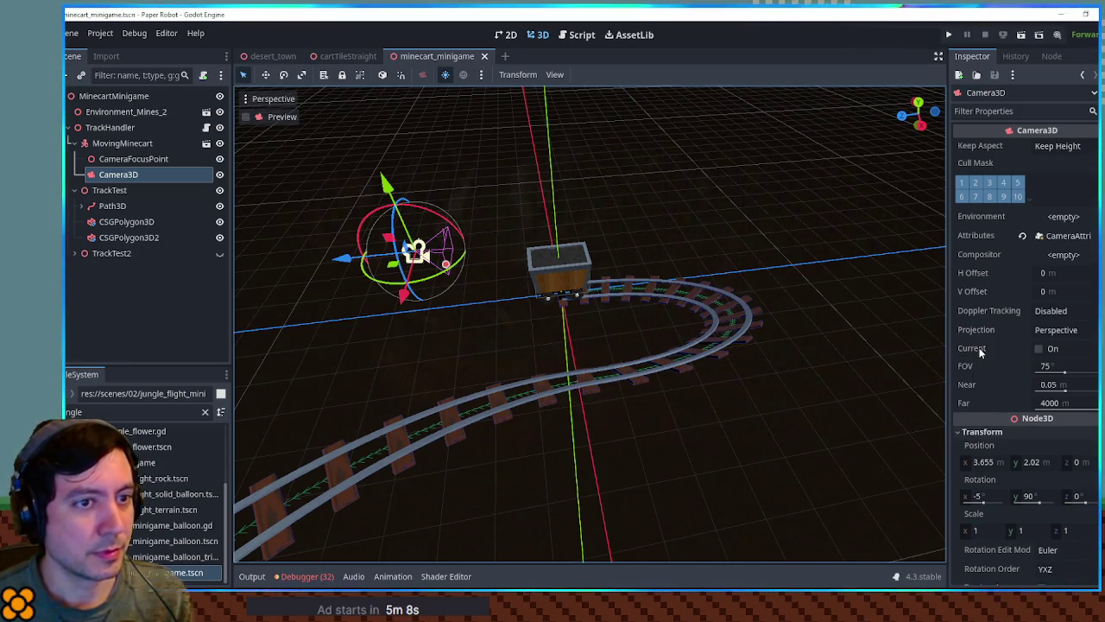
click(574, 34)
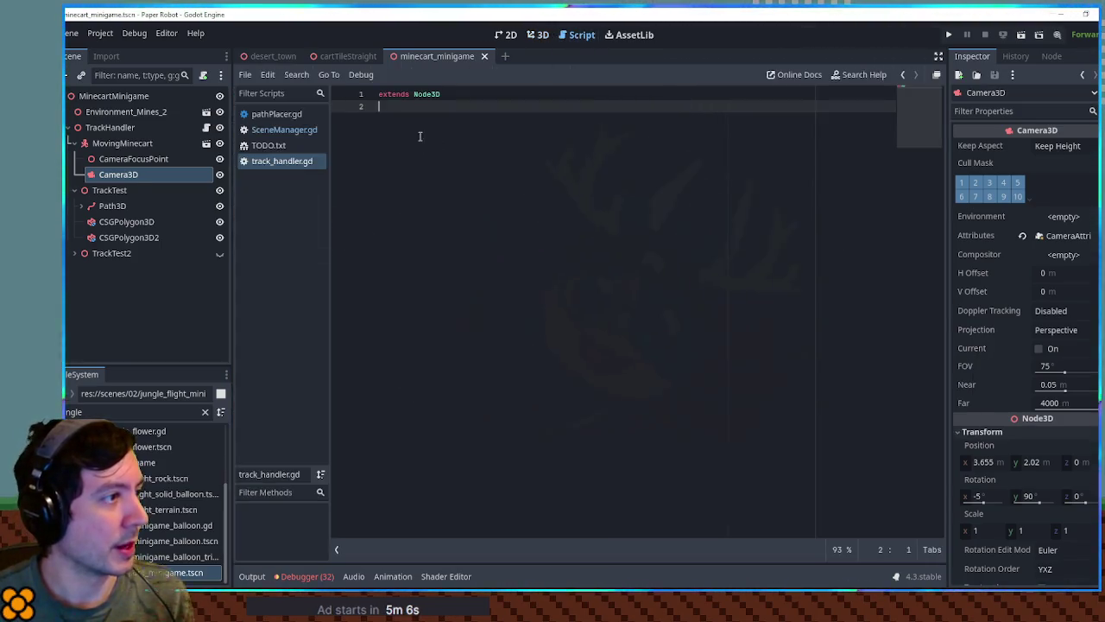
Step: Add exported variables camera: Camera3D and cameraTarget: Node3D
key(Return)
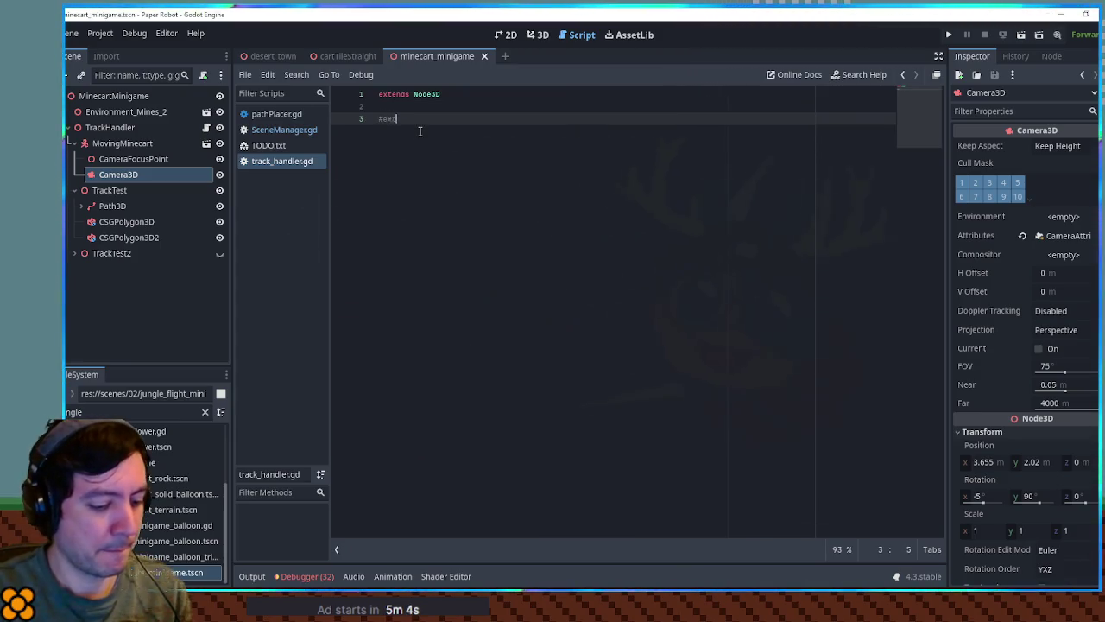
text(export var camera)
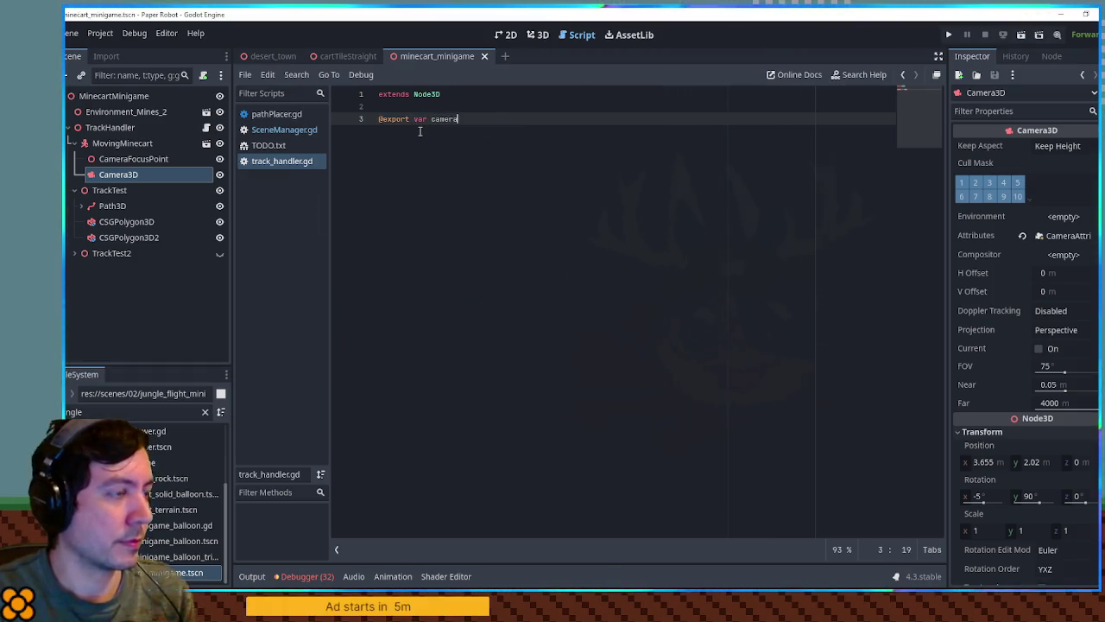
text(D)
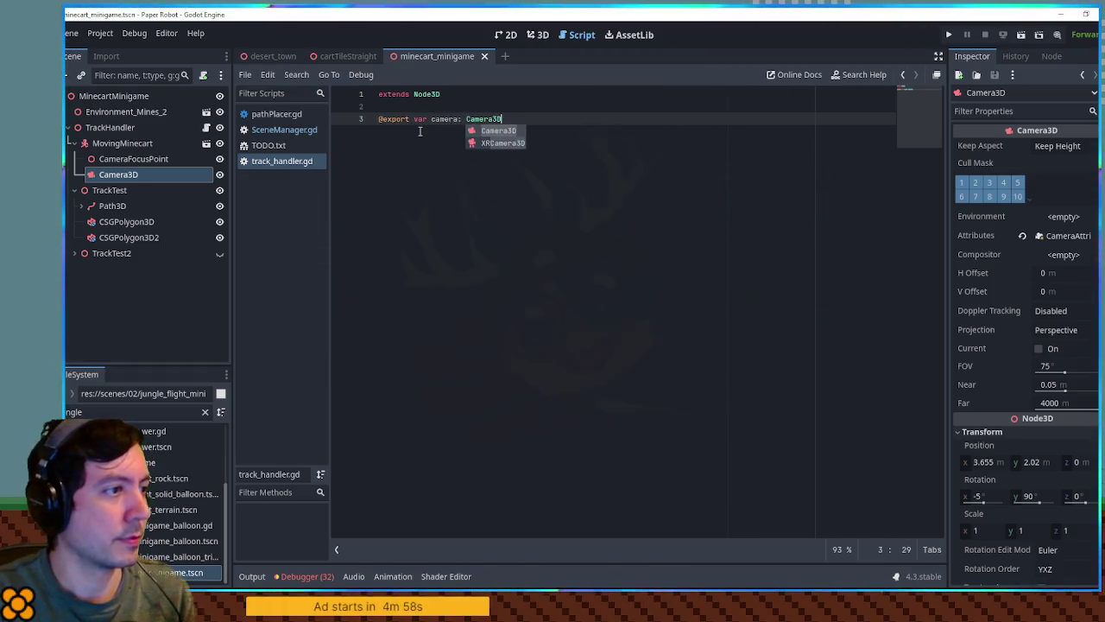
key(Escape)
key(Return)
text(@export var cameraTarget: Node3)
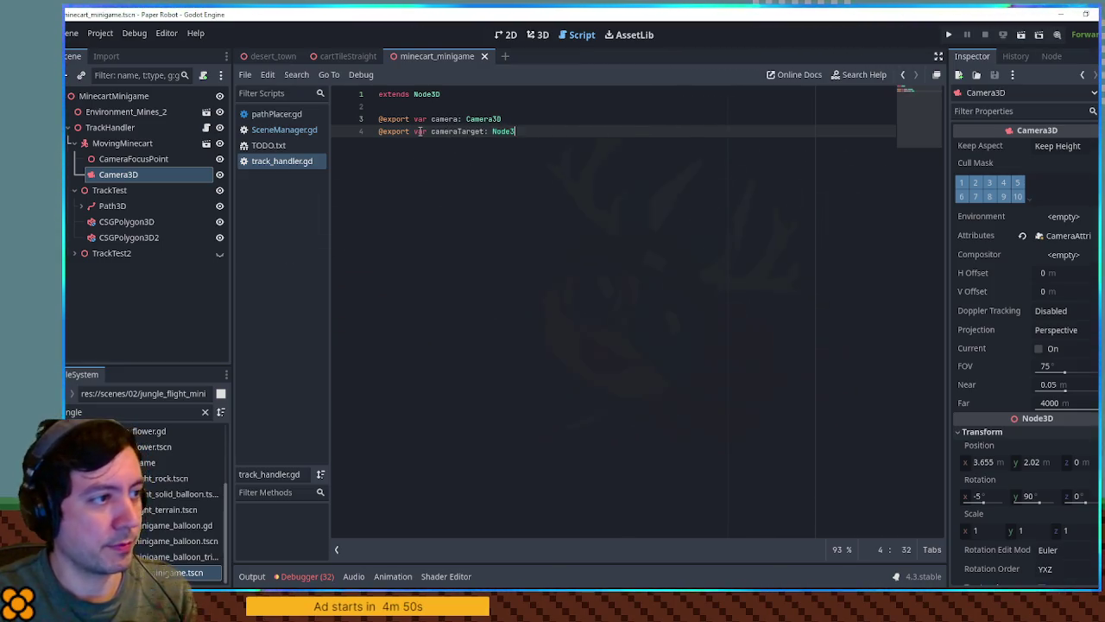
text(D ArenaEffectDirectory)
key(ctrl+BackSpace)
Step: Add a _process function calling camera.look_at(cameraTarget.global_position) and view look_at's docs
key(Return)
key(Return)
key(BackSpace)
text(ocess(delta: float) -> void:)
key(Return)
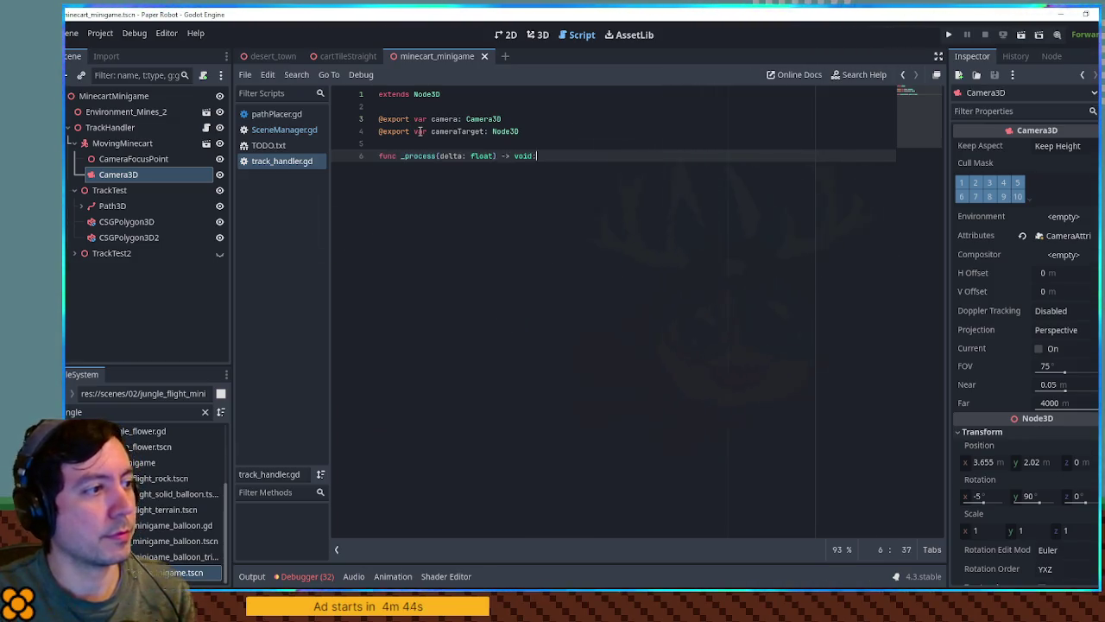
key(Return)
text(ca)
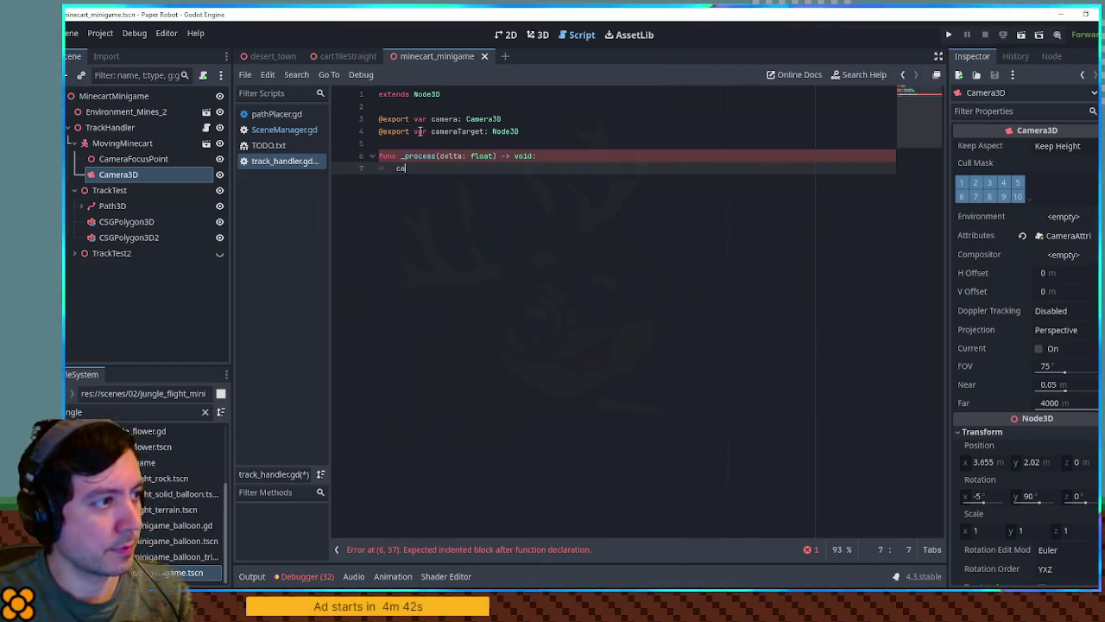
text(mera.lo)
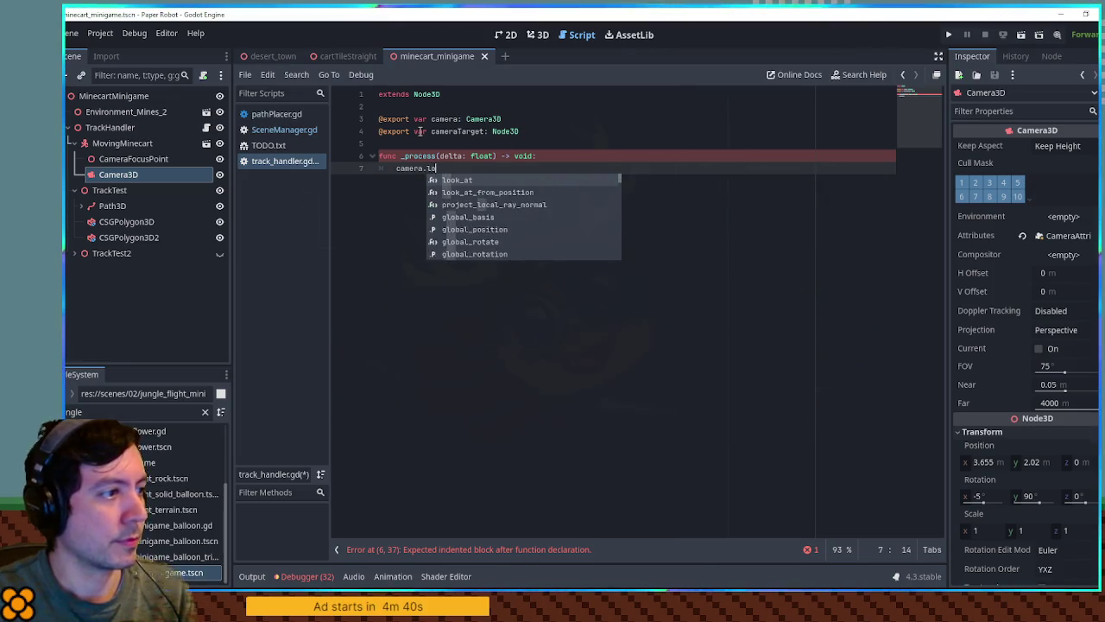
text(ok_at(cameraT)
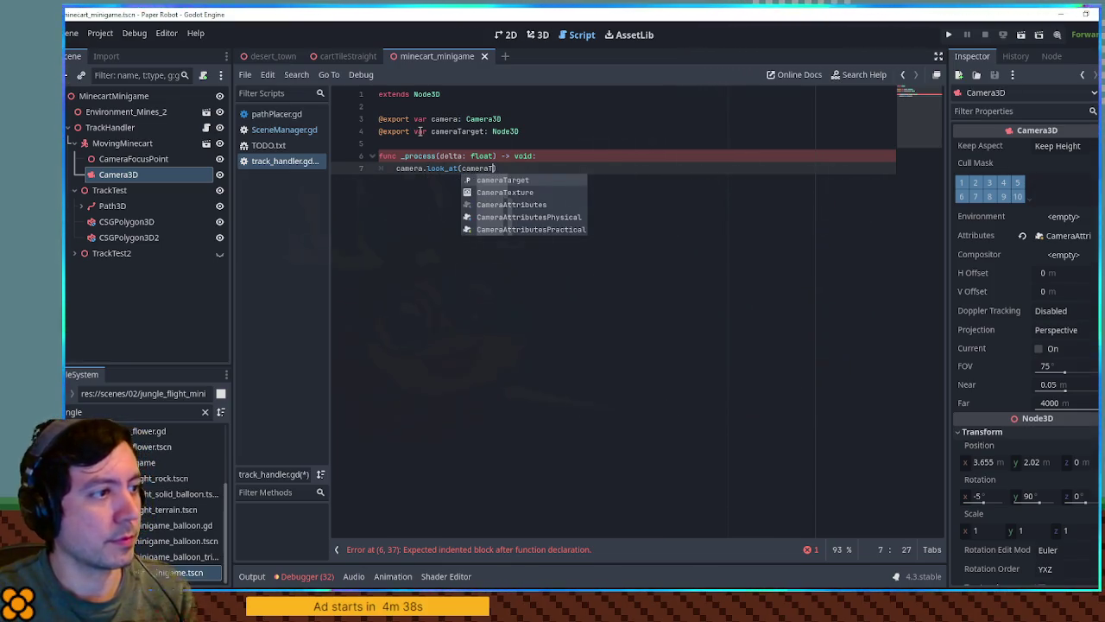
key(Return)
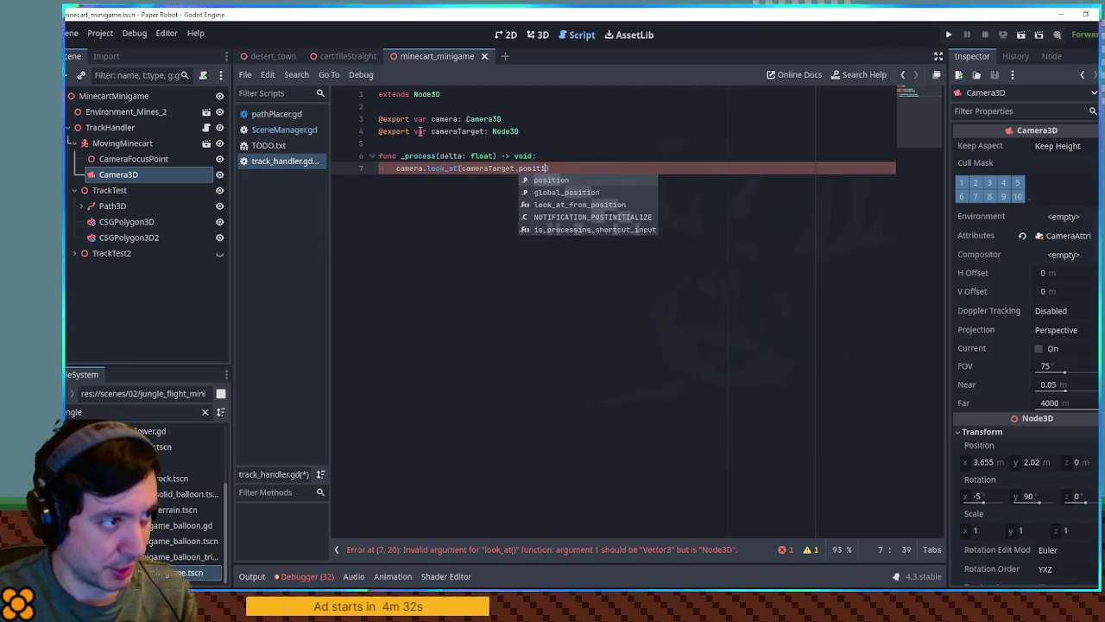
text(global)
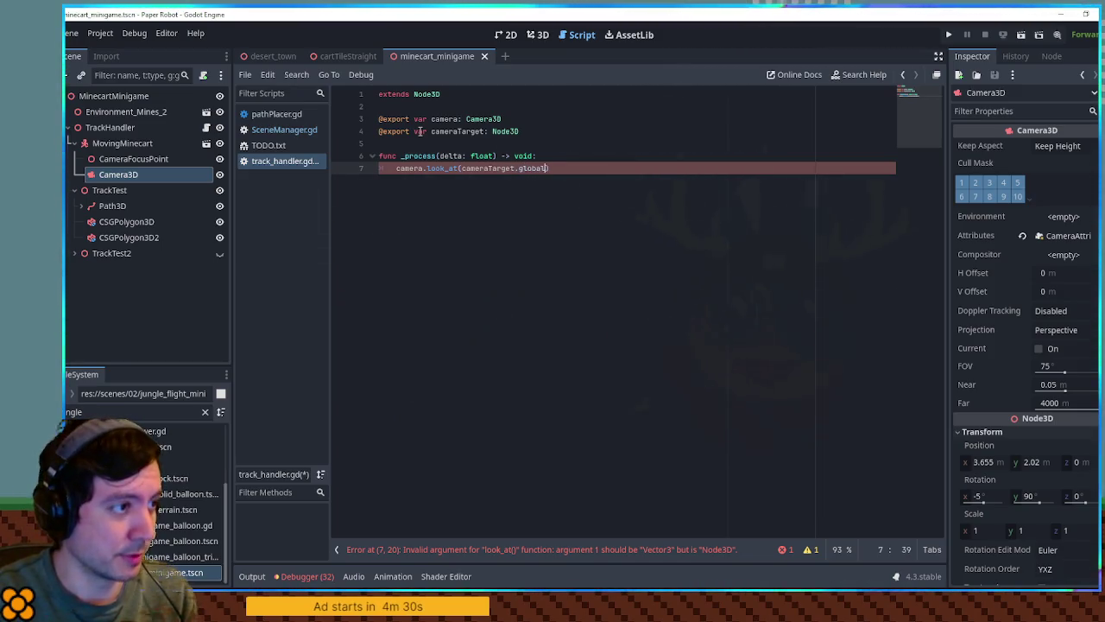
key(Down)
key(Return)
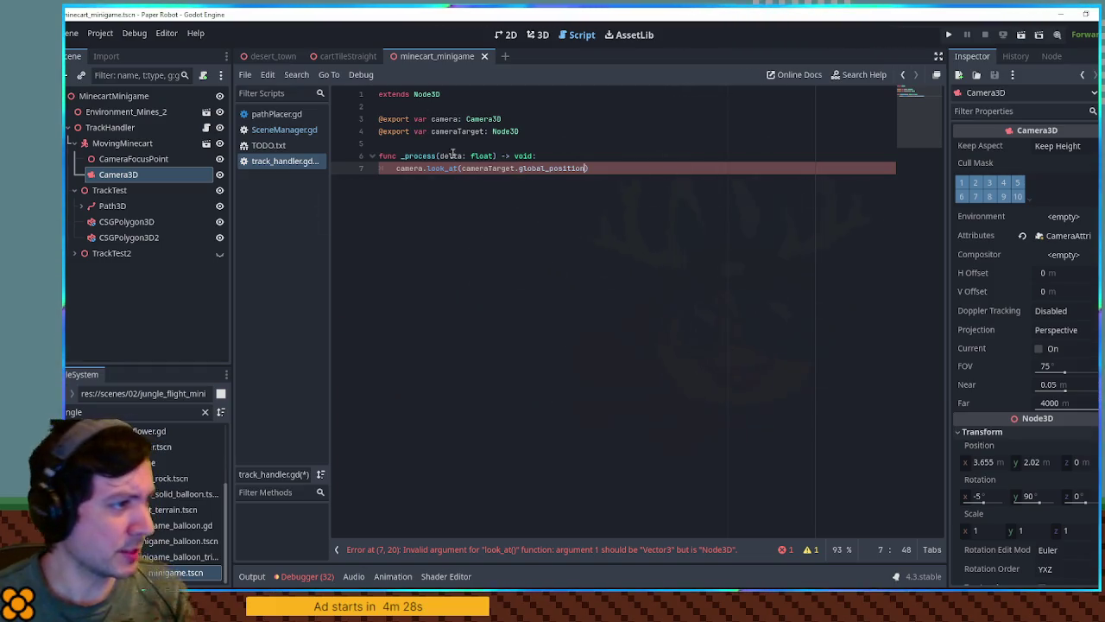
ctrl+click(445, 170)
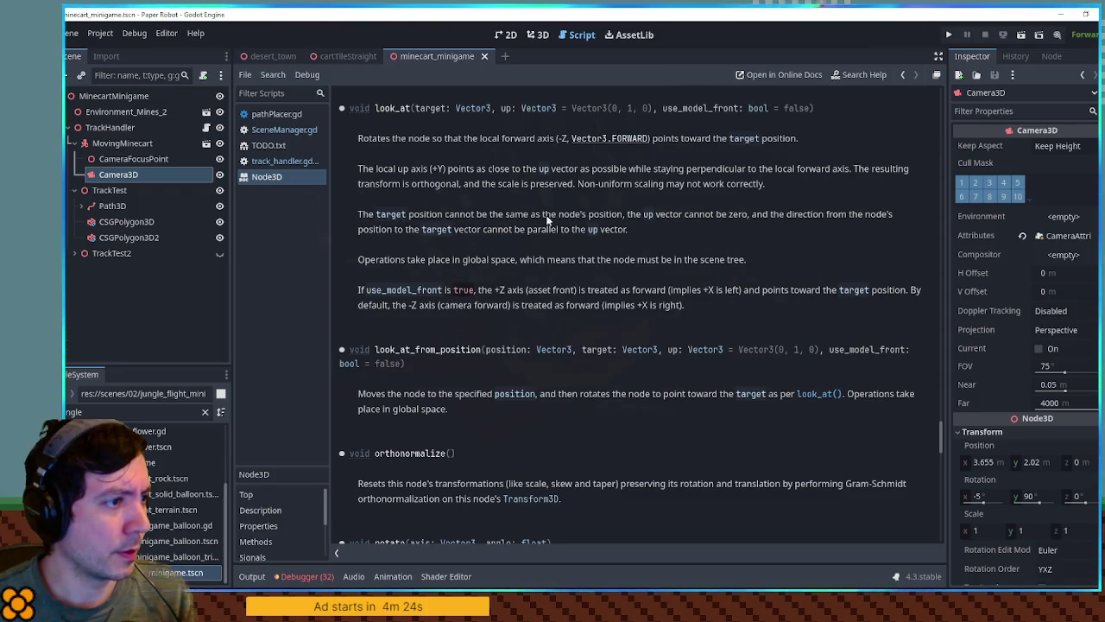
Step: Close the Node3D help page and SceneManager.gd, move track_handler.gd to the top, and save it
drag(463, 259, 638, 259)
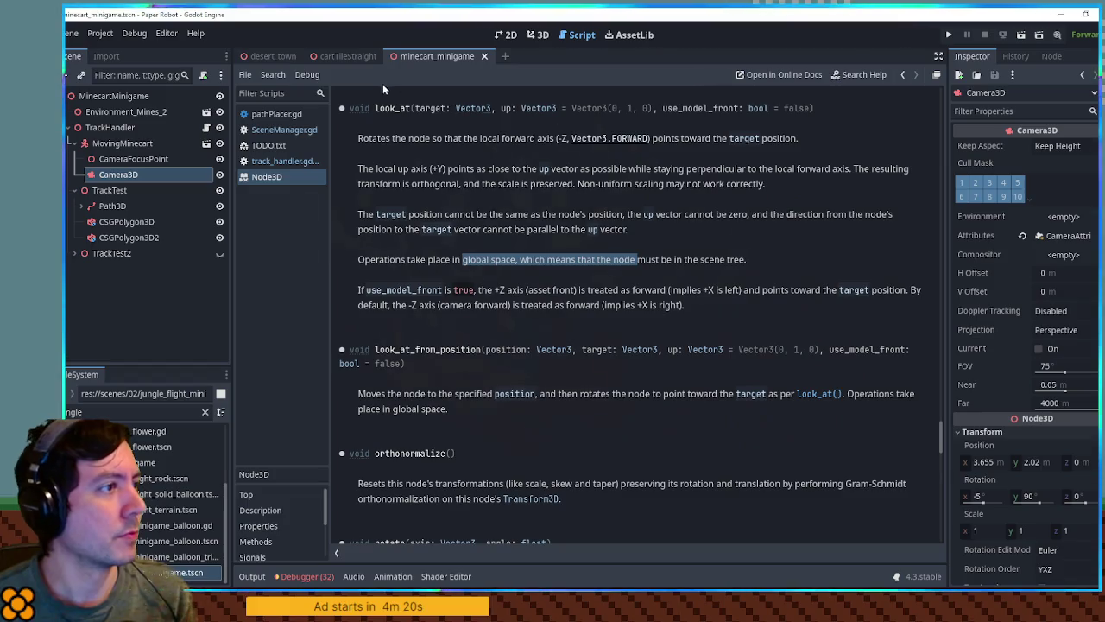
middle_click(288, 178)
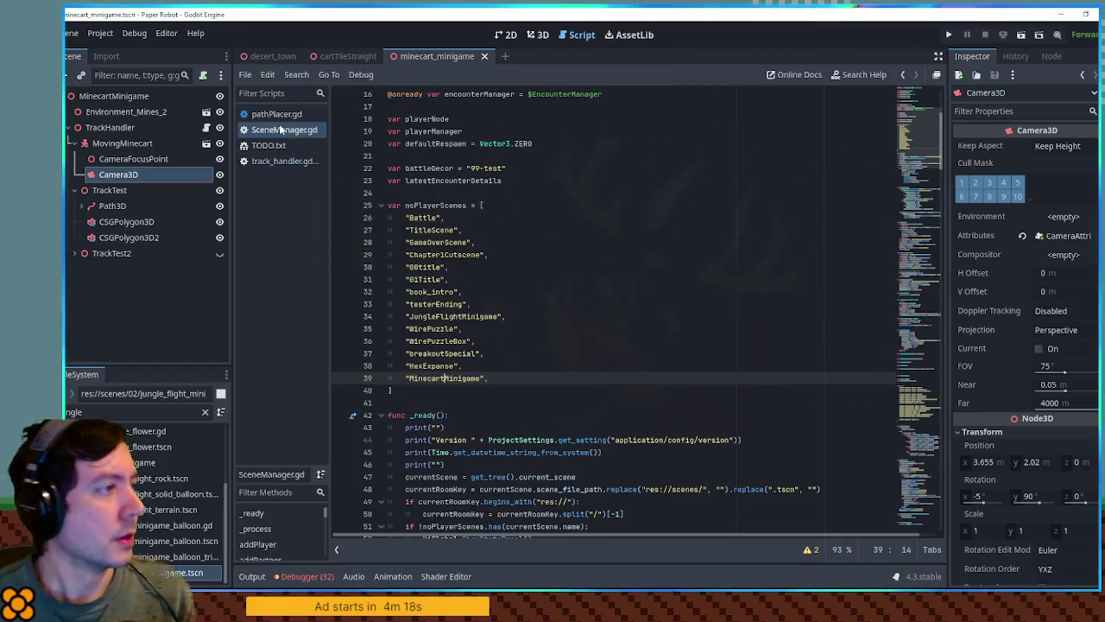
middle_click(285, 130)
click(561, 205)
drag(285, 145, 256, 111)
click(605, 168)
key(ctrl+s)
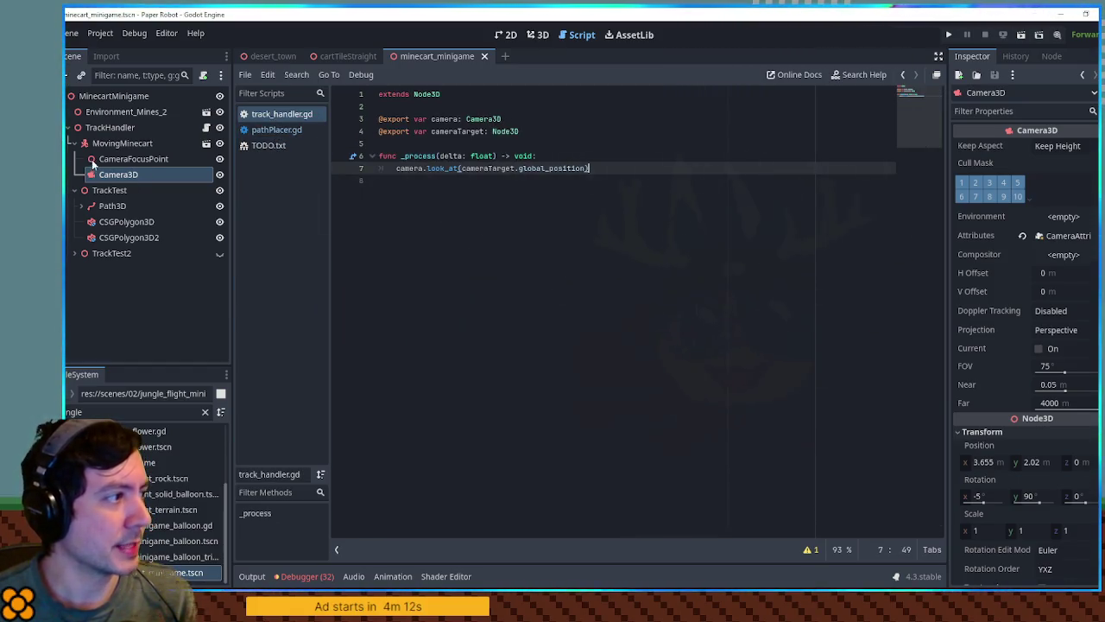
Step: Check the minecart in the 3D view, then resume editing track_handler.gd after the cameraTarget line
click(112, 144)
click(537, 35)
mouse_move(473, 211)
mouse_down()
mouse_move(489, 222)
mouse_move(532, 205)
mouse_up()
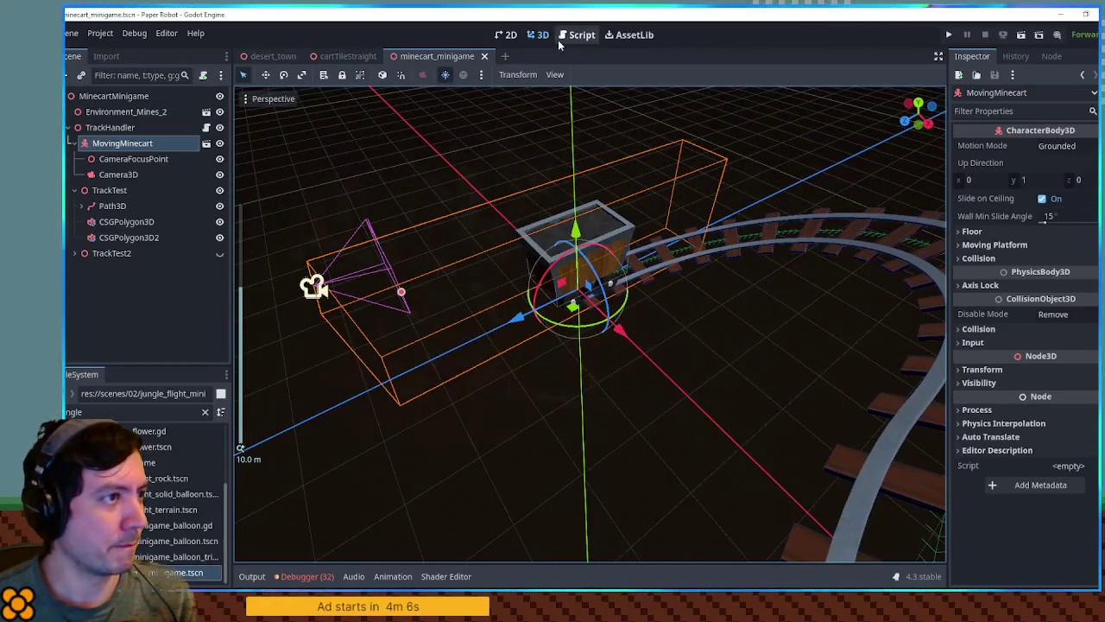
click(570, 34)
click(541, 128)
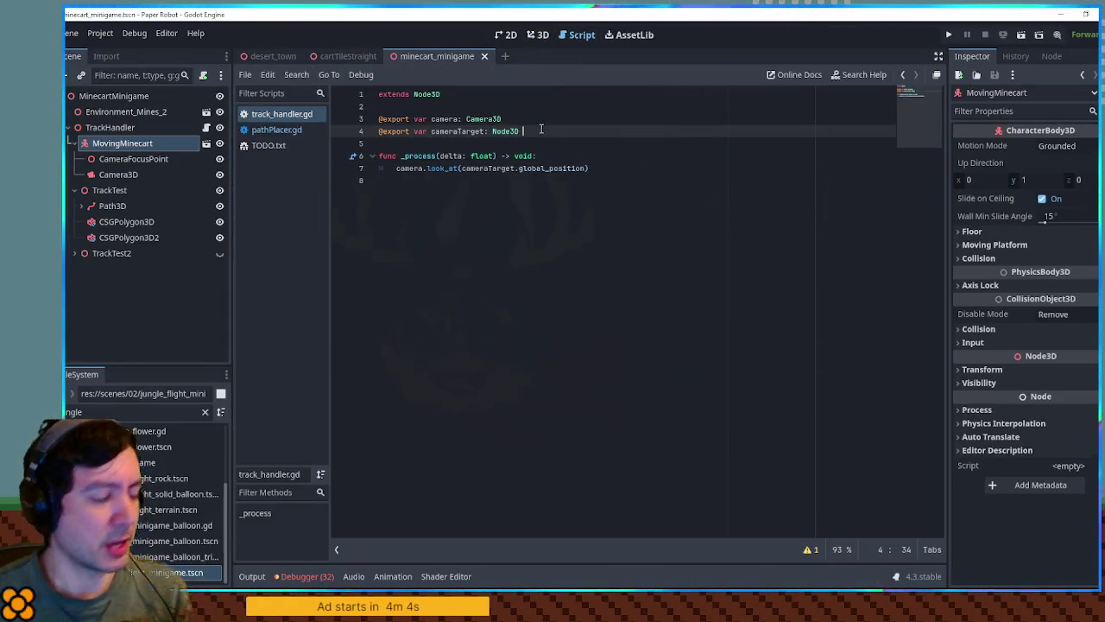
key(Return)
text(var currentPath)
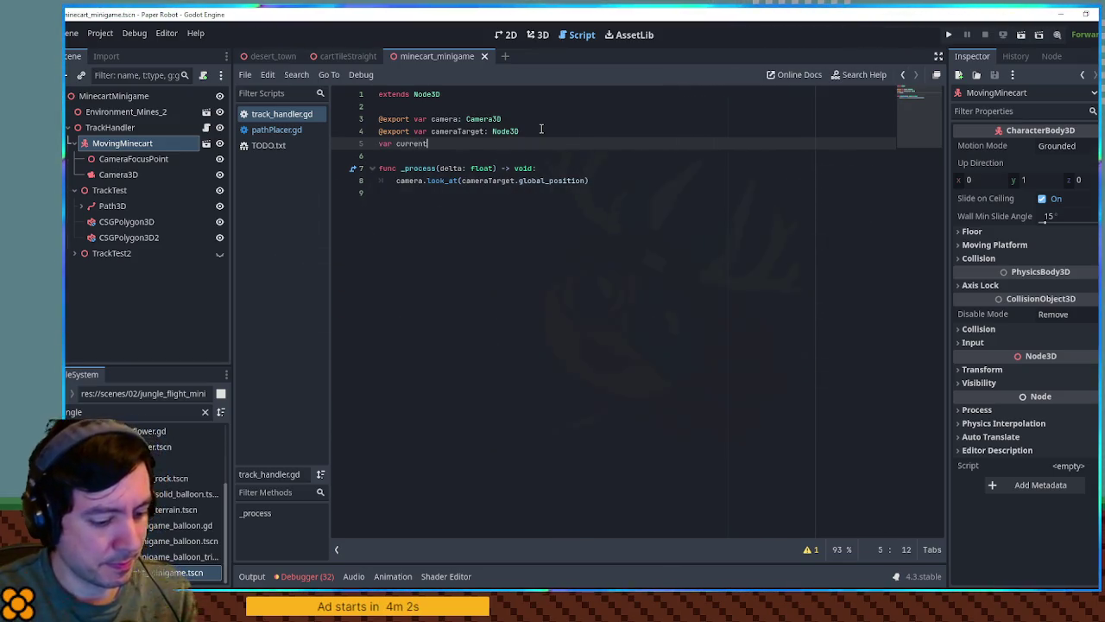
text(: Path3D)
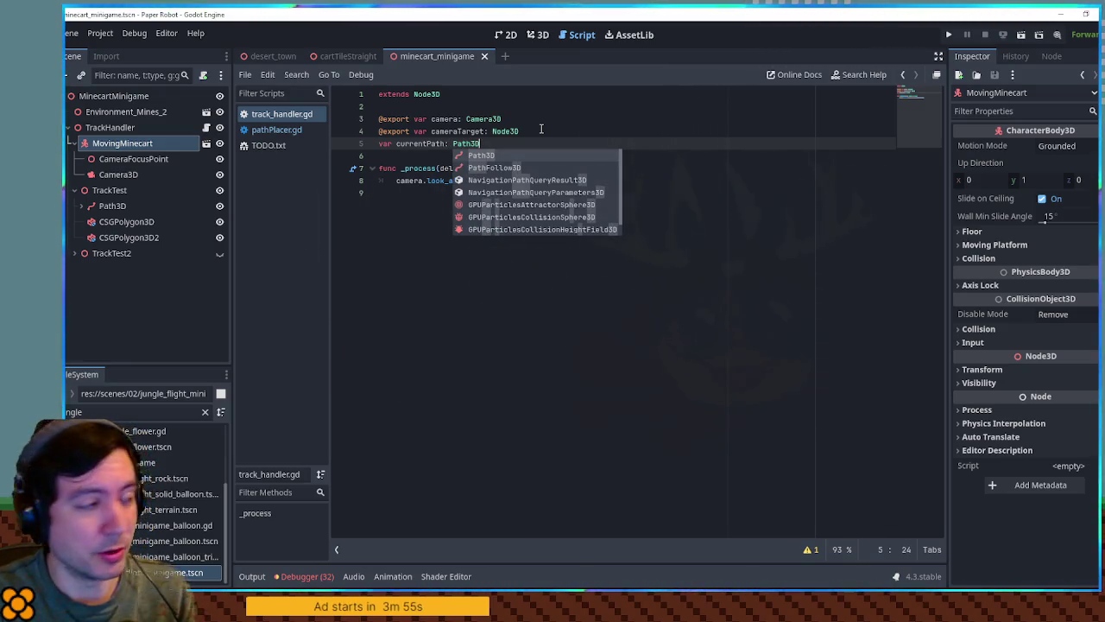
key(Home)
text(@export)
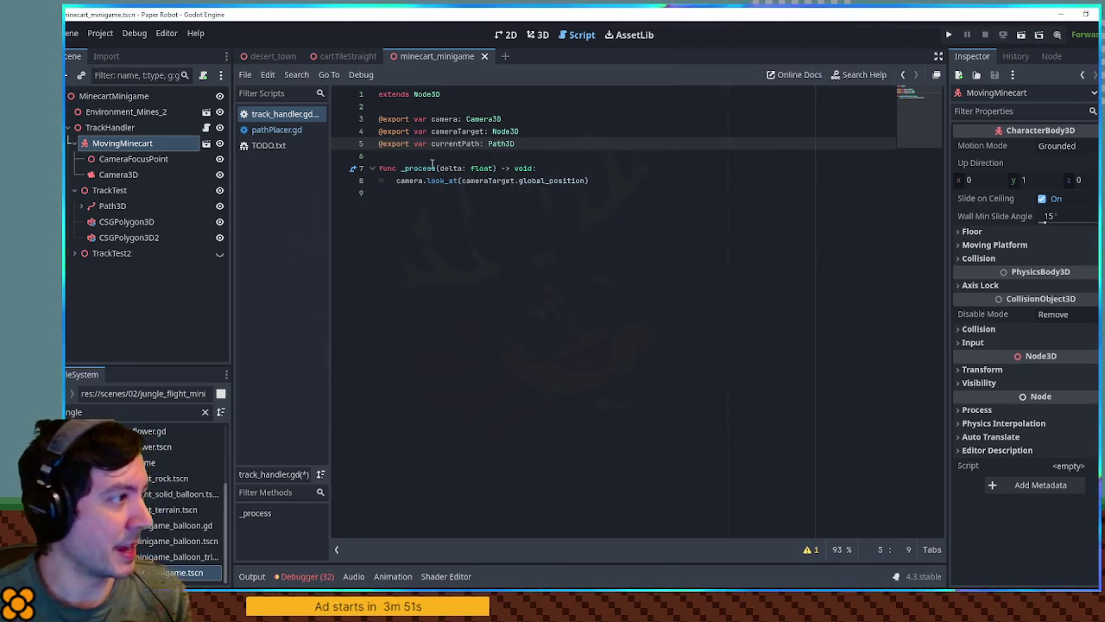
click(568, 146)
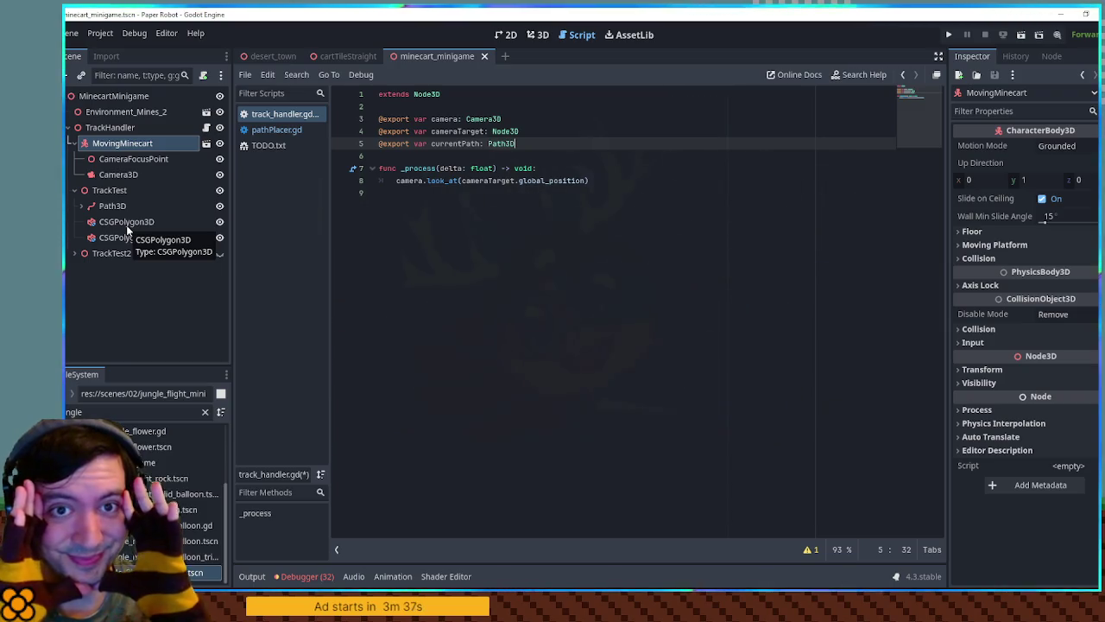
click(278, 144)
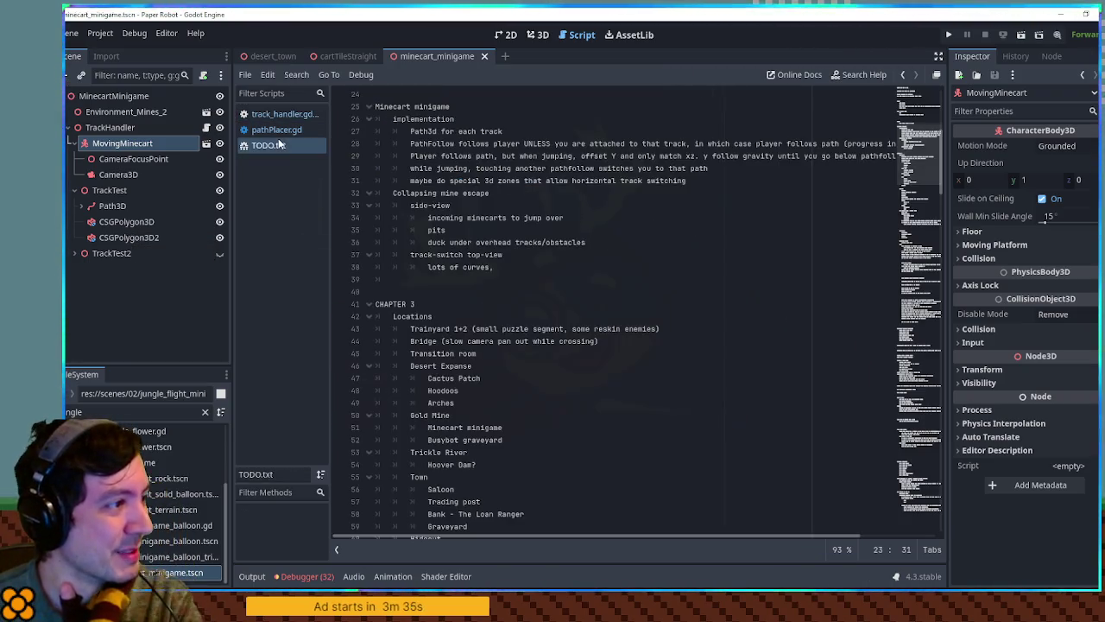
Step: Read the TODO.txt notes on Path3d and PathFollow, then switch back to track_handler.gd
drag(411, 131, 504, 131)
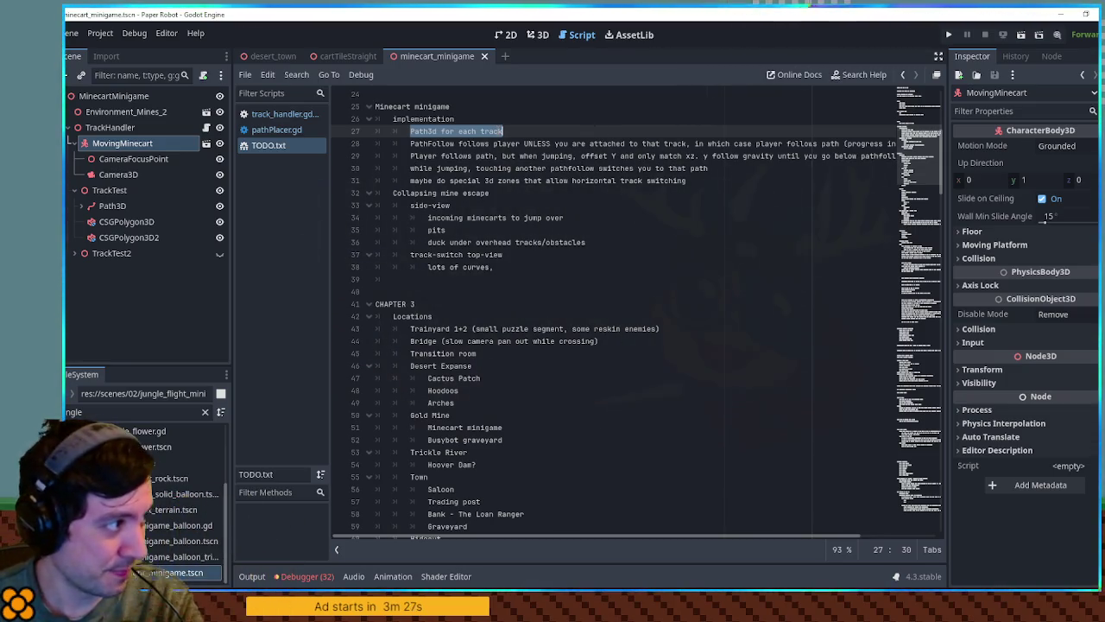
double_click(438, 145)
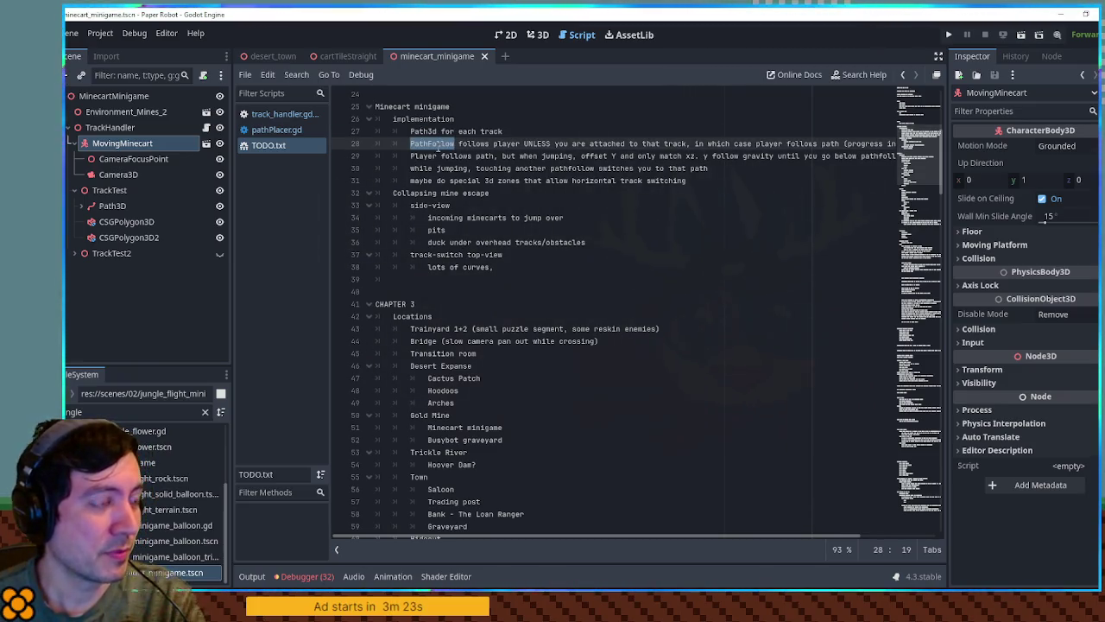
double_click(432, 132)
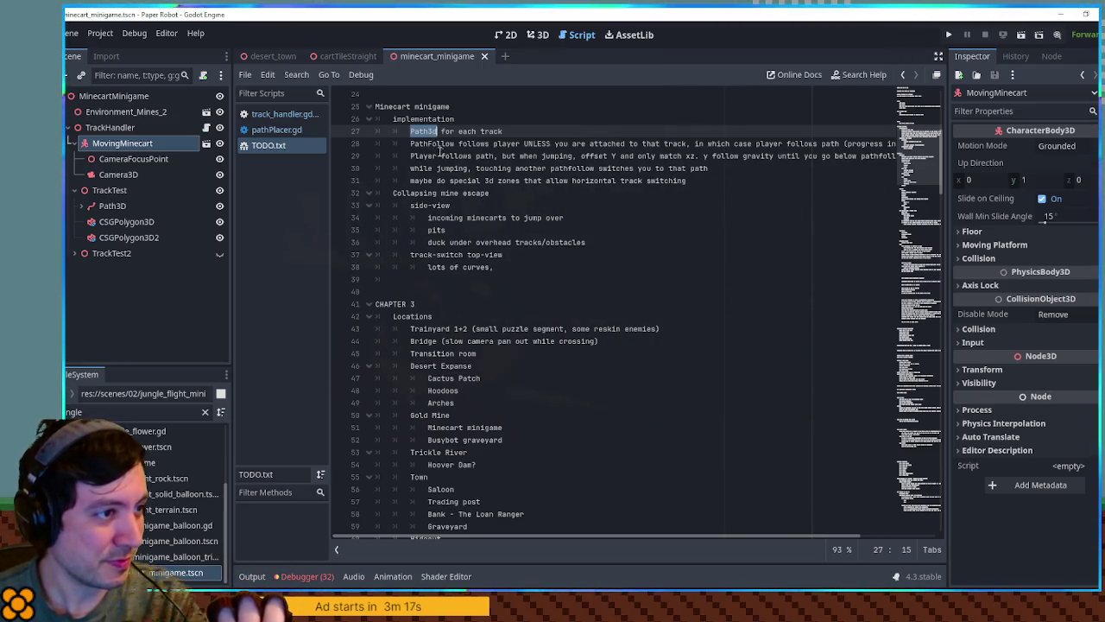
double_click(438, 144)
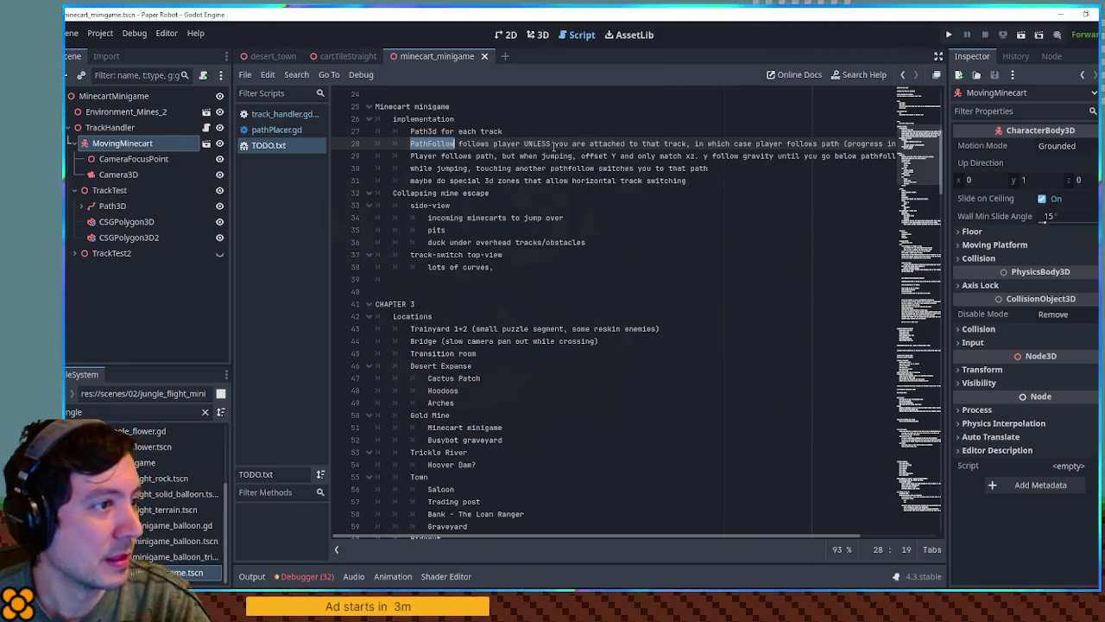
click(266, 114)
click(265, 146)
click(279, 114)
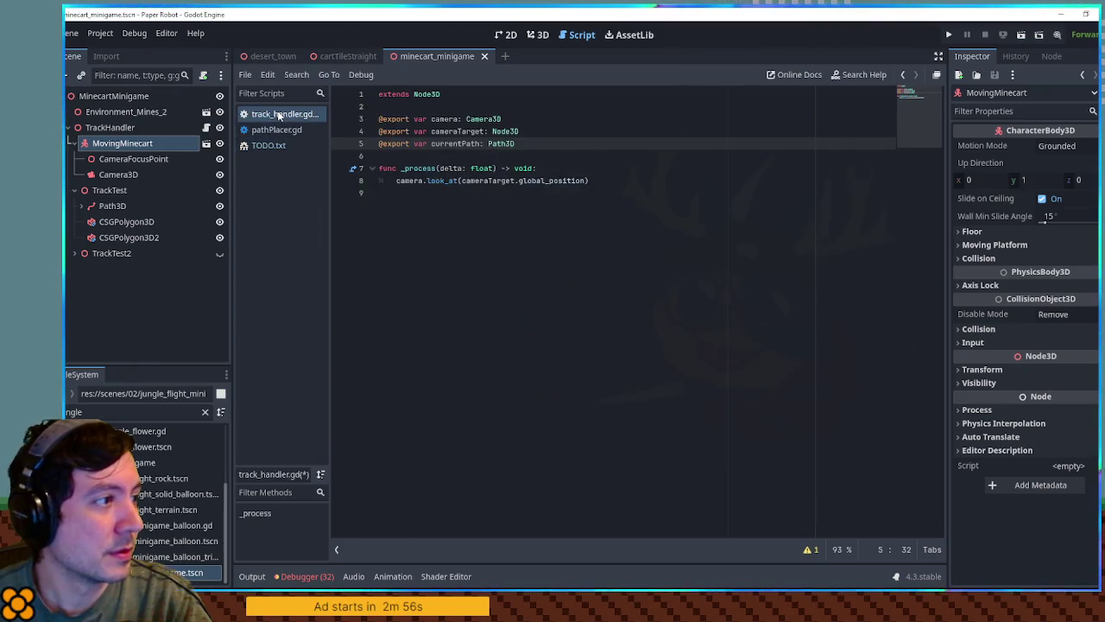
Step: Add a _ready function with a placeholder pass and select the TrackHandler node
key(Return)
key(Return)
text(func)
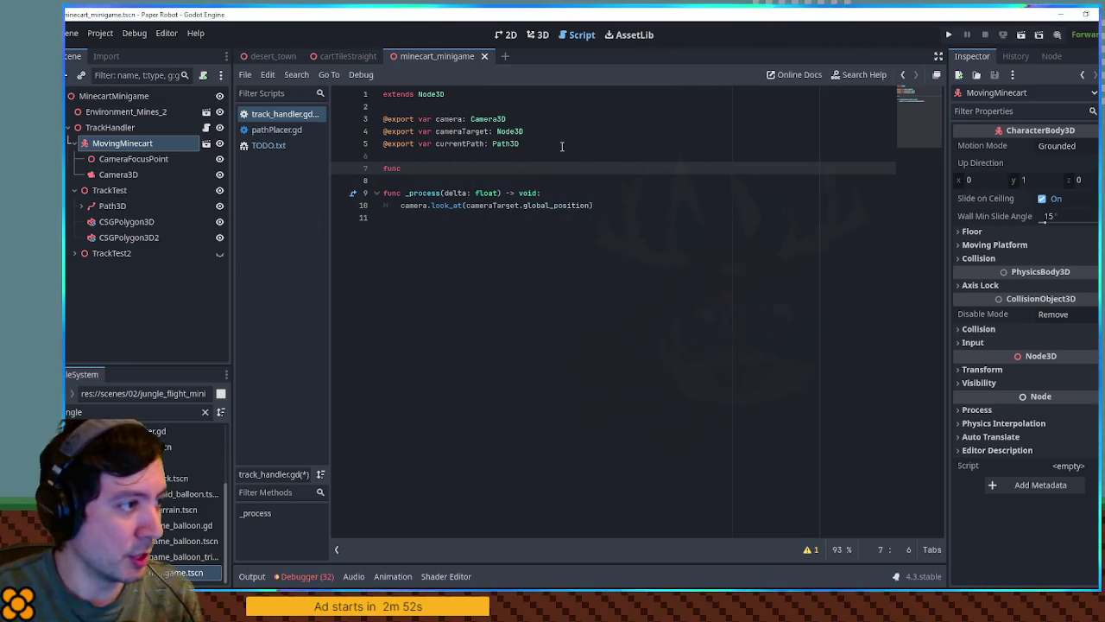
text(_)
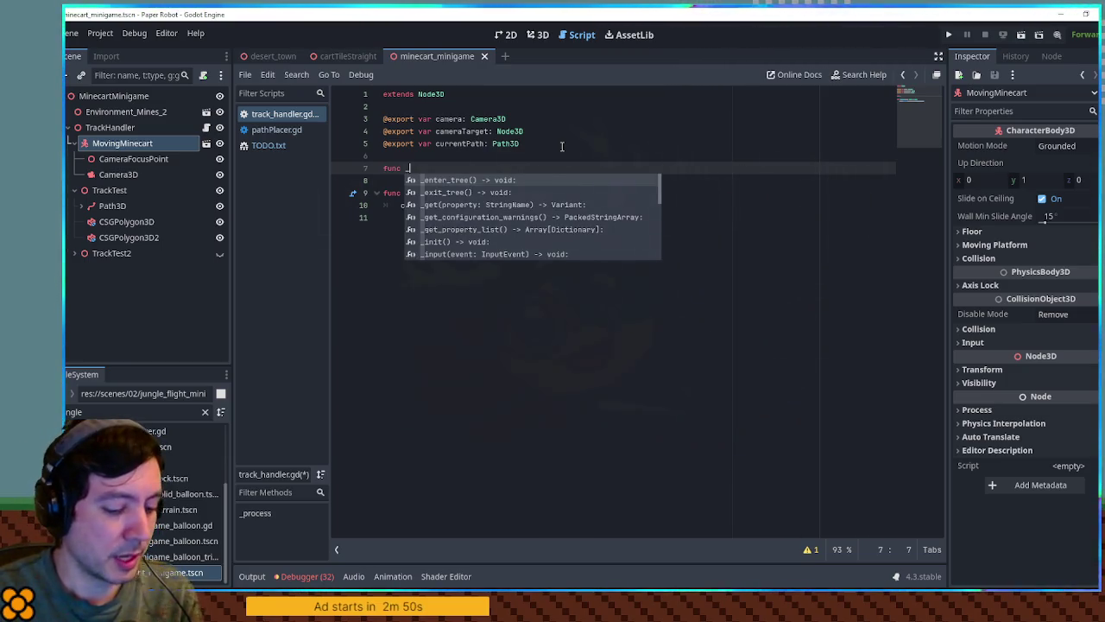
text(r)
key(Return)
key(Return)
text(pass)
click(561, 147)
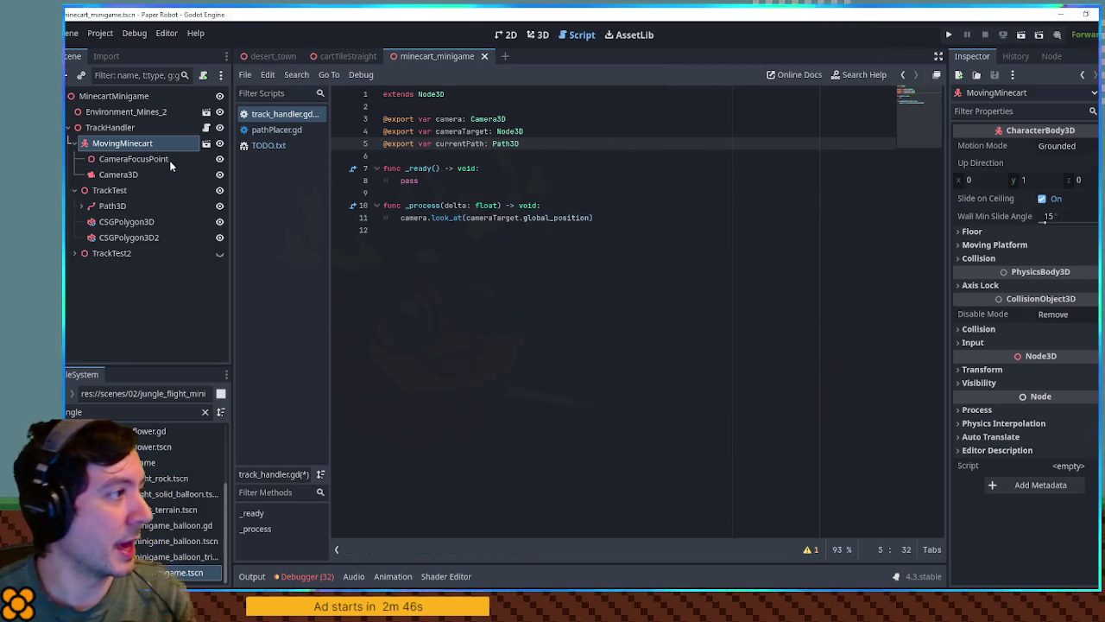
click(115, 130)
Step: Replace pass with Utility.getDescendants(self) and filter the descendants down to Path3D nodes
double_click(409, 181)
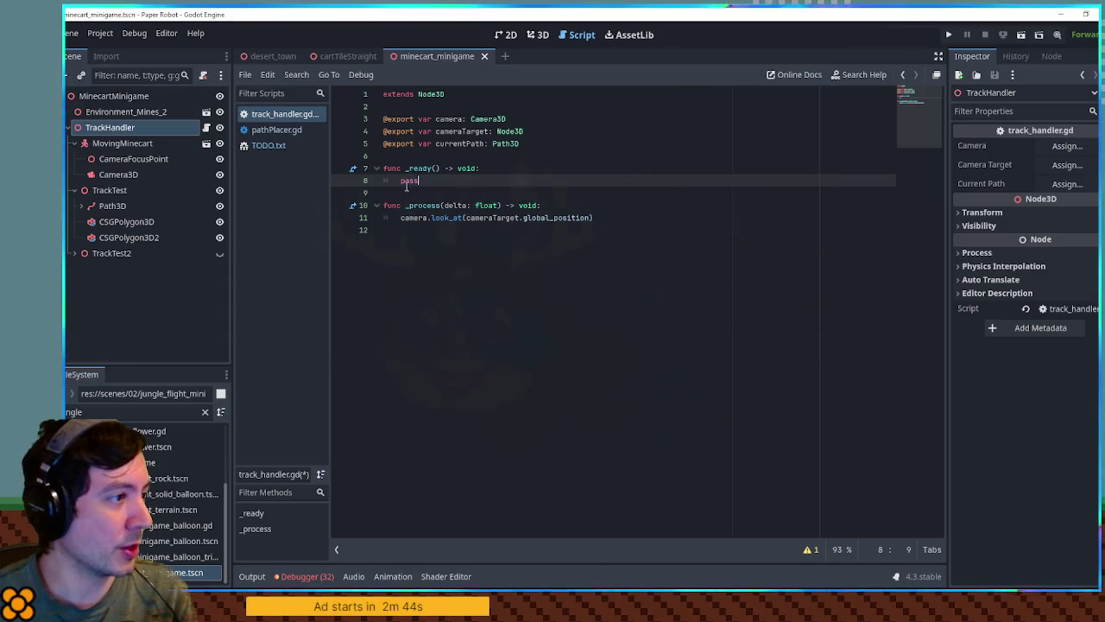
text(var descendants =)
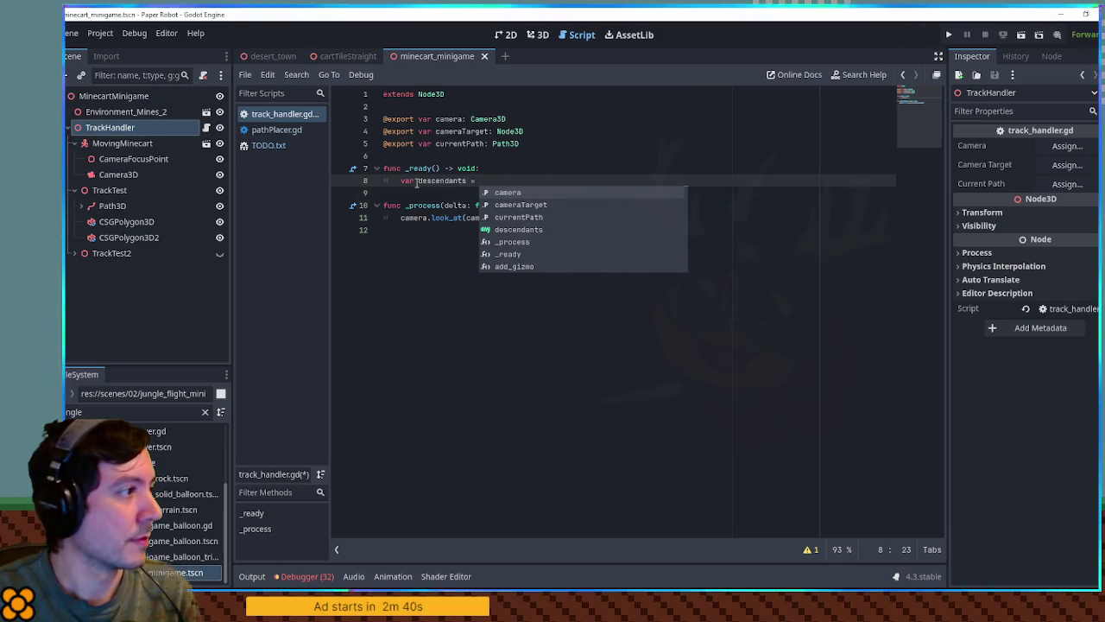
text(Utility.get)
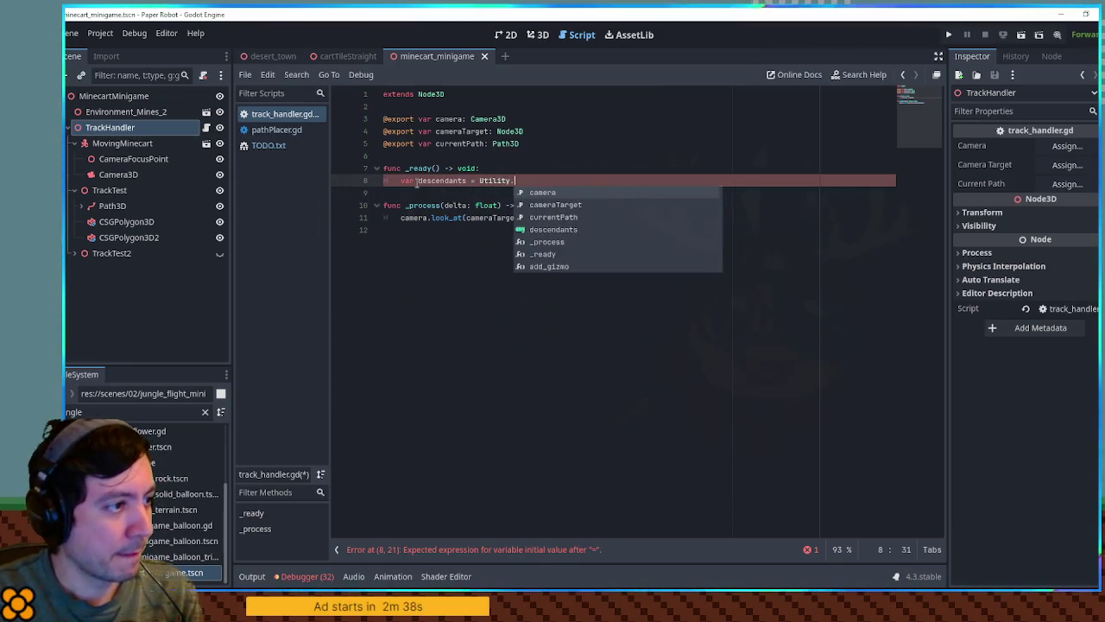
key(Return)
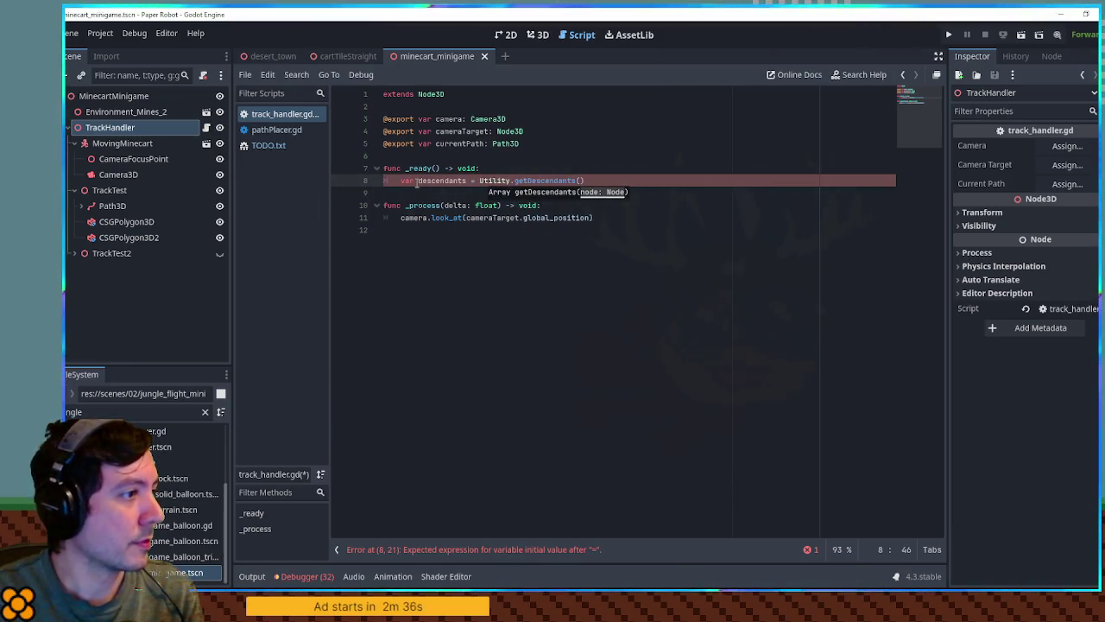
text(lf))
key(Return)
text(for chld)
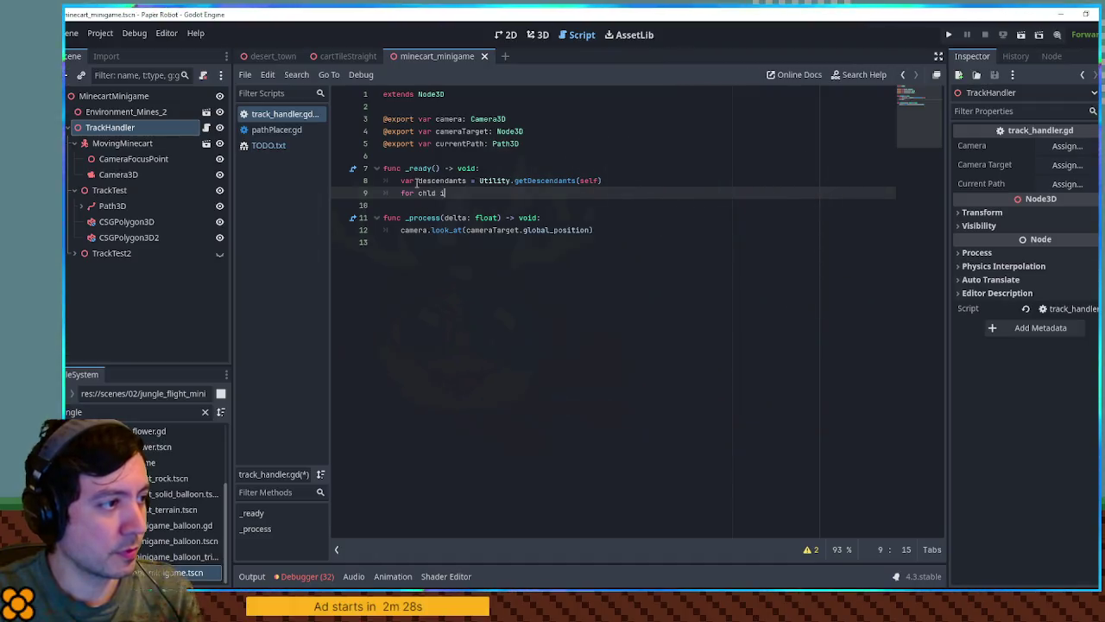
text(ild in descendants)
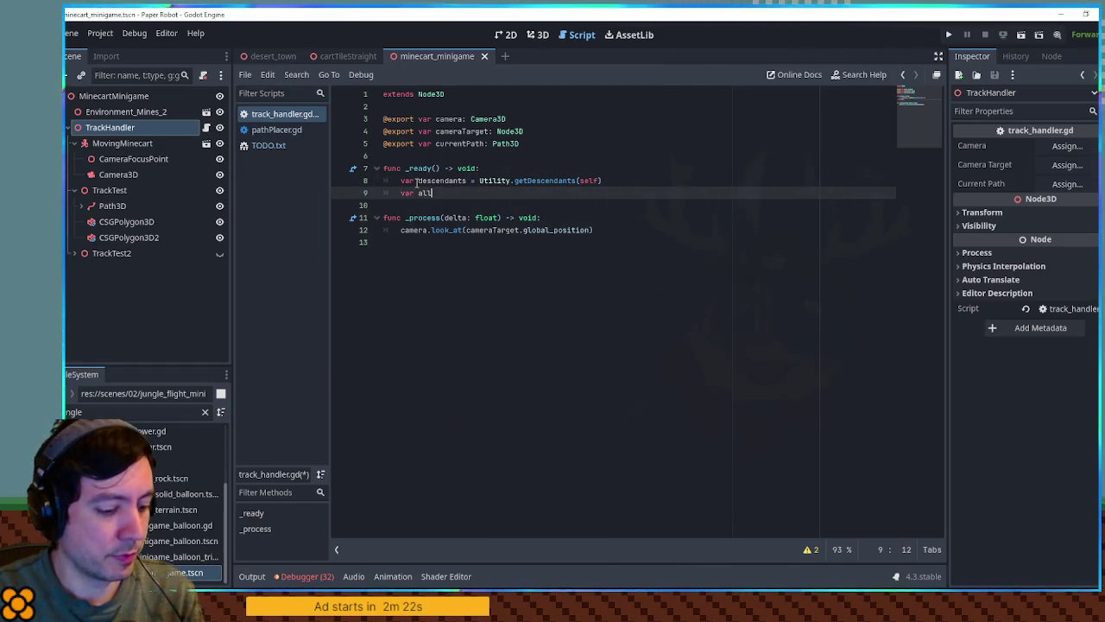
text(= de)
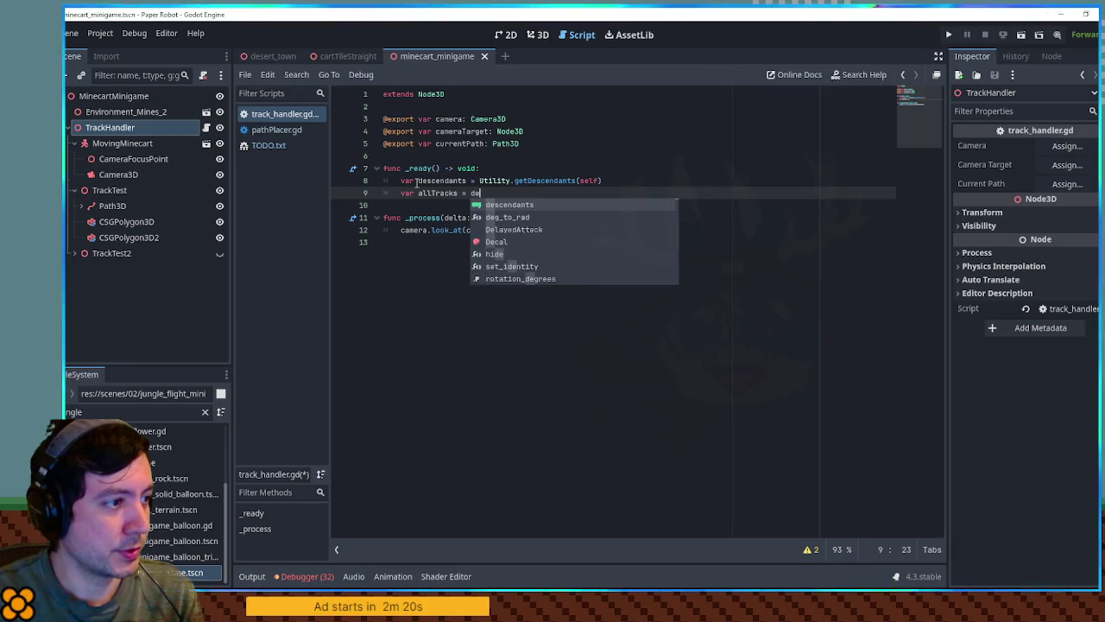
text(scendants.filter(func(a): retur)
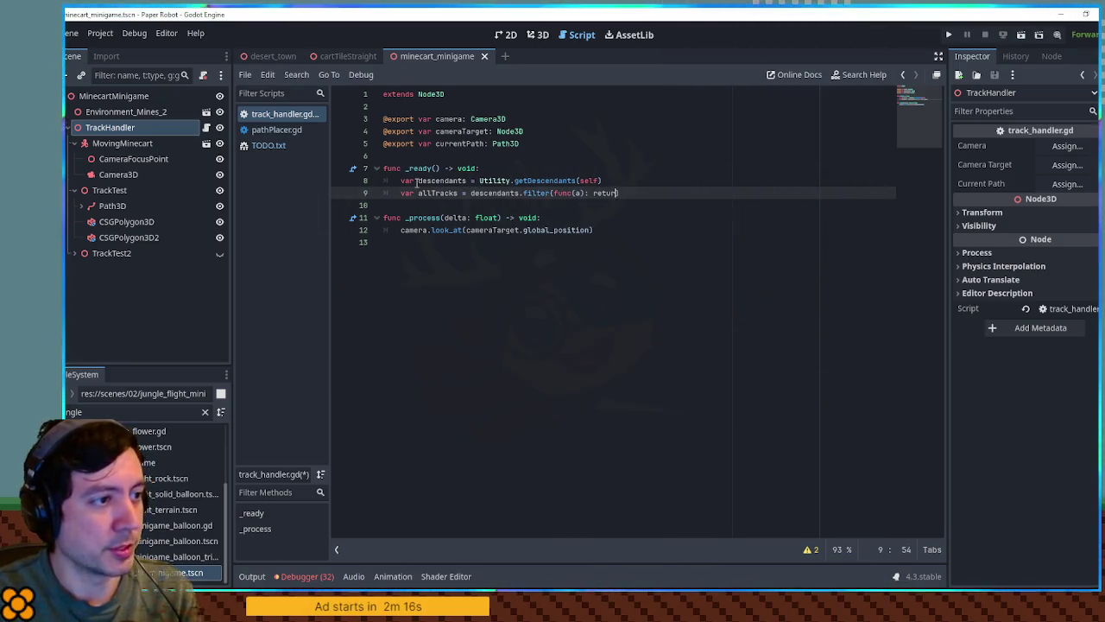
text(n a in Path3D))
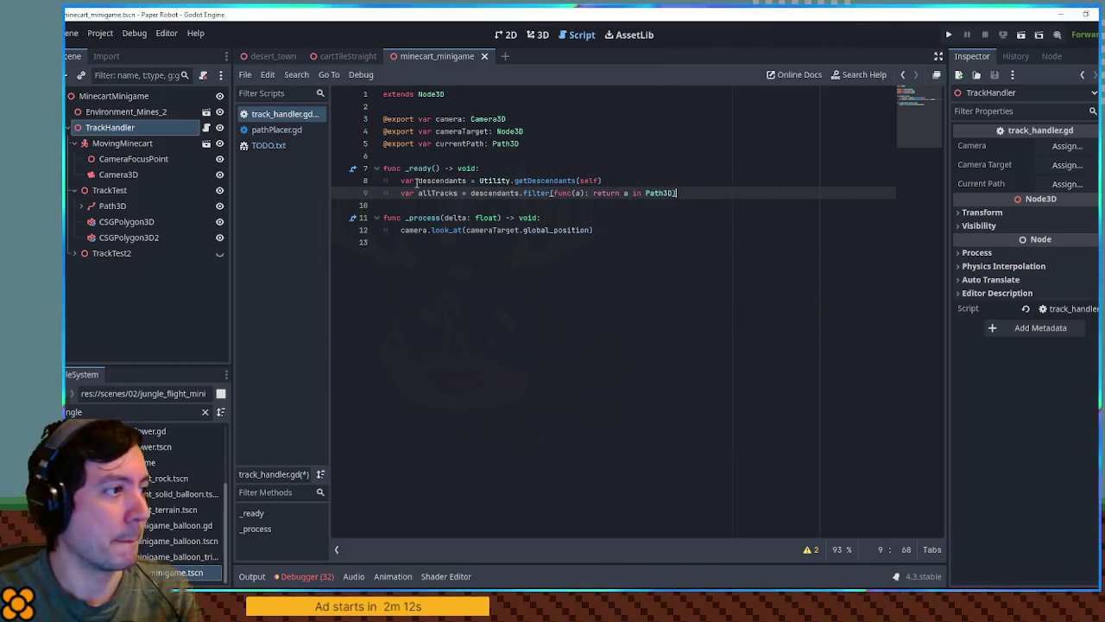
Step: Declare a script-level paths = [] variable below the exported variables
key(Up)
key(Up)
key(Up)
key(Return)
key(Up)
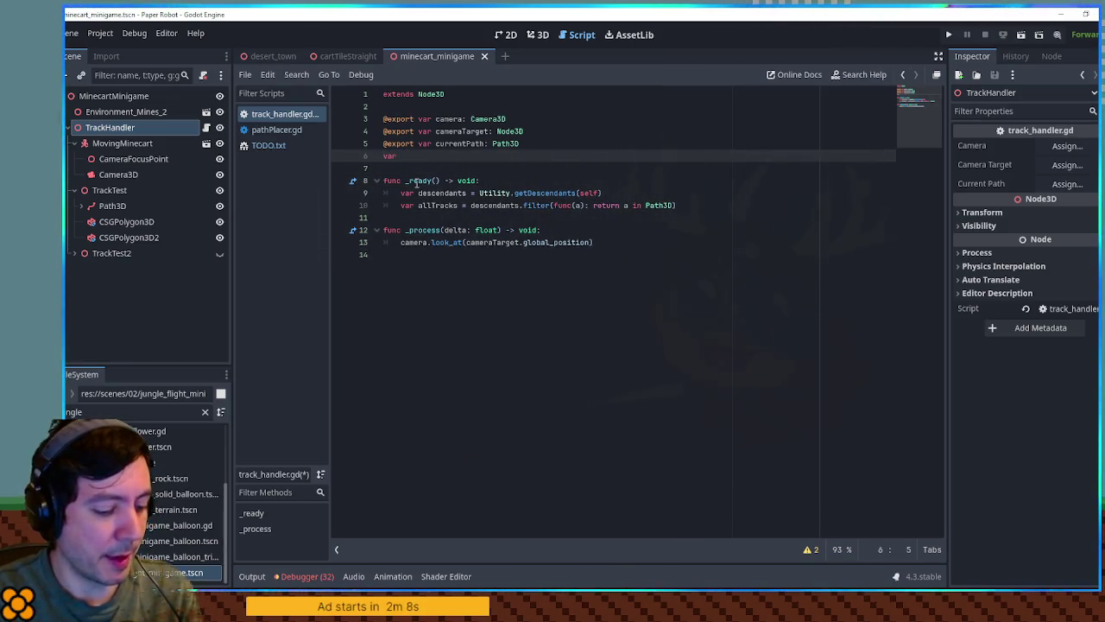
key(ctrl+space)
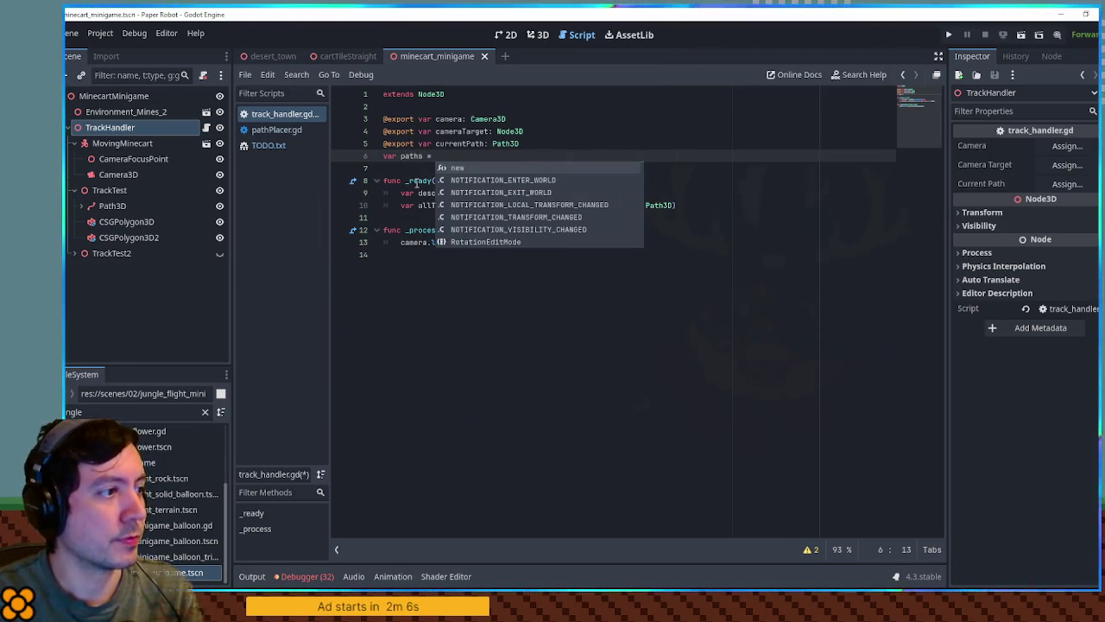
text([])
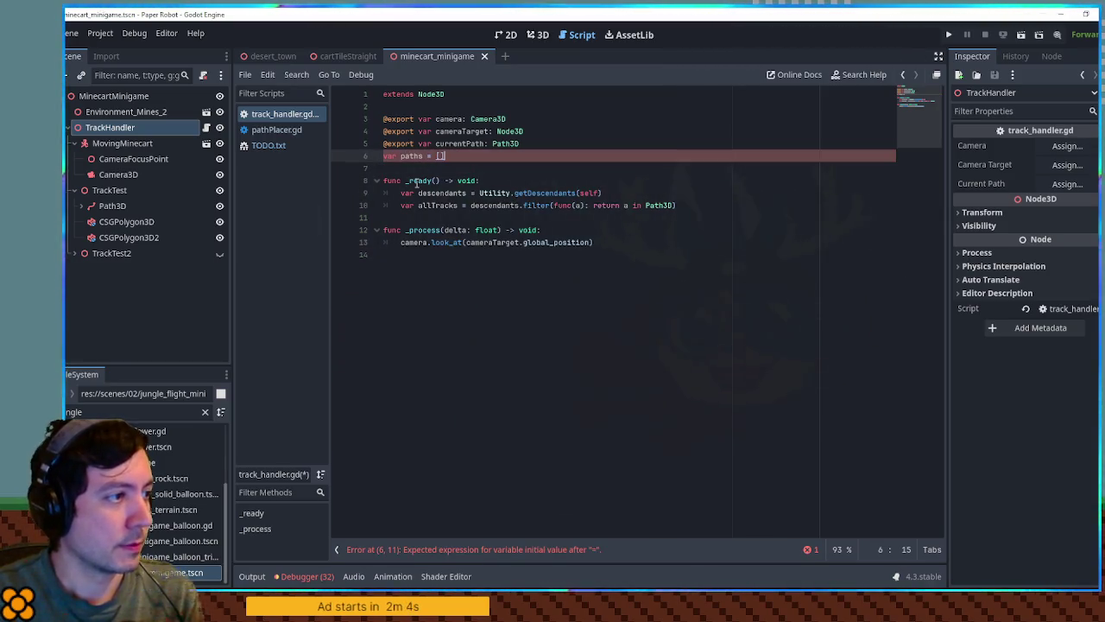
key(Left)
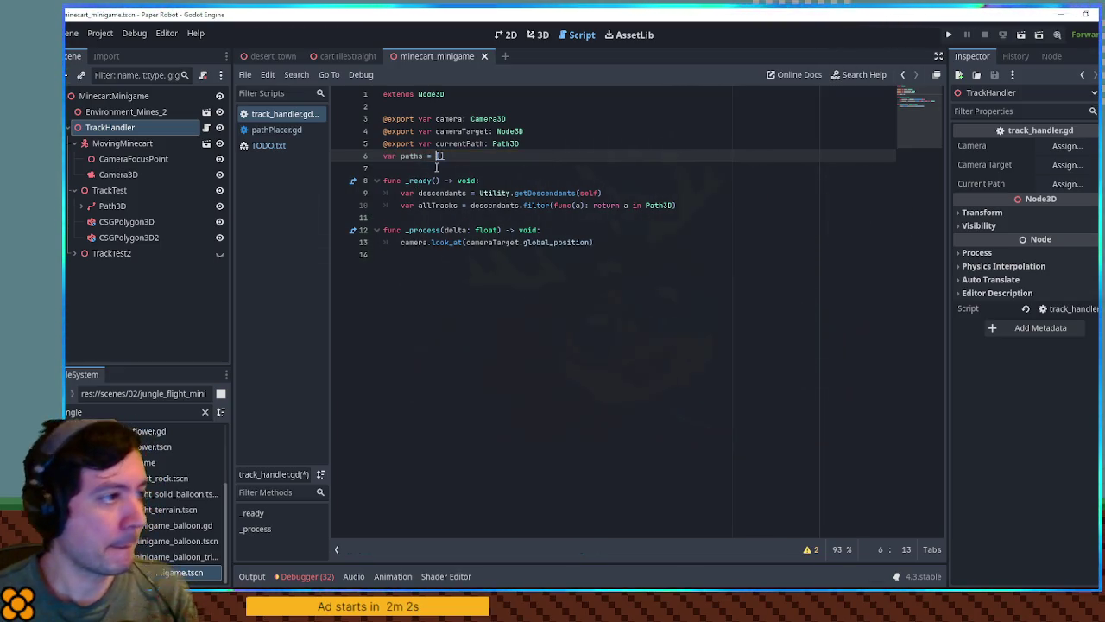
Step: Make the Path3D filter line assign to paths instead of allTracks
click(724, 208)
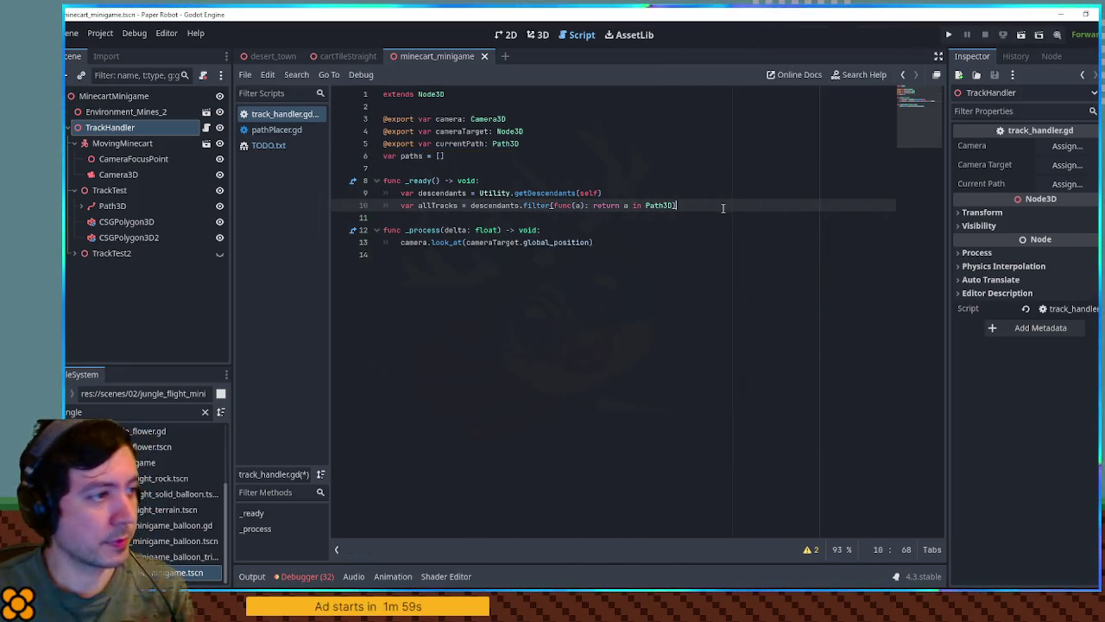
key(Return)
key(Up)
key(shift+ctrl+Right)
key(shift+ctrl+Right)
text(paths)
key(End)
key(Return)
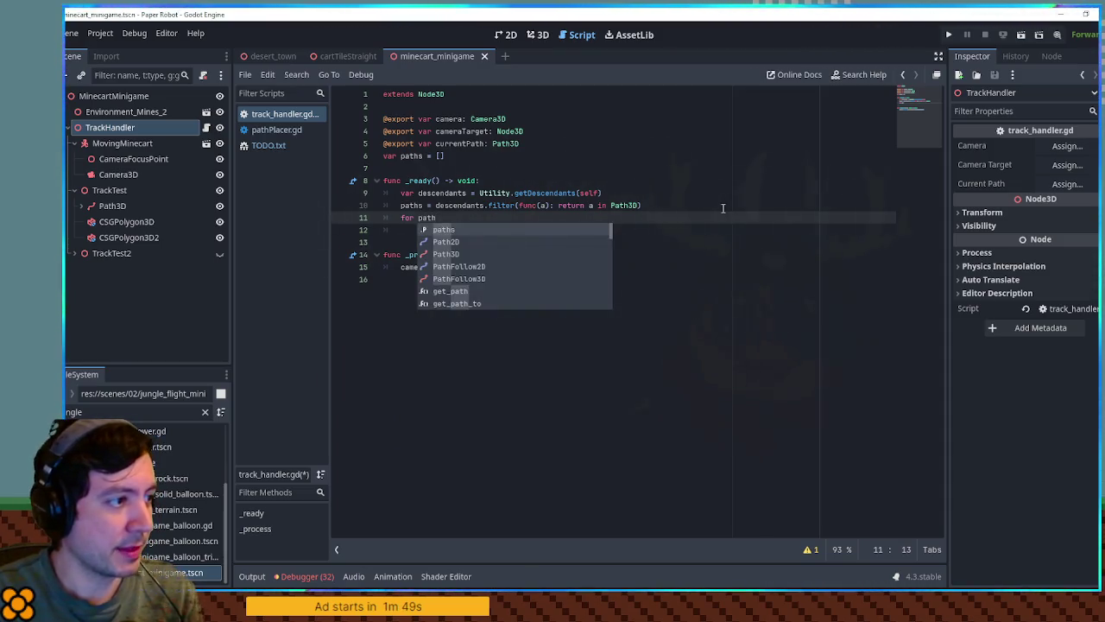
Step: Write the loop 'for child in paths:' and start a new variable declaration below paths
text(in paths:)
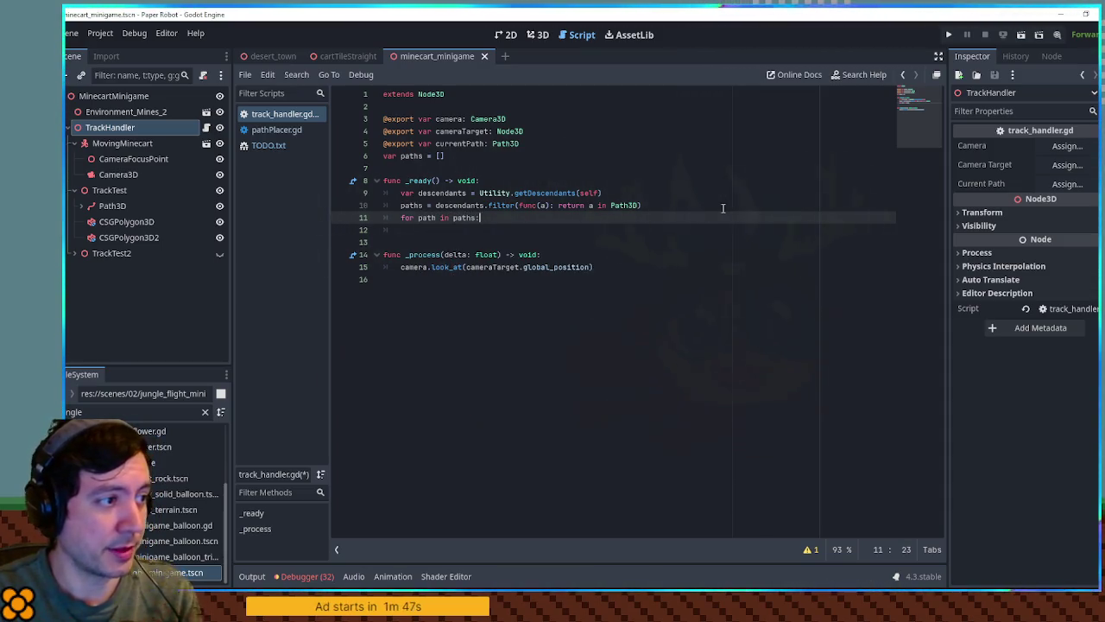
key(Return)
key(Up)
key(Up)
key(Up)
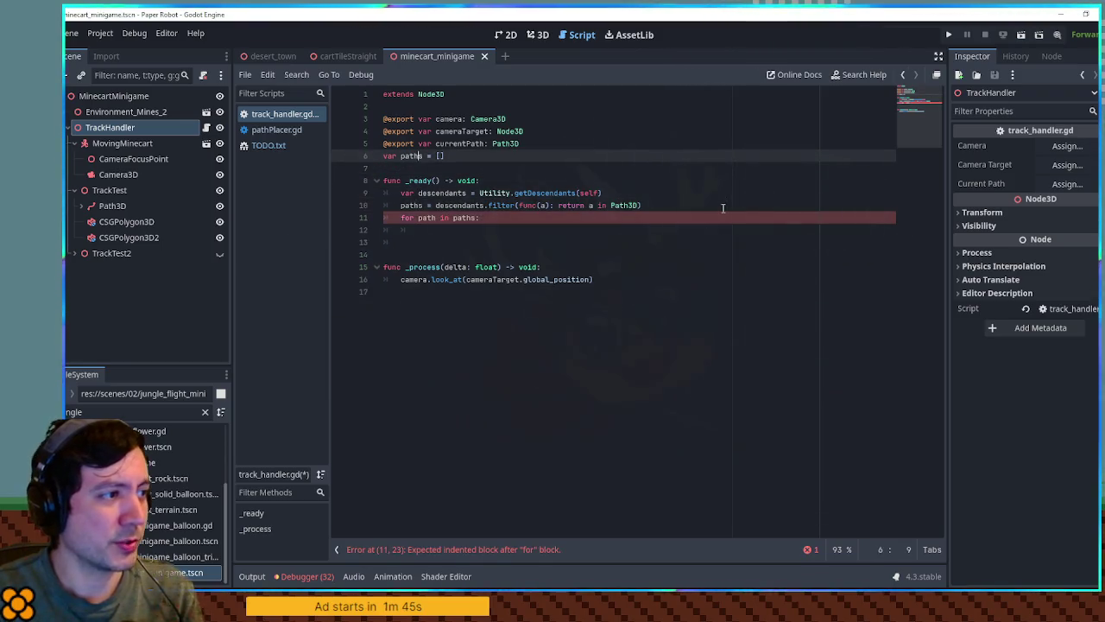
key(Return)
text(var trackPathFollows = [)
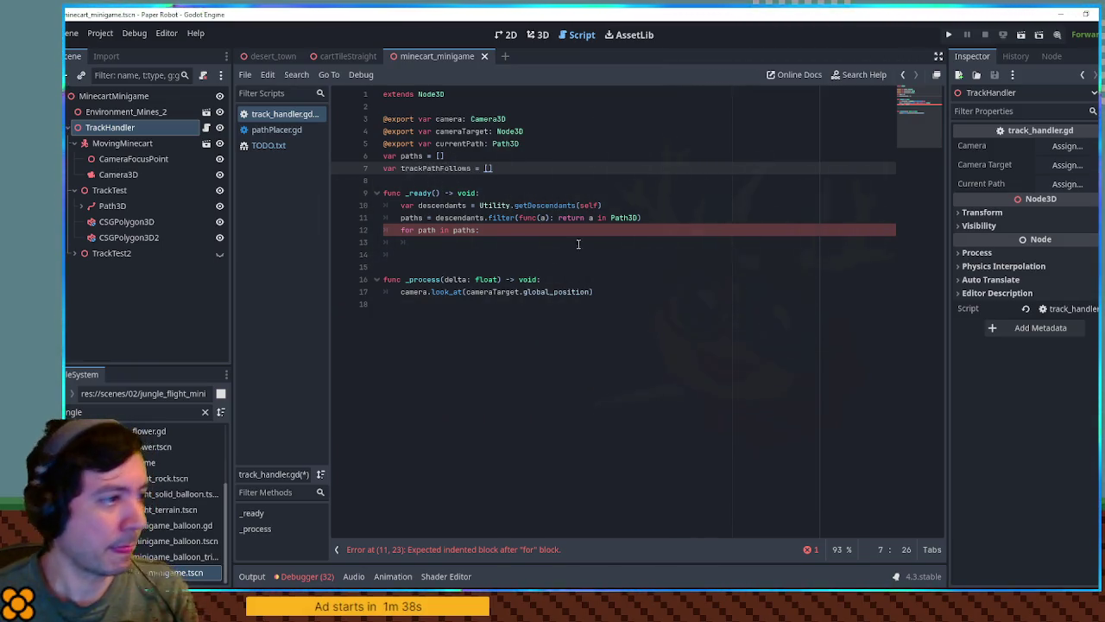
click(463, 242)
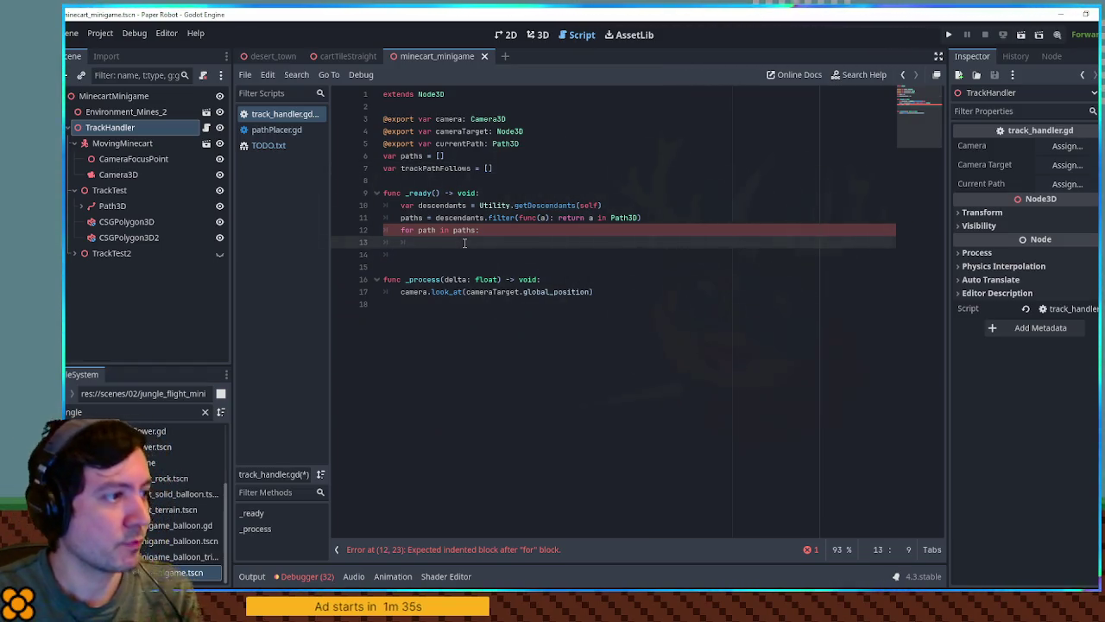
Step: In the loop, create pathFollow = PathFollow3D.new() and add it as a child
text(var path)
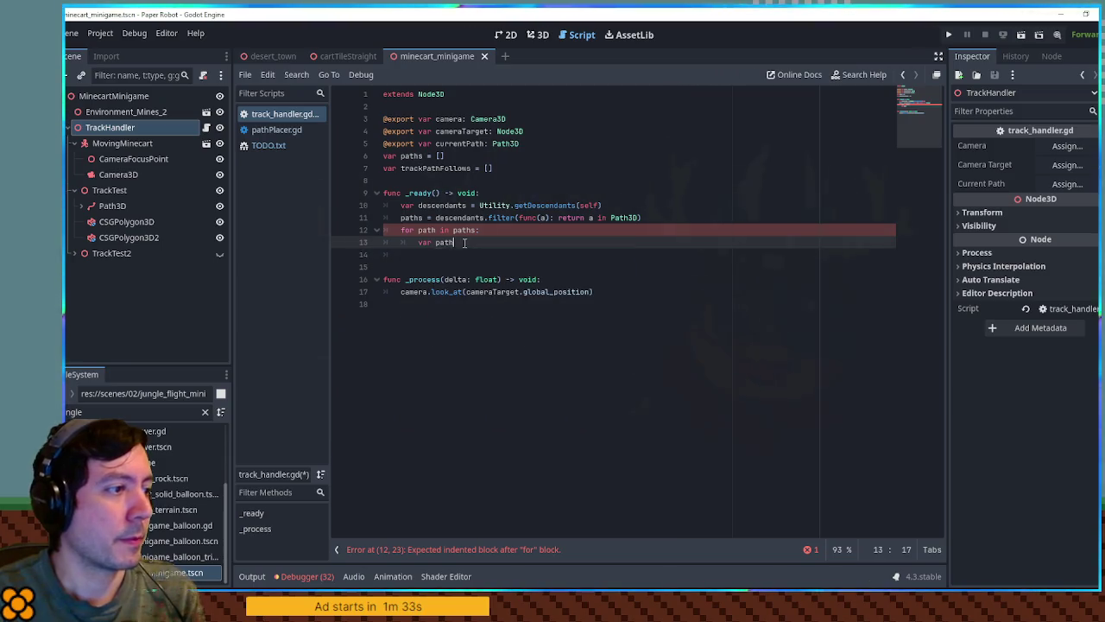
text(Follow = PathFol)
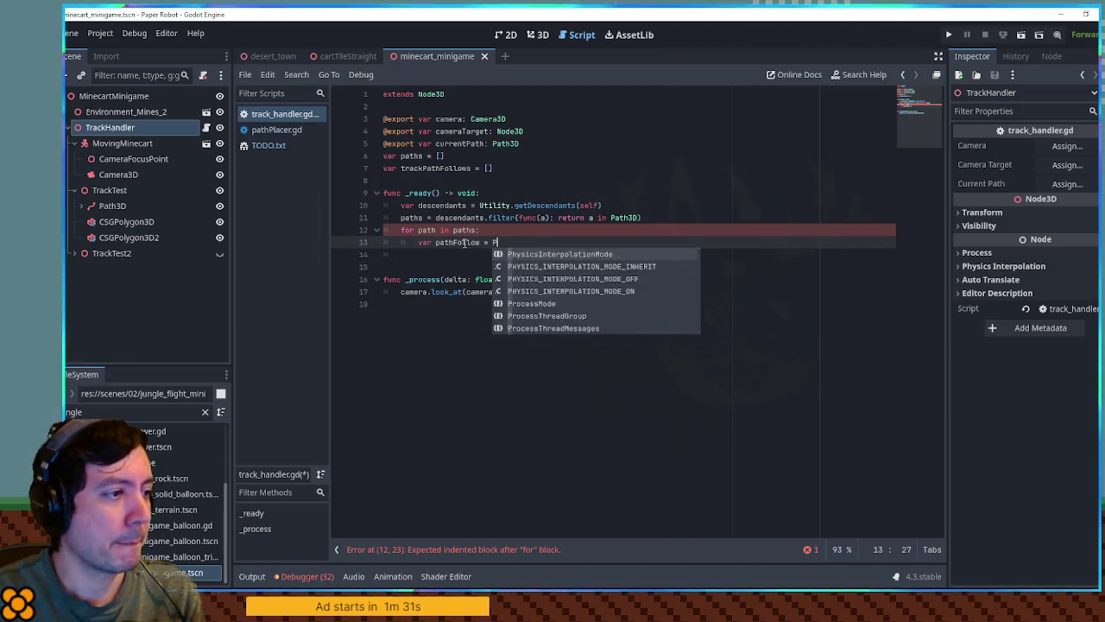
key(Return)
text(.new)
key(Return)
key(Return)
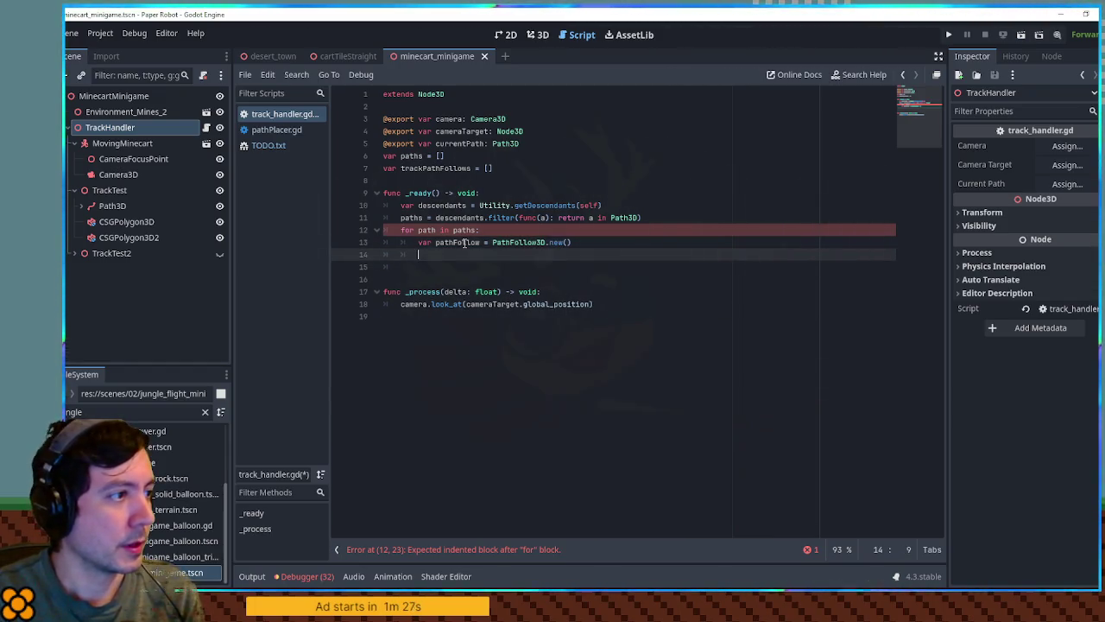
text(path.add_child(pat)
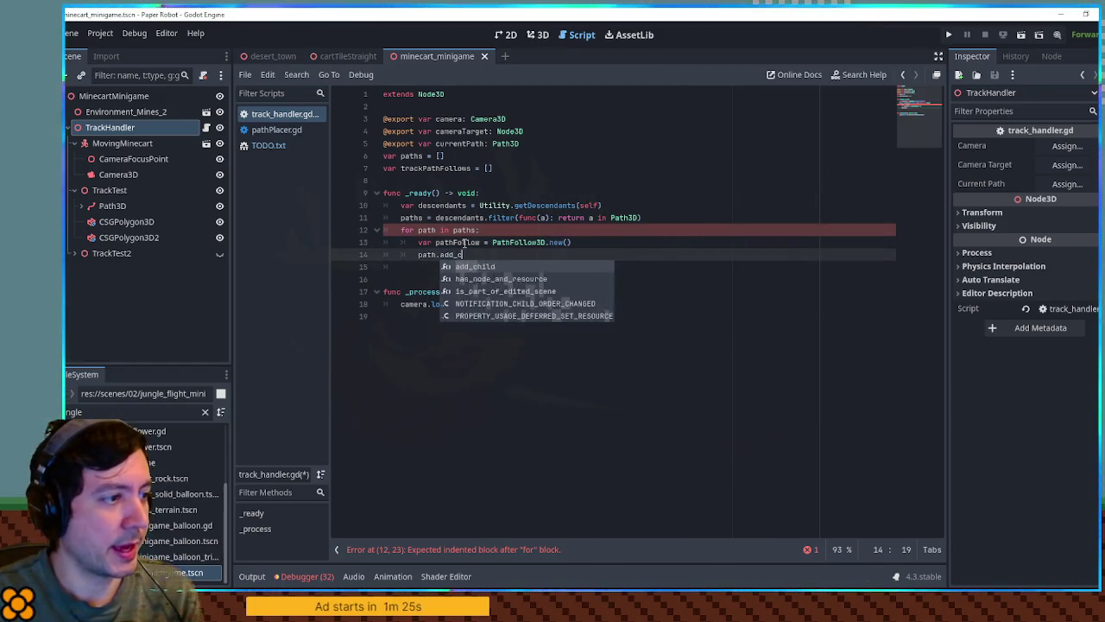
text(hFollow)
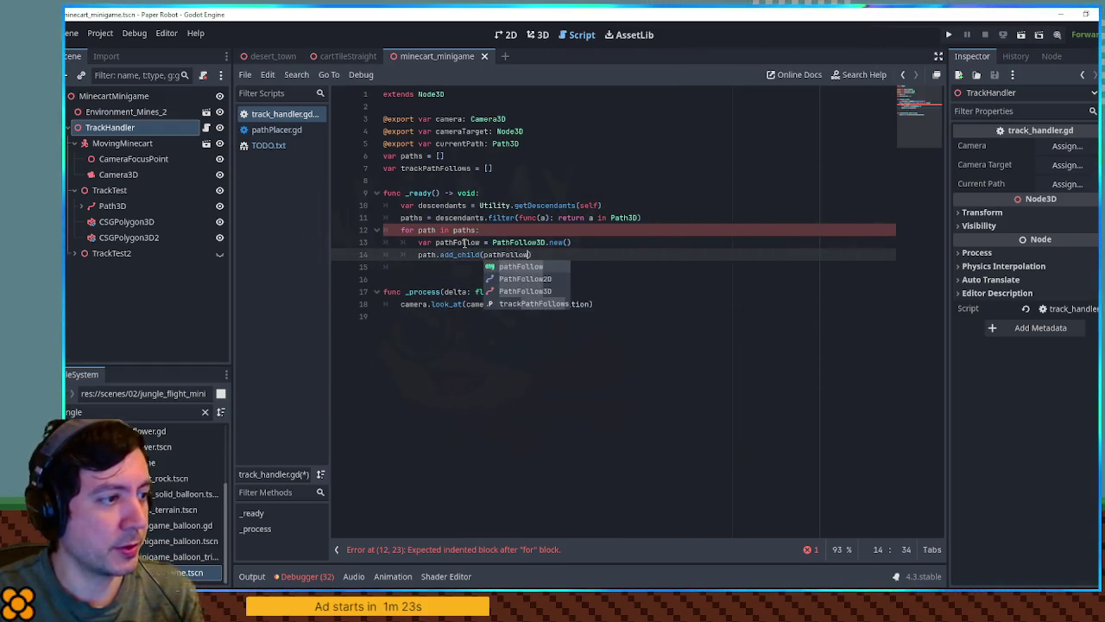
text())
key(Return)
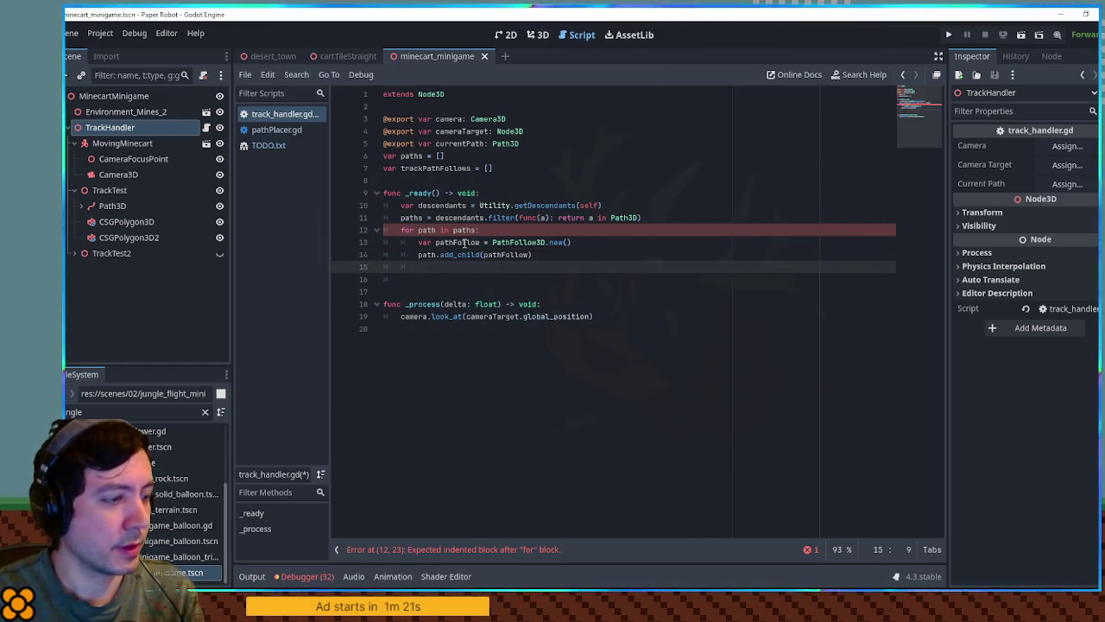
Step: Set pathFollow.loop = false and append pathFollow to trackPathFollows
text(pathFollow.)
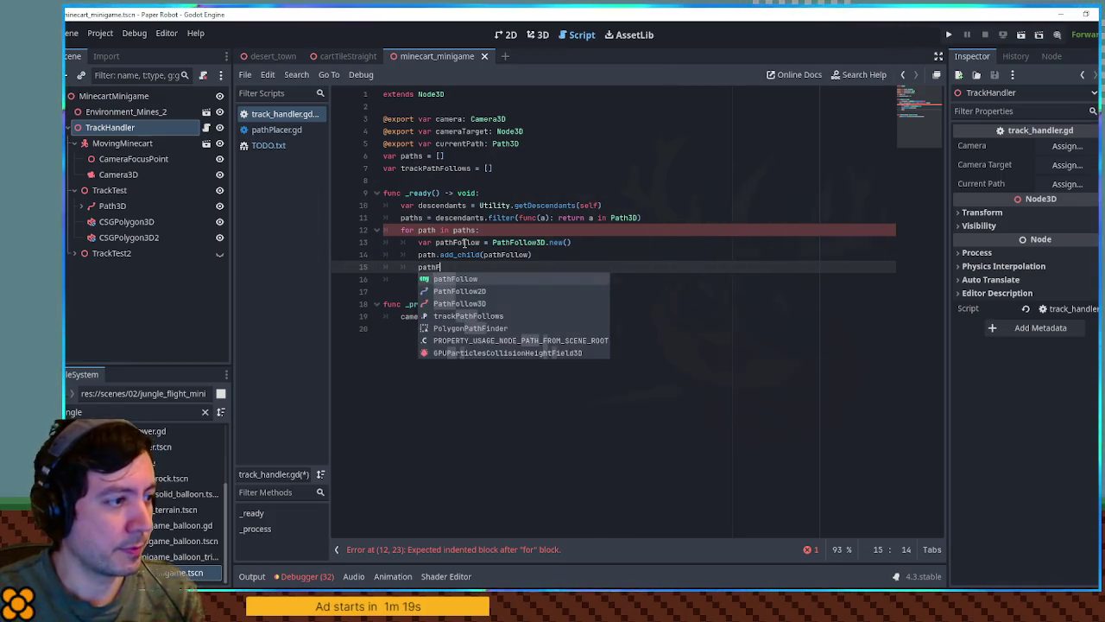
text(loop = false)
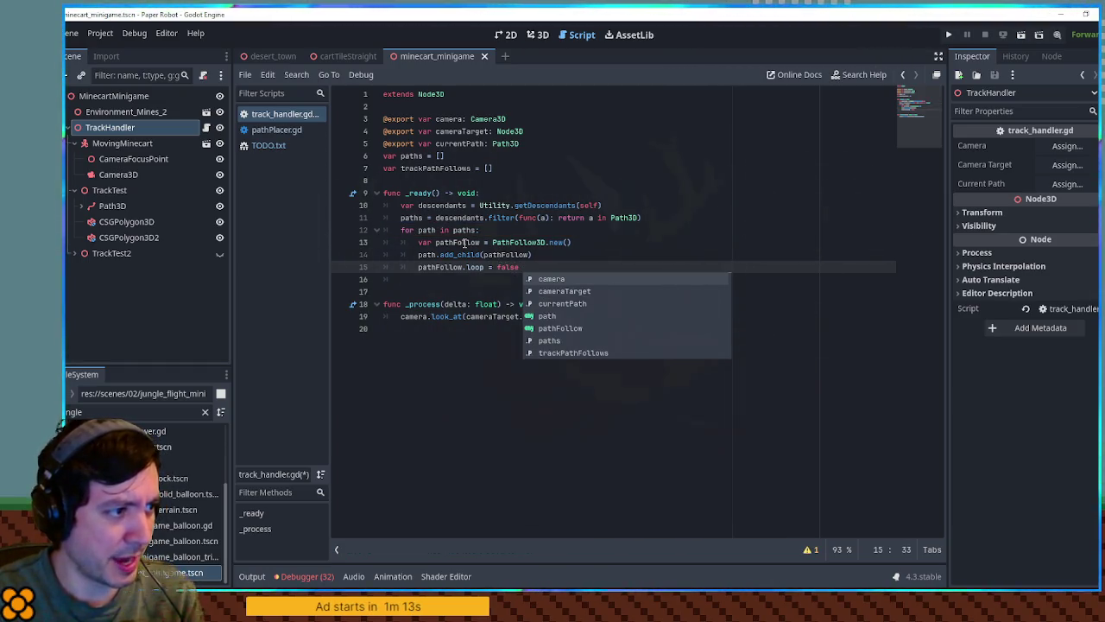
key(BackSpace)
key(Escape)
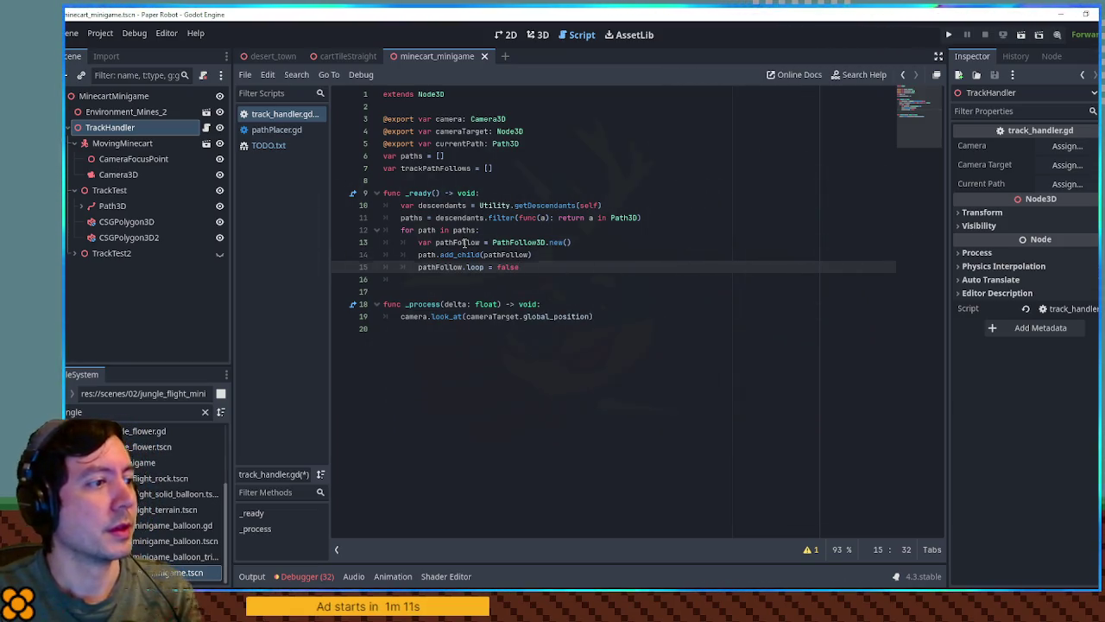
key(Return)
text(trackPathFollows)
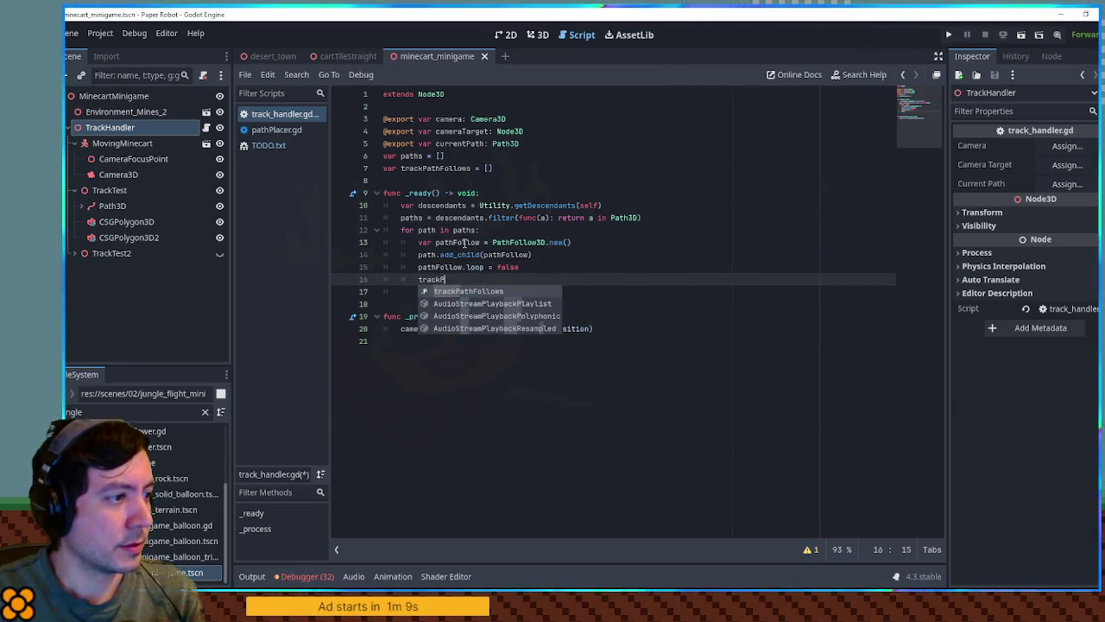
text(.append()
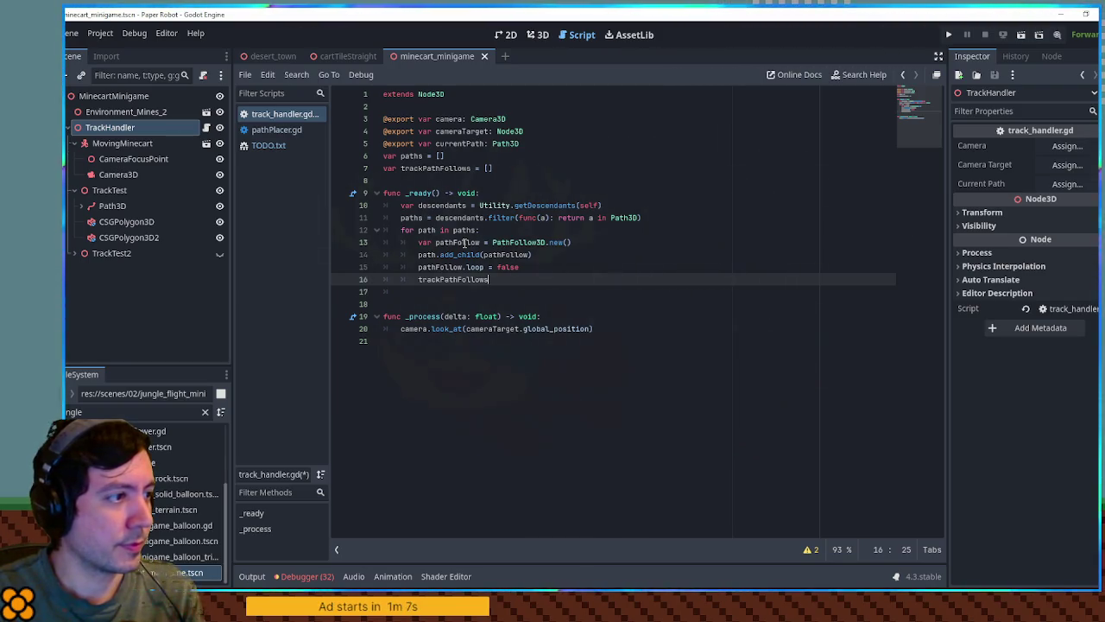
text(pathFol)
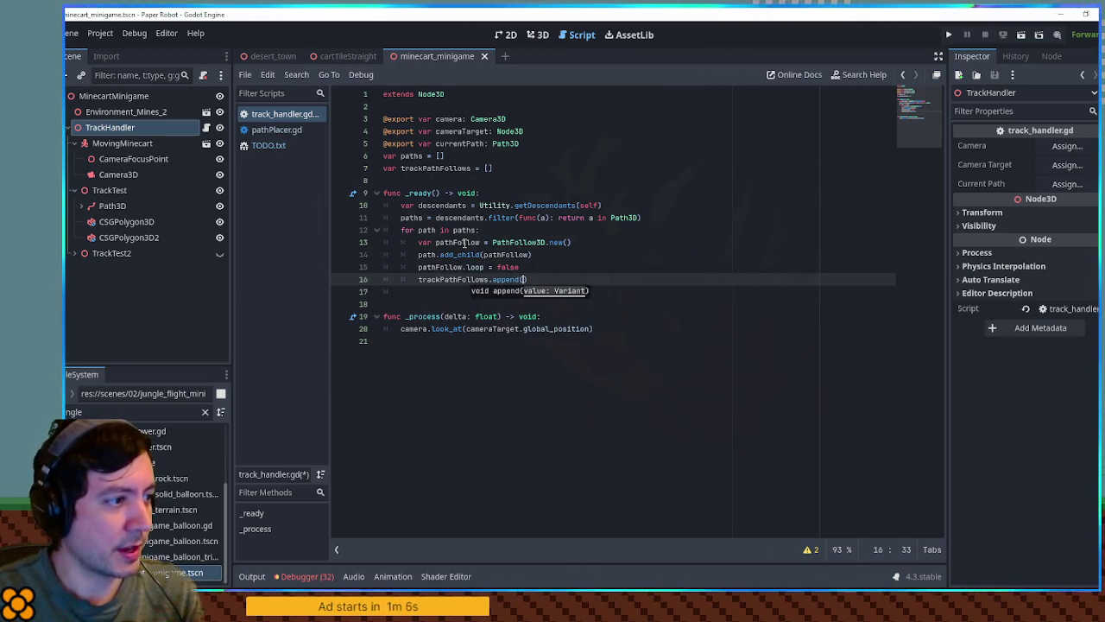
text(low))
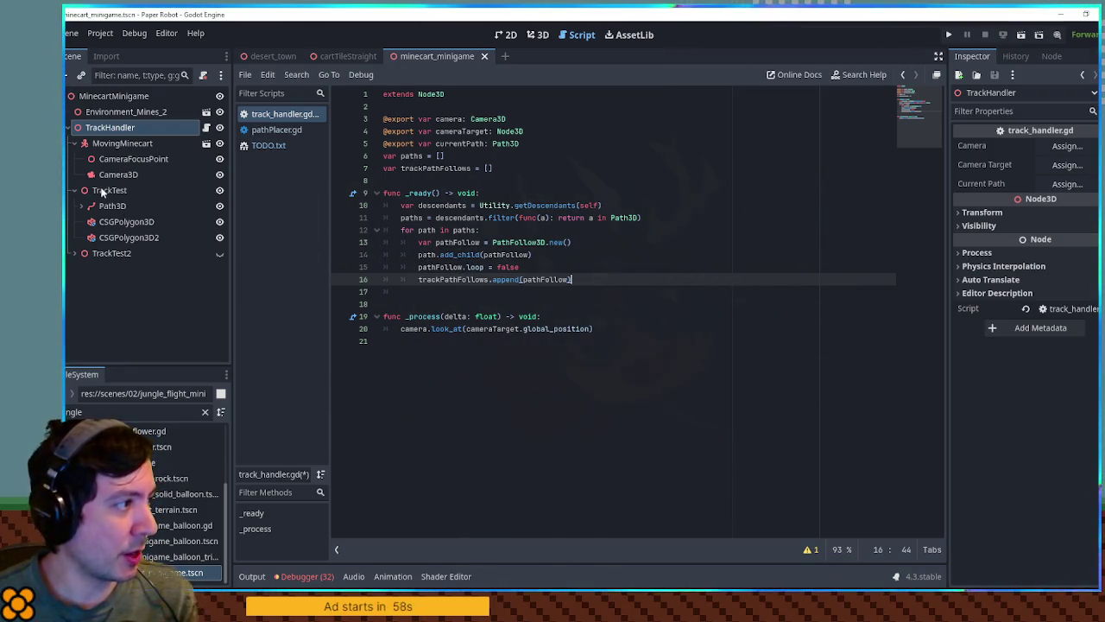
click(110, 207)
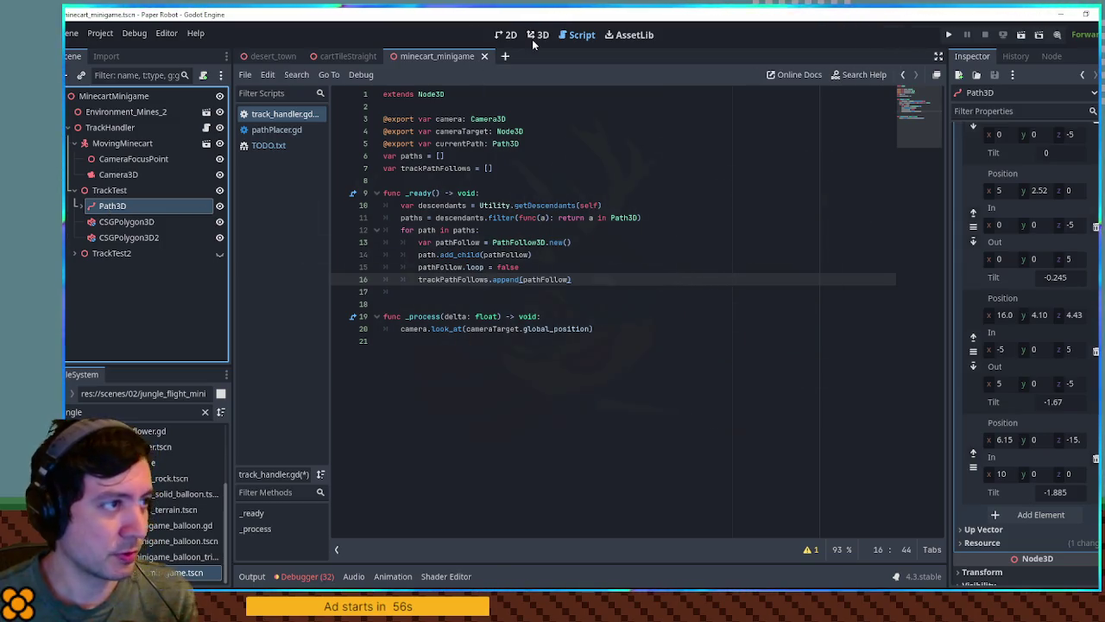
click(535, 35)
key(f)
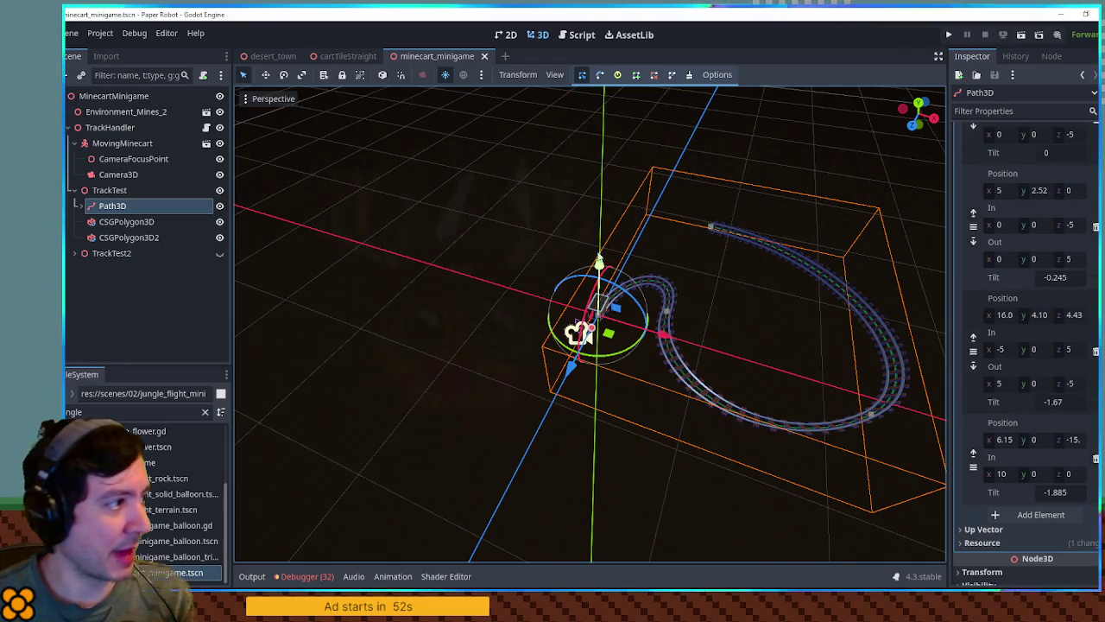
click(107, 190)
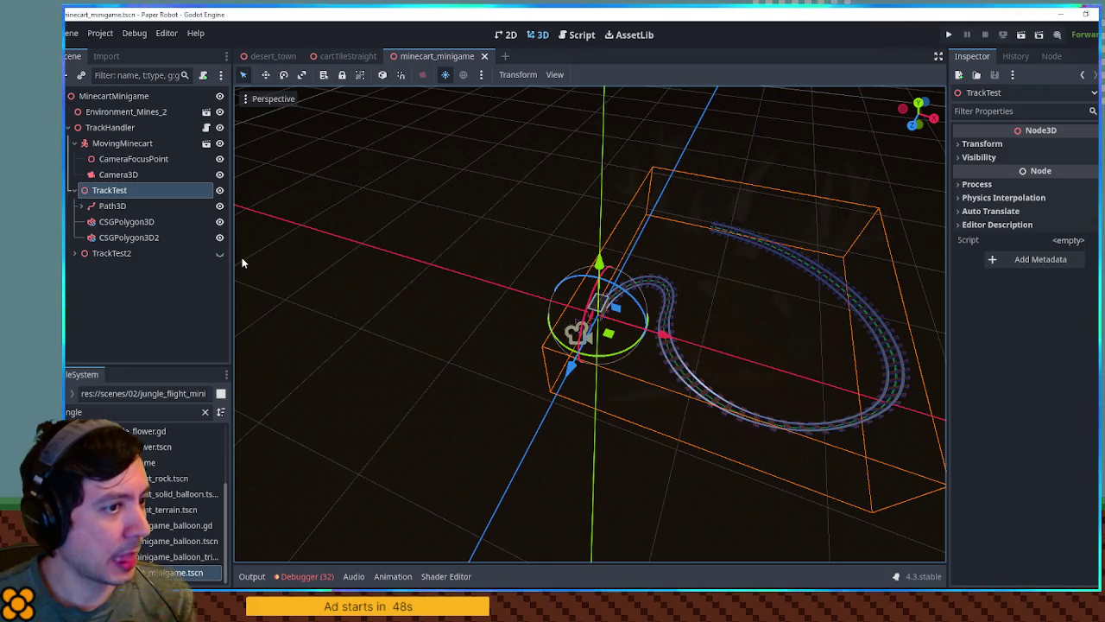
mouse_move(690, 311)
mouse_down()
mouse_move(483, 258)
mouse_move(682, 294)
mouse_up()
click(575, 35)
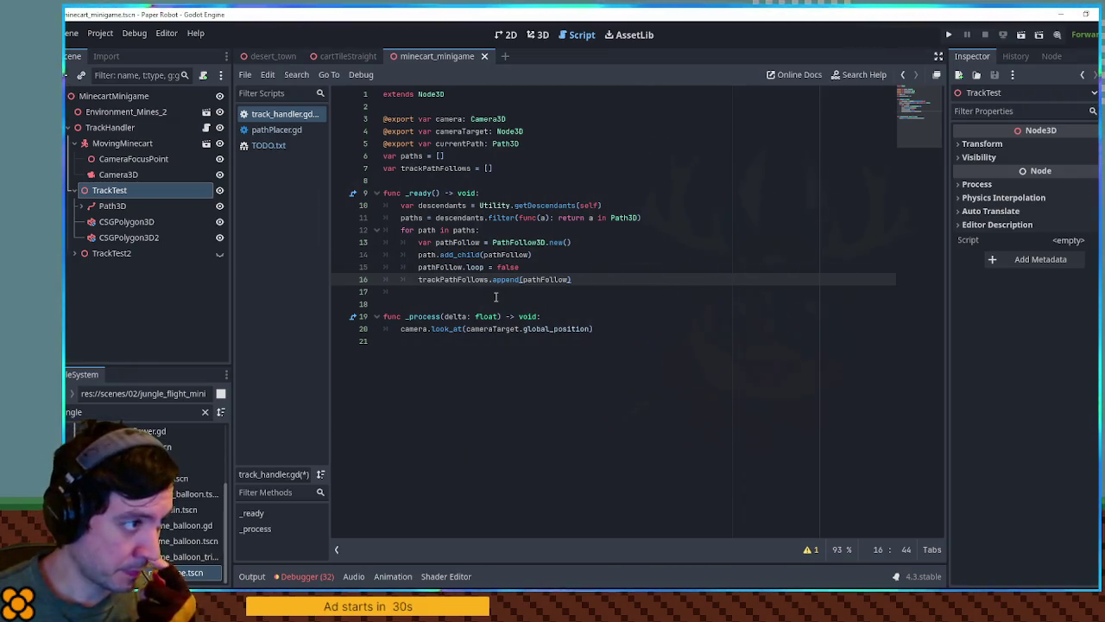
double_click(460, 143)
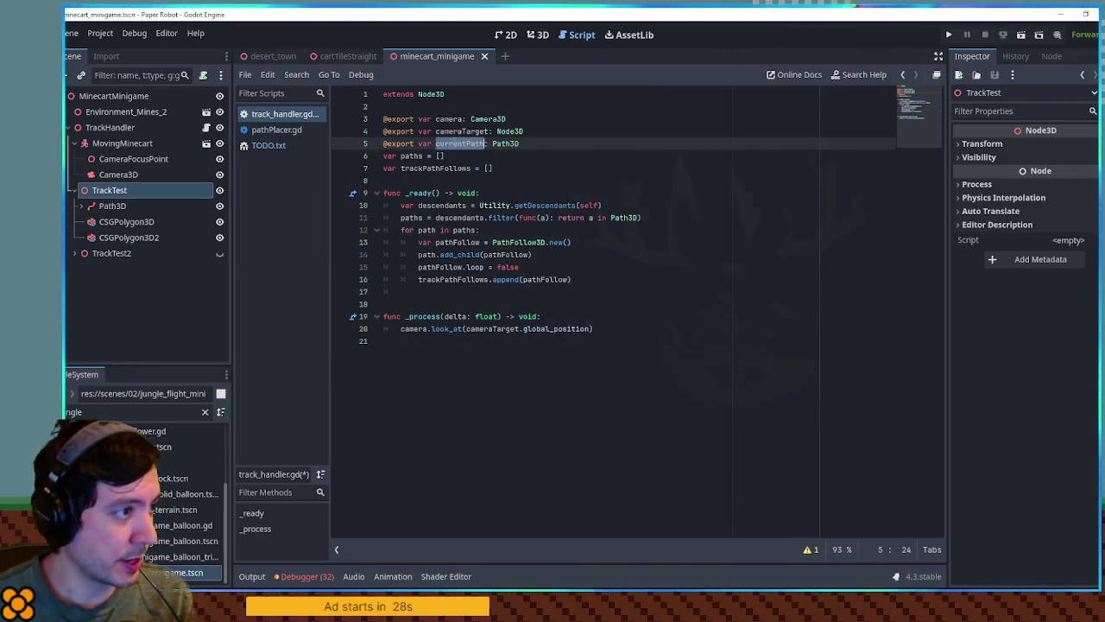
Step: Assign Camera3D, CameraFocusPoint and Path3D to TrackHandler's Camera, Camera Target and Current Path
click(120, 127)
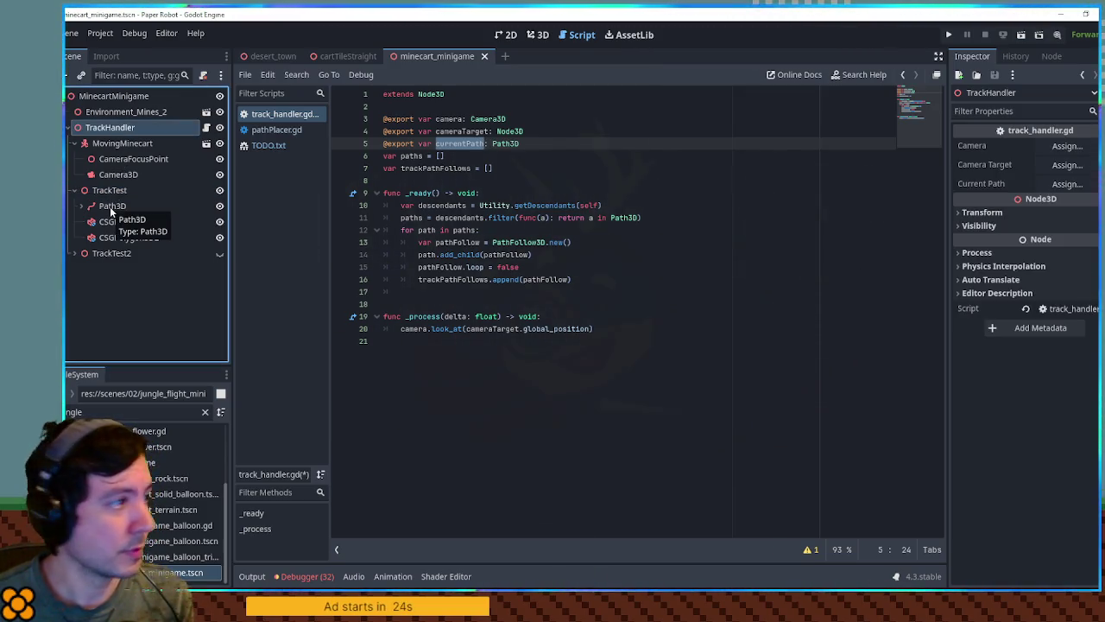
mouse_move(117, 175)
mouse_down()
mouse_move(449, 150)
mouse_move(1068, 145)
mouse_up()
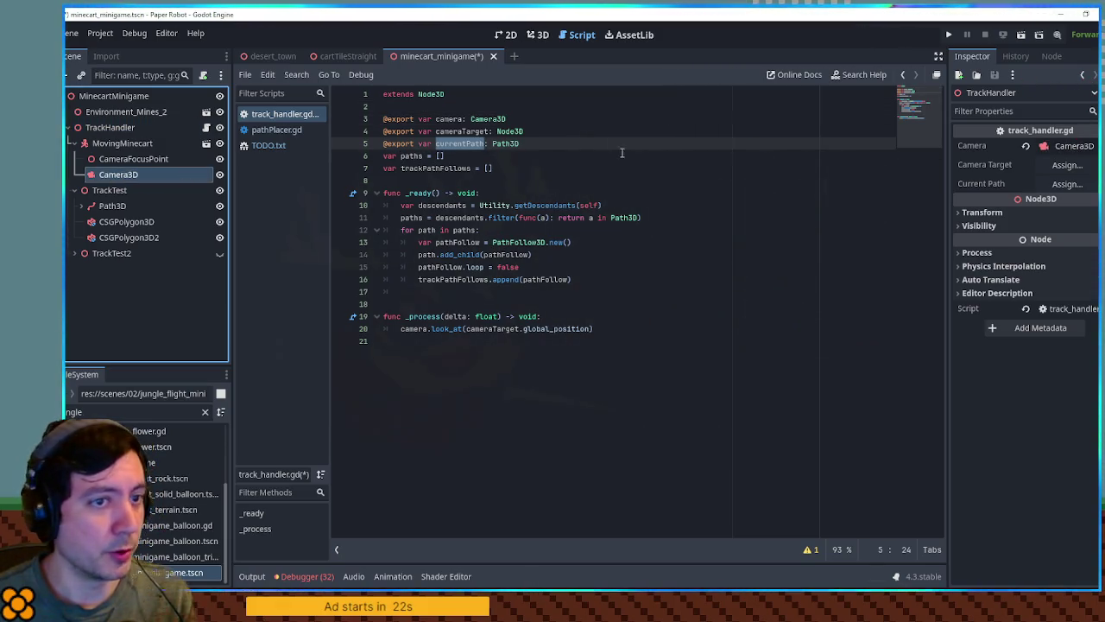
mouse_move(129, 159)
mouse_down()
mouse_move(691, 142)
mouse_move(1062, 164)
mouse_up()
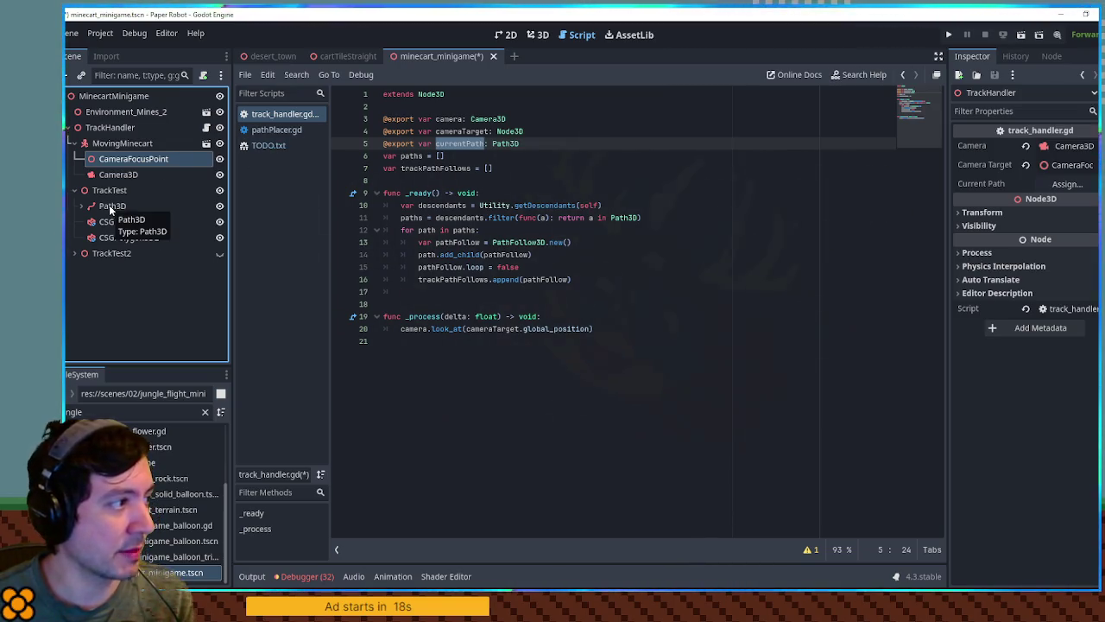
mouse_move(109, 204)
mouse_down()
mouse_move(1088, 199)
mouse_move(1070, 184)
mouse_up()
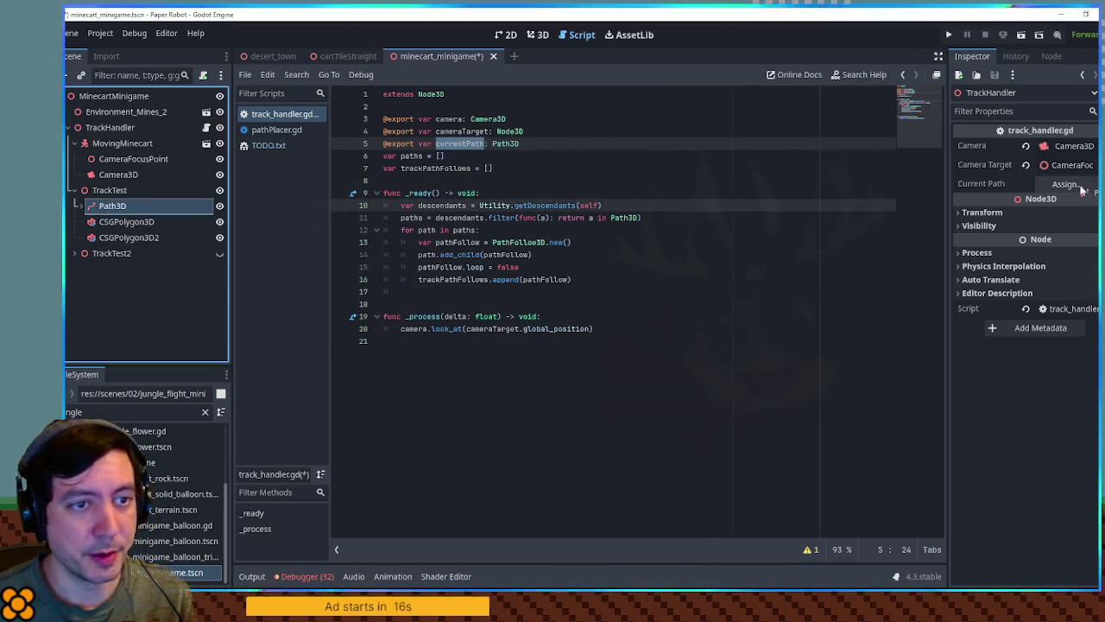
click(562, 340)
click(600, 285)
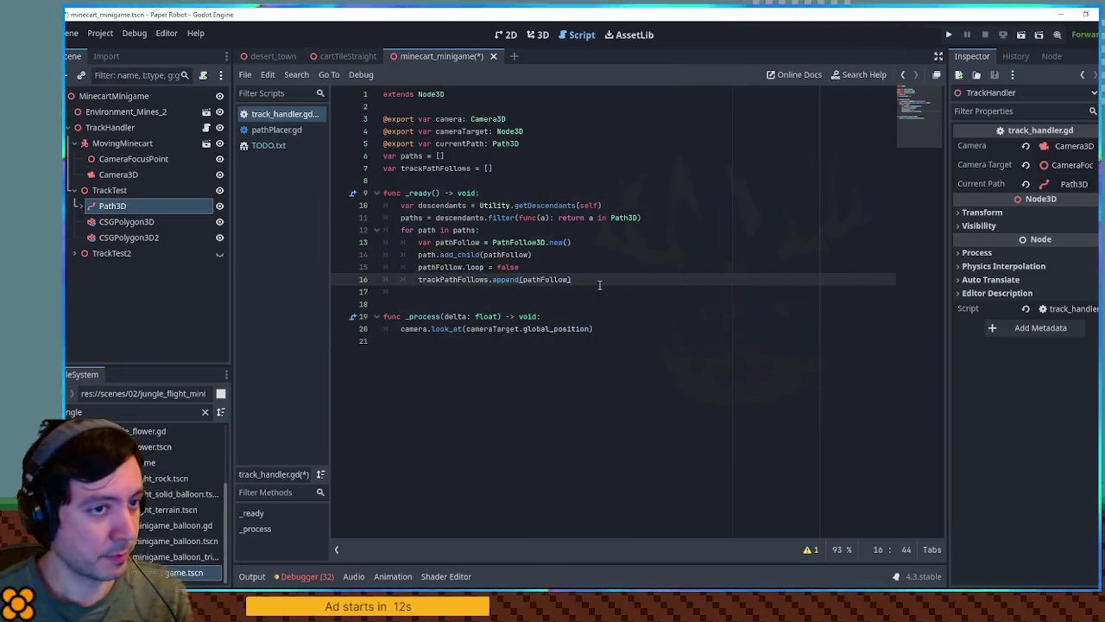
click(592, 328)
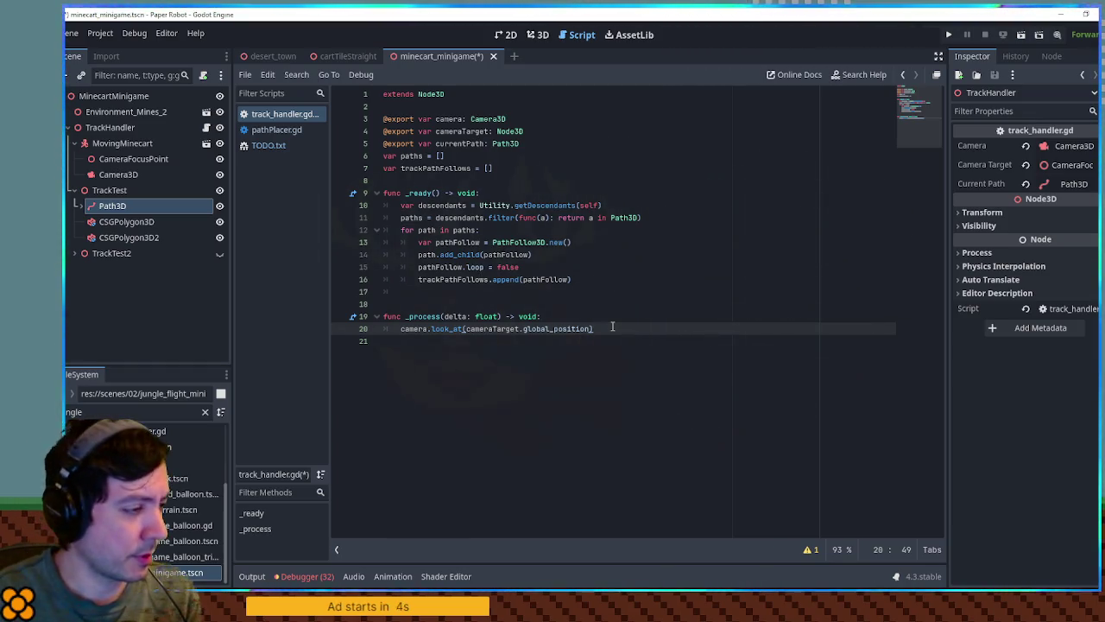
Step: Finish a null-check if condition on a new line after the look_at call
key(Return)
key(Return)
text(if currentPath !=)
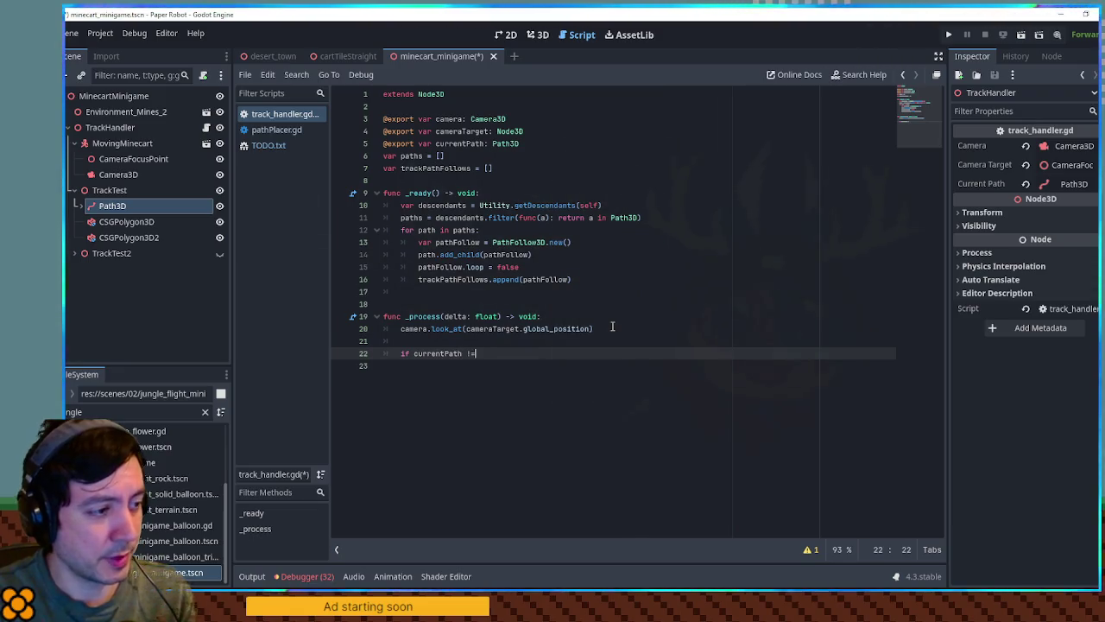
text(null:)
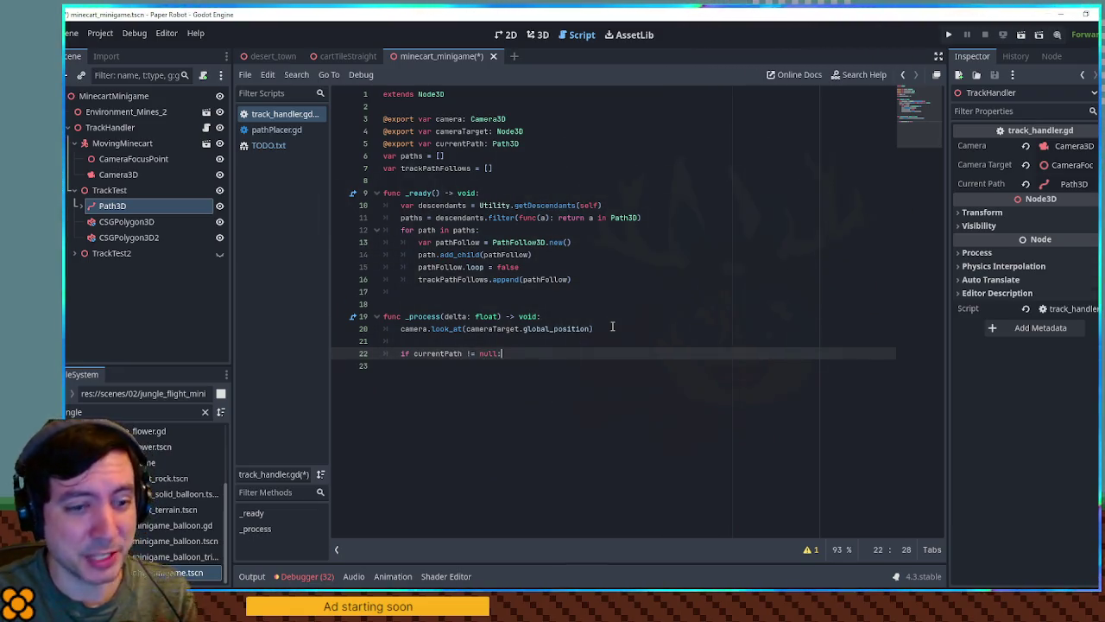
key(Return)
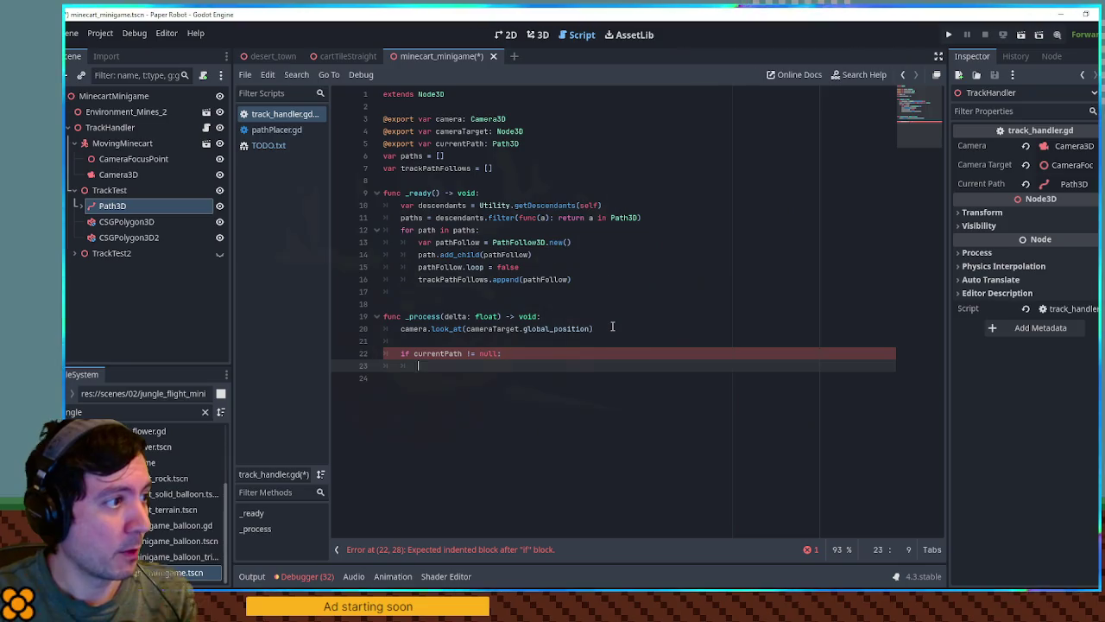
click(543, 143)
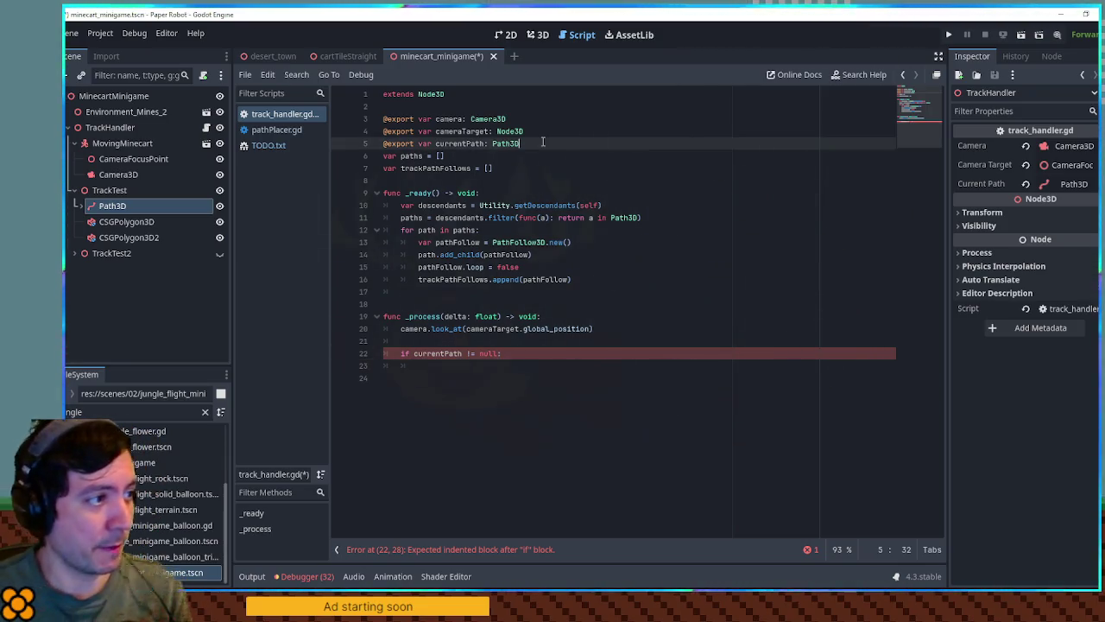
key(Return)
text(@export var player: Node3D)
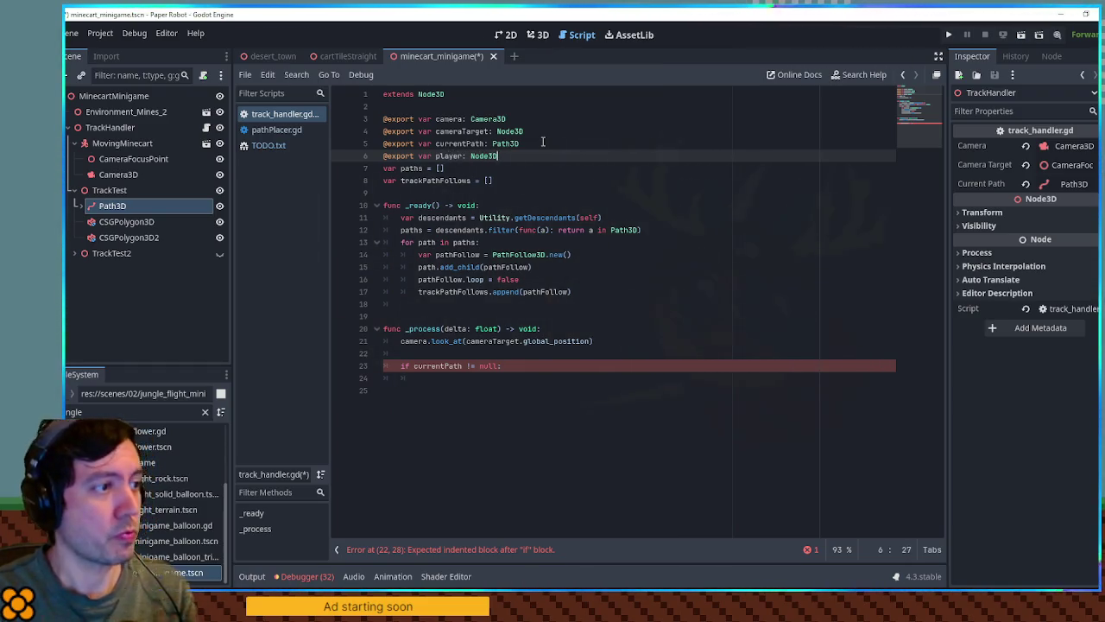
mouse_move(120, 146)
mouse_down()
mouse_move(259, 147)
mouse_move(605, 217)
mouse_up()
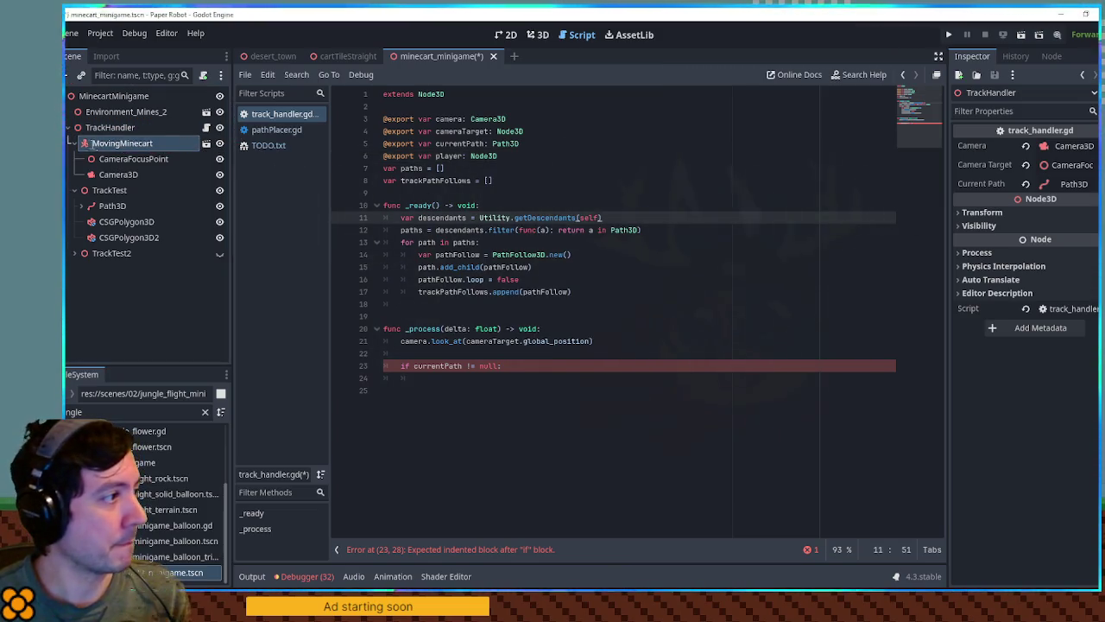
key(ctrl+z)
key(ctrl+z)
key(ctrl+z)
drag(122, 144, 1042, 203)
key(ctrl+y)
key(ctrl+y)
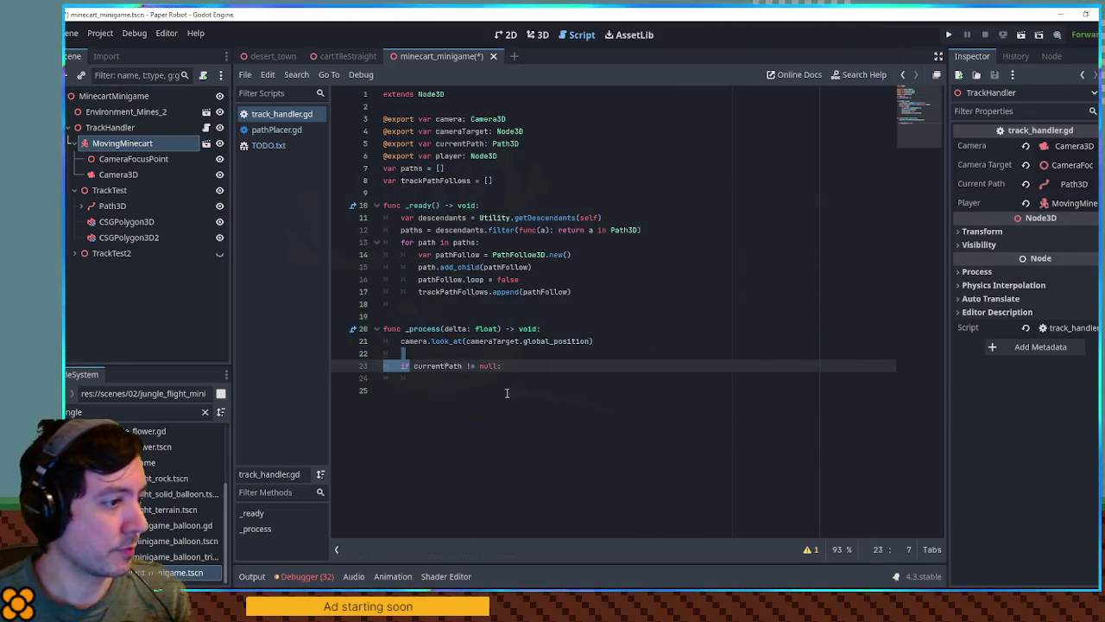
Step: Write 'player.global_position =' as the indented body of the if block
key(Down)
key(Tab)
text(pla)
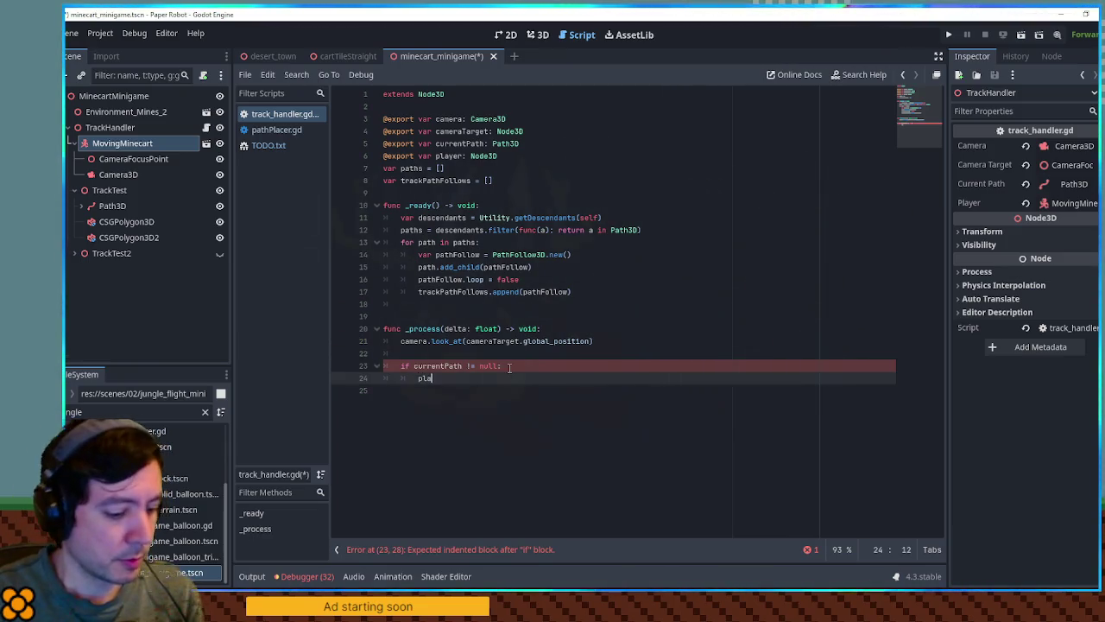
text(yer.global_p)
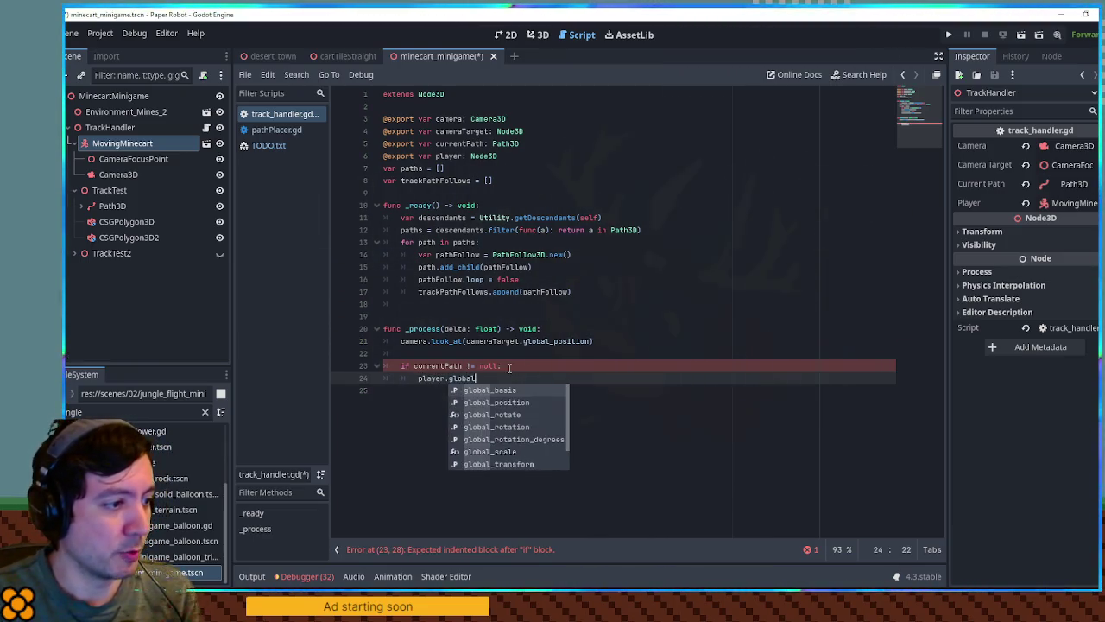
key(Return)
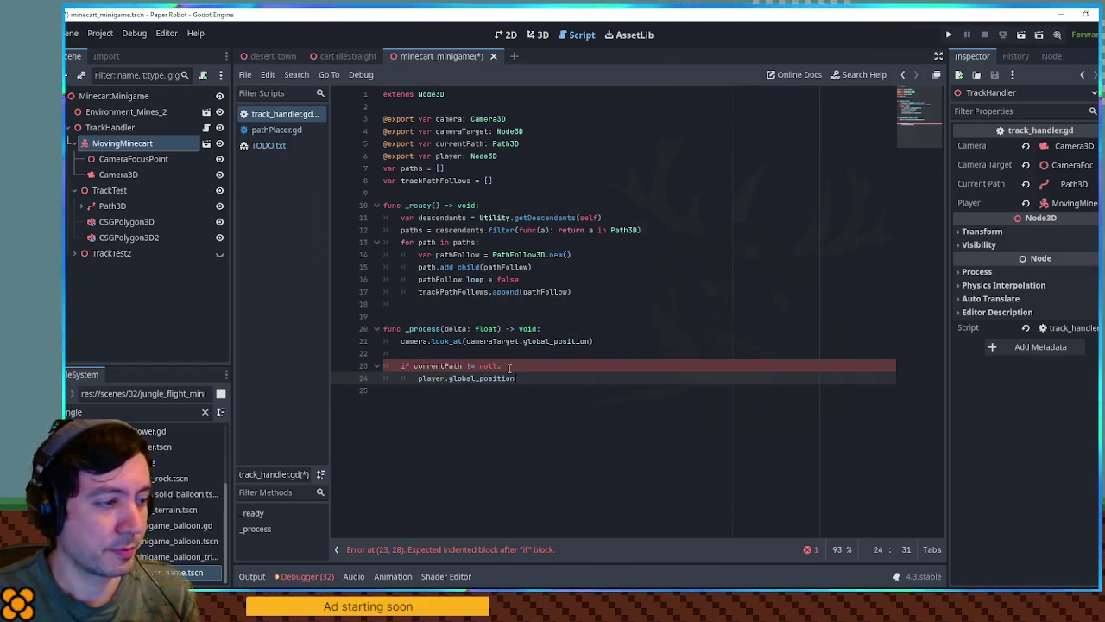
text( =)
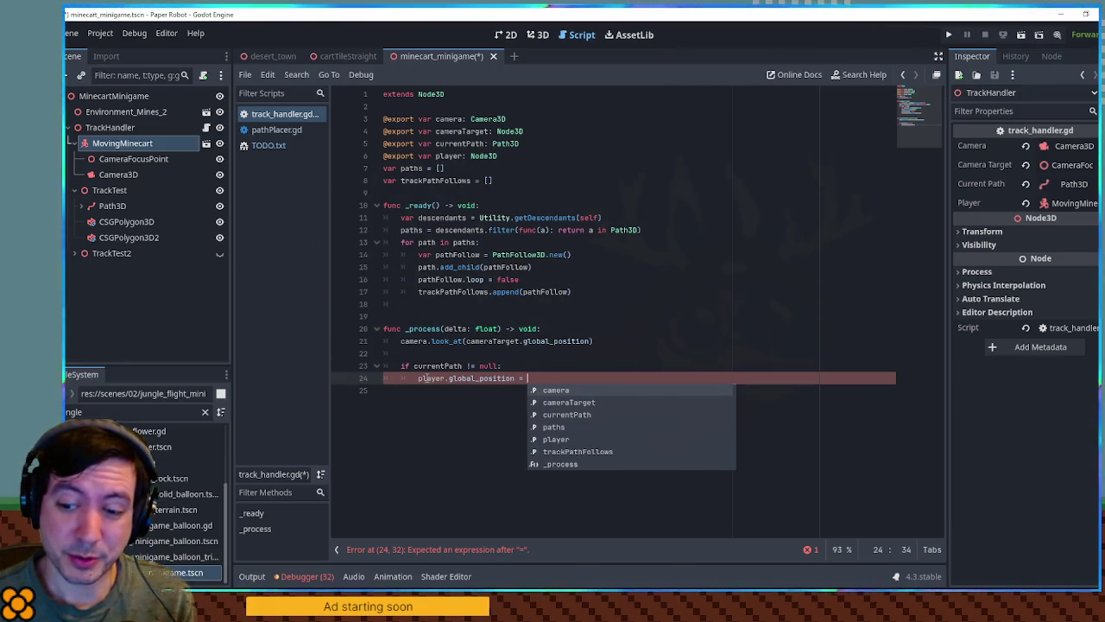
click(558, 378)
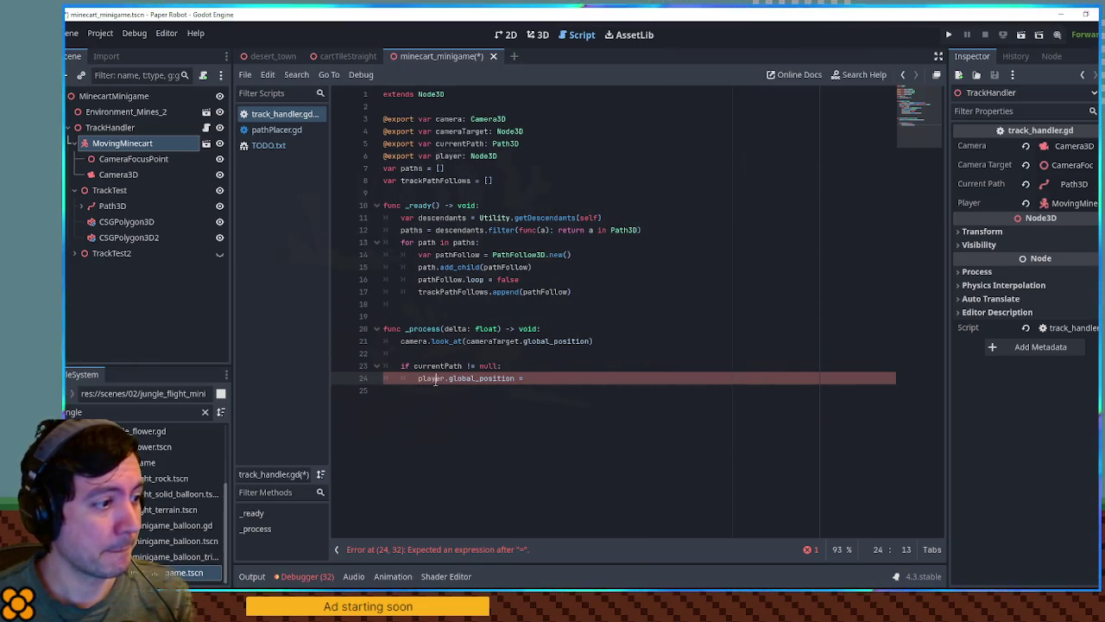
Step: Review where currentPath and trackPathFollows are used in the script
click(561, 380)
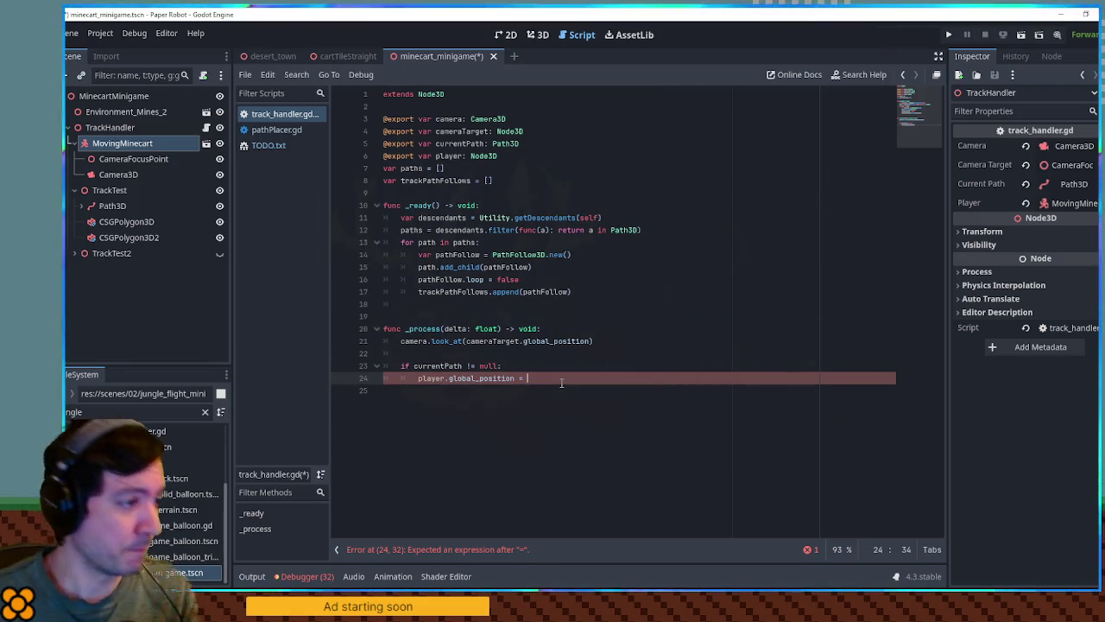
double_click(445, 365)
click(558, 378)
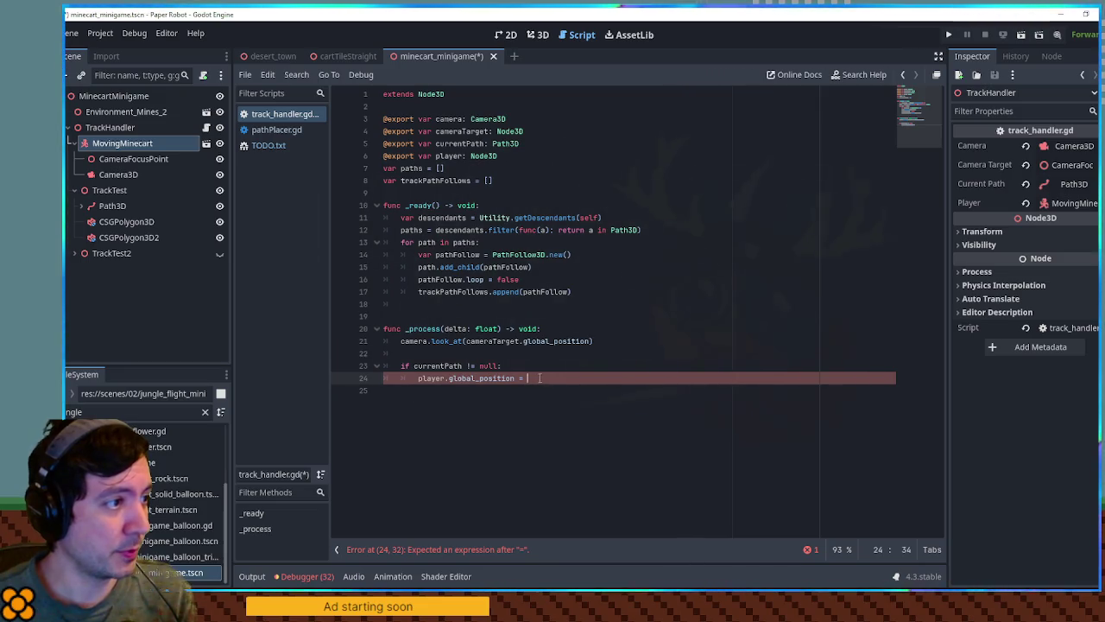
double_click(439, 182)
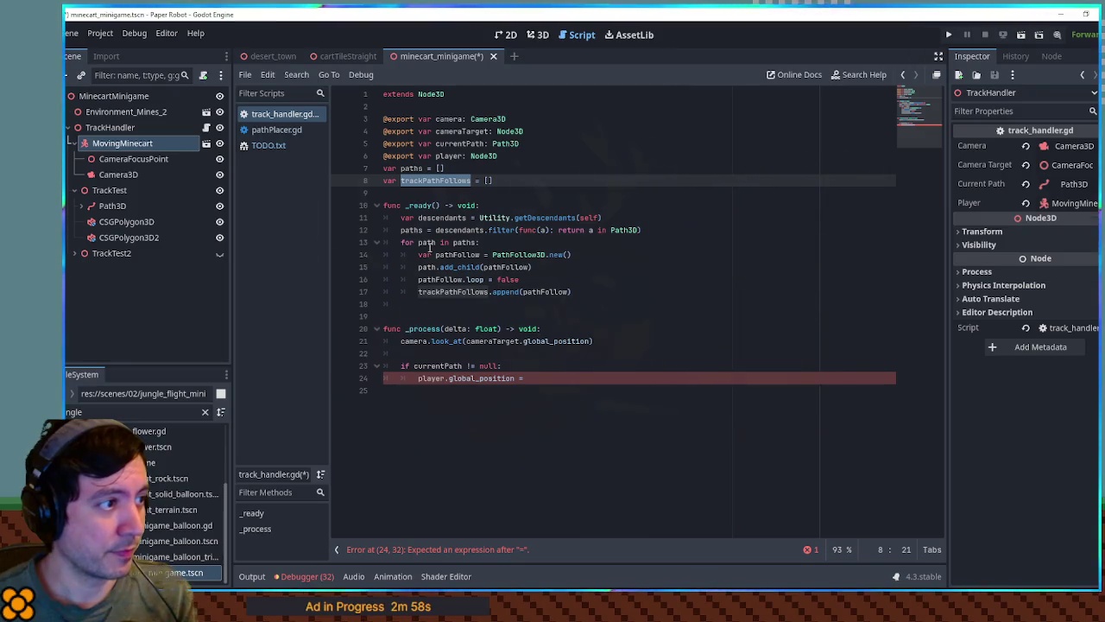
click(597, 293)
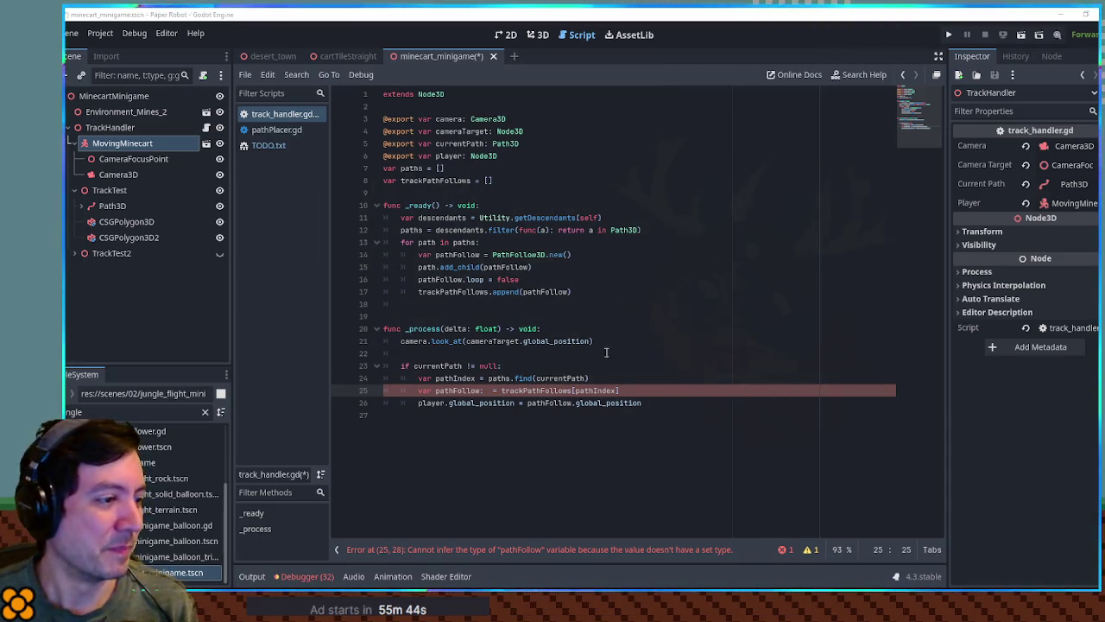
click(605, 378)
Step: Type pathFollow on line 25 as PathFollow3D and save track_handler.gd
click(488, 391)
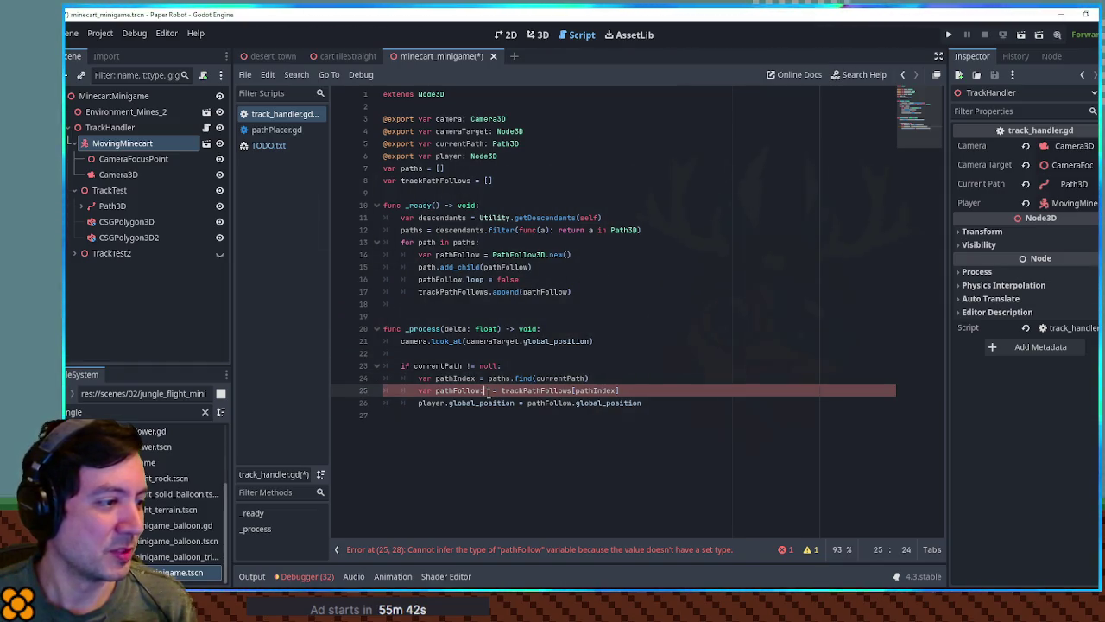
text(PathFollow)
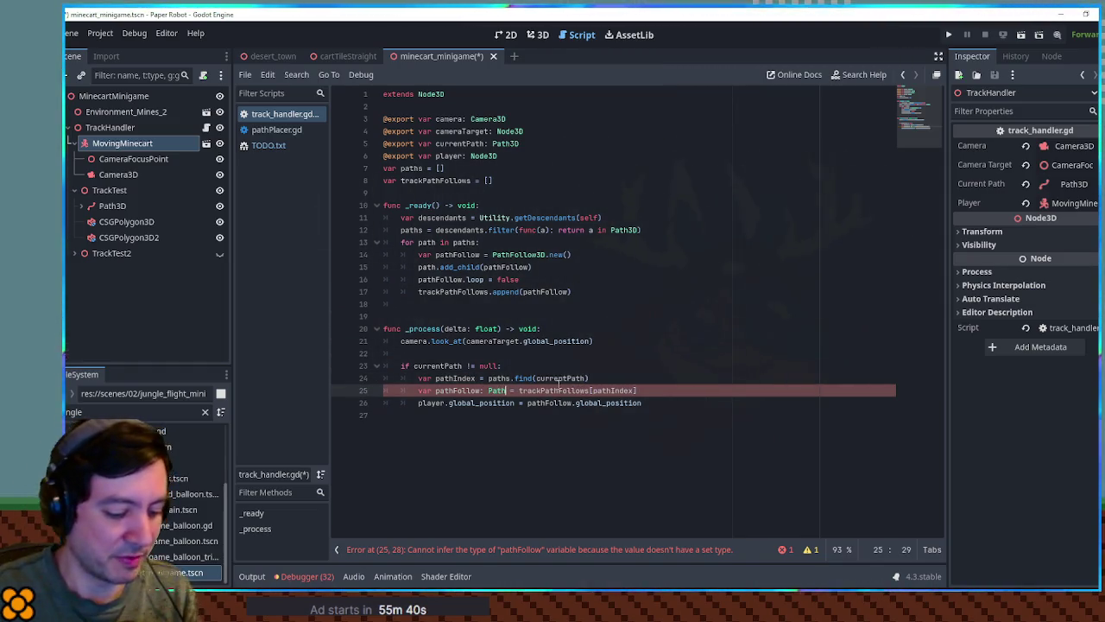
text(3D)
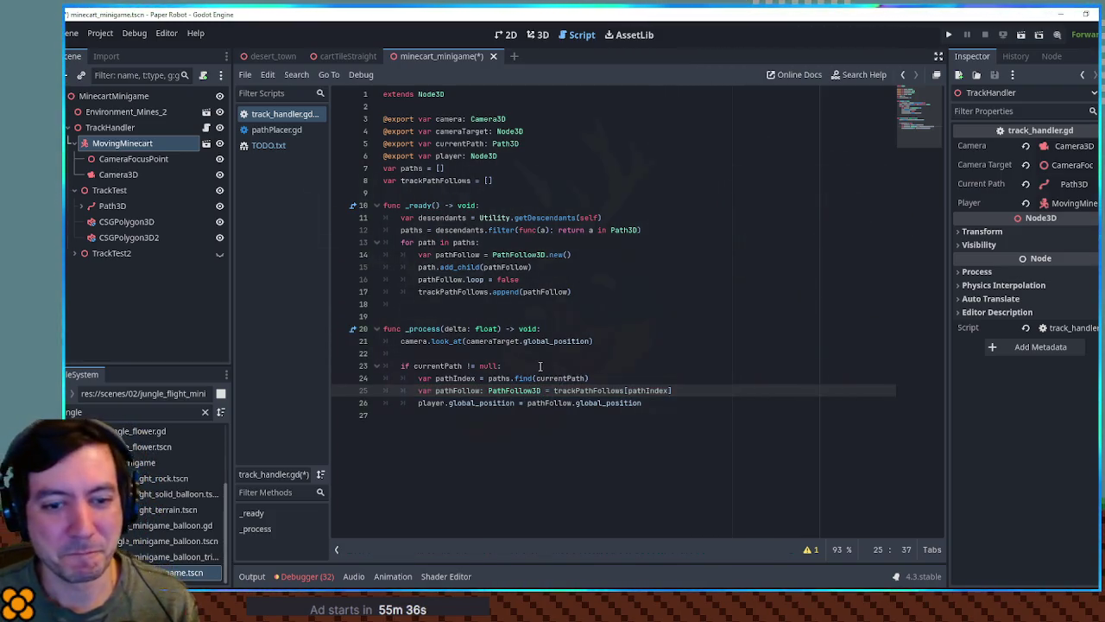
double_click(448, 390)
click(732, 402)
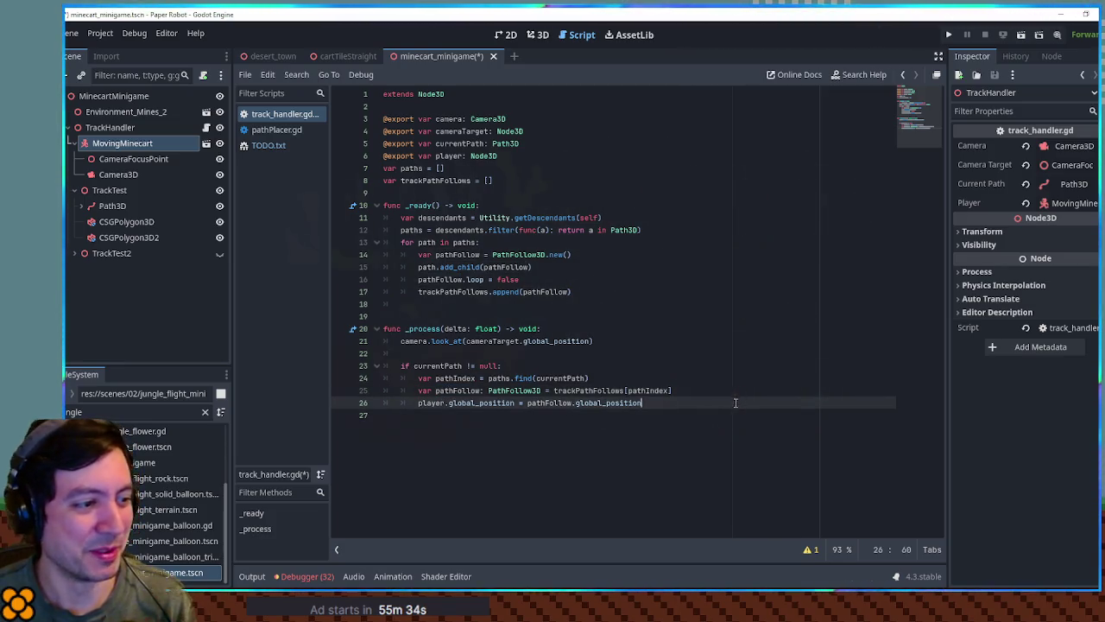
key(ctrl+s)
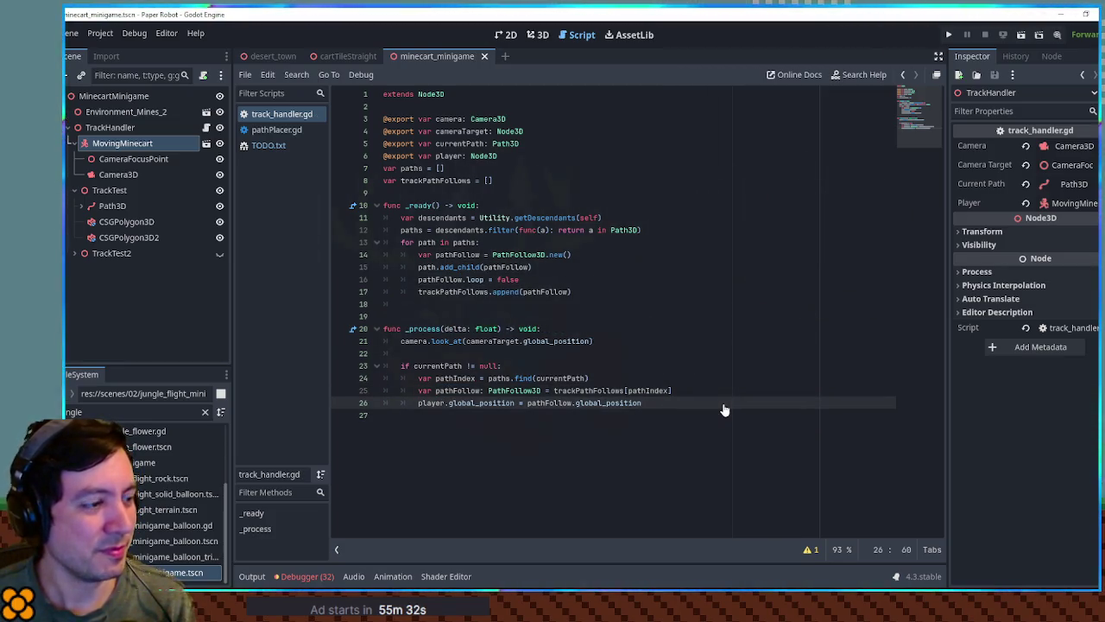
Step: In the 3D view, add an OmniLight3D as a child of MovingMinecart
click(537, 36)
scroll(633, 292, up, 5)
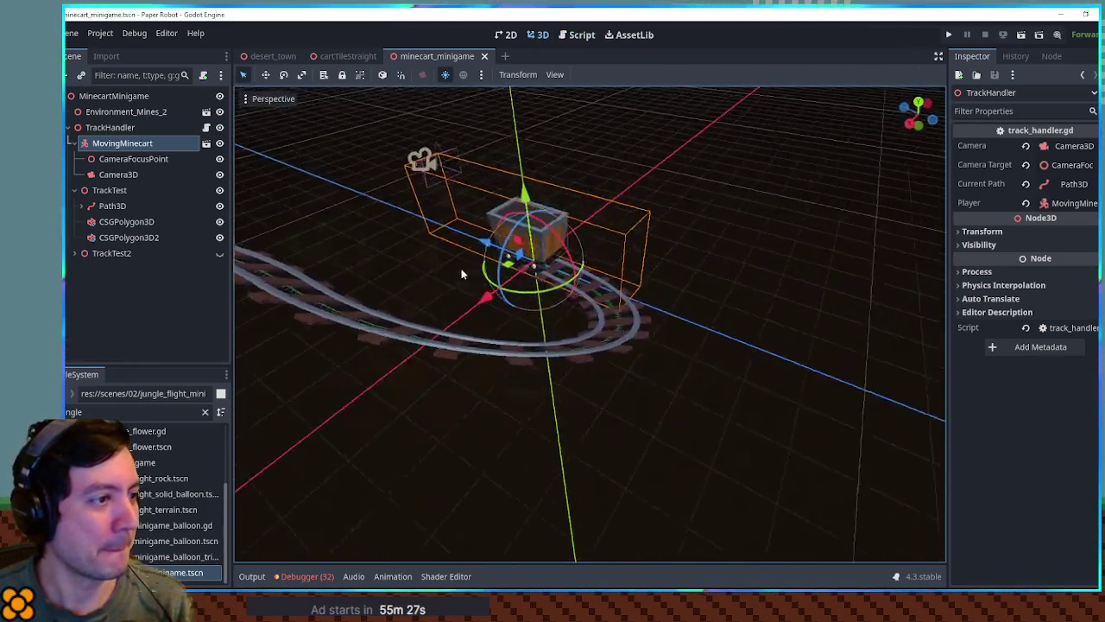
drag(462, 274, 406, 264)
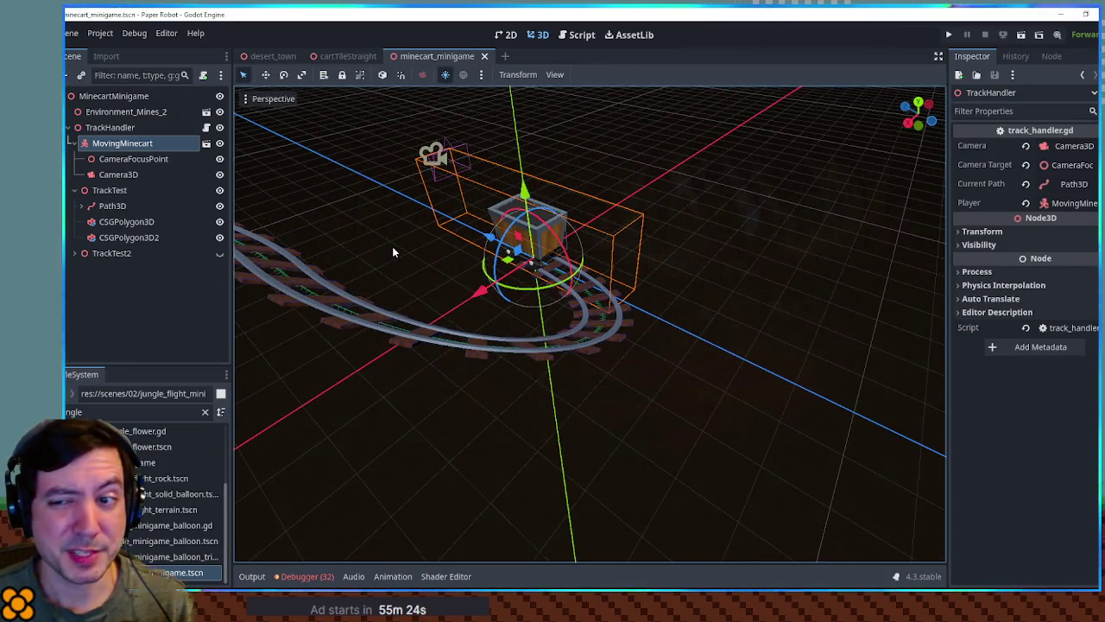
click(122, 144)
key(ctrl+a)
text(armomni)
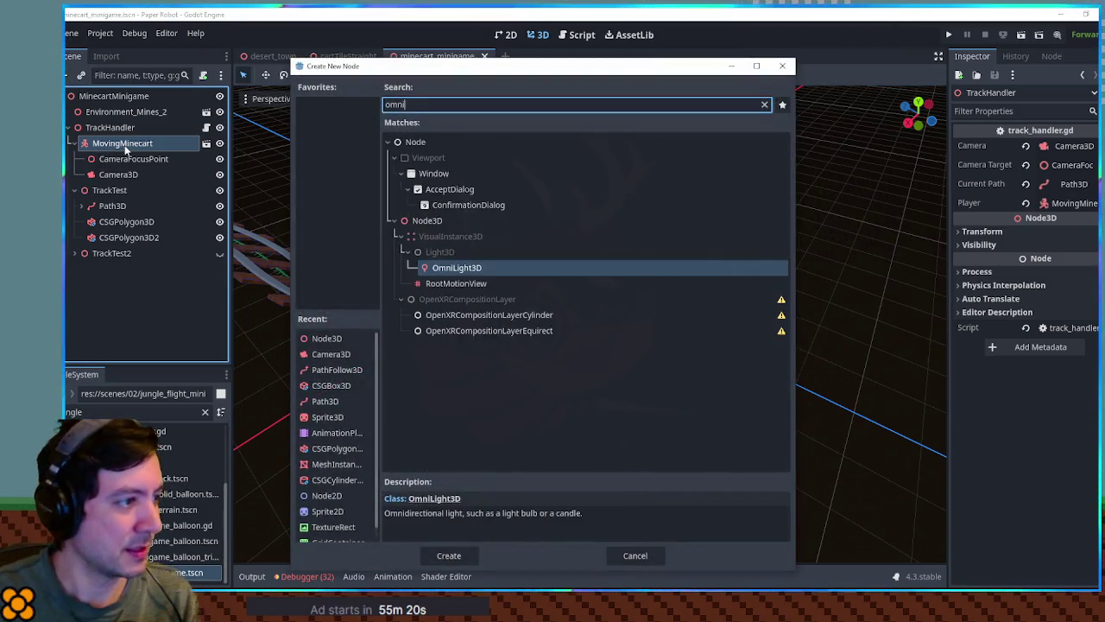
key(Return)
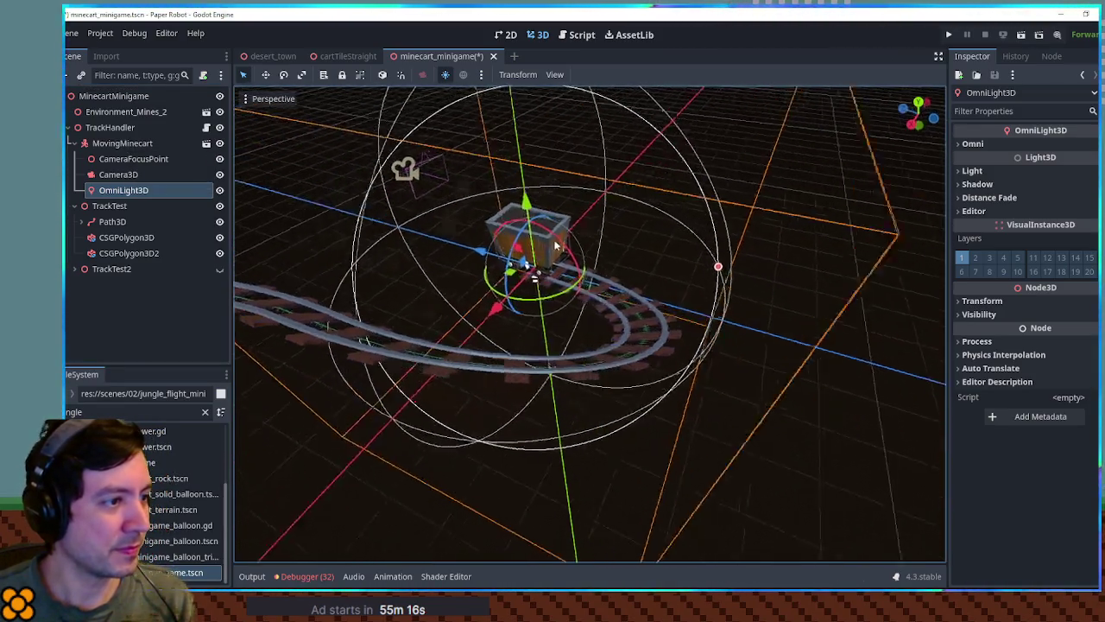
Step: Raise the OmniLight3D above the cart and widen its range to about 5 m
mouse_move(525, 256)
mouse_down()
mouse_move(506, 264)
mouse_move(518, 252)
mouse_up()
scroll(535, 263, up, 5)
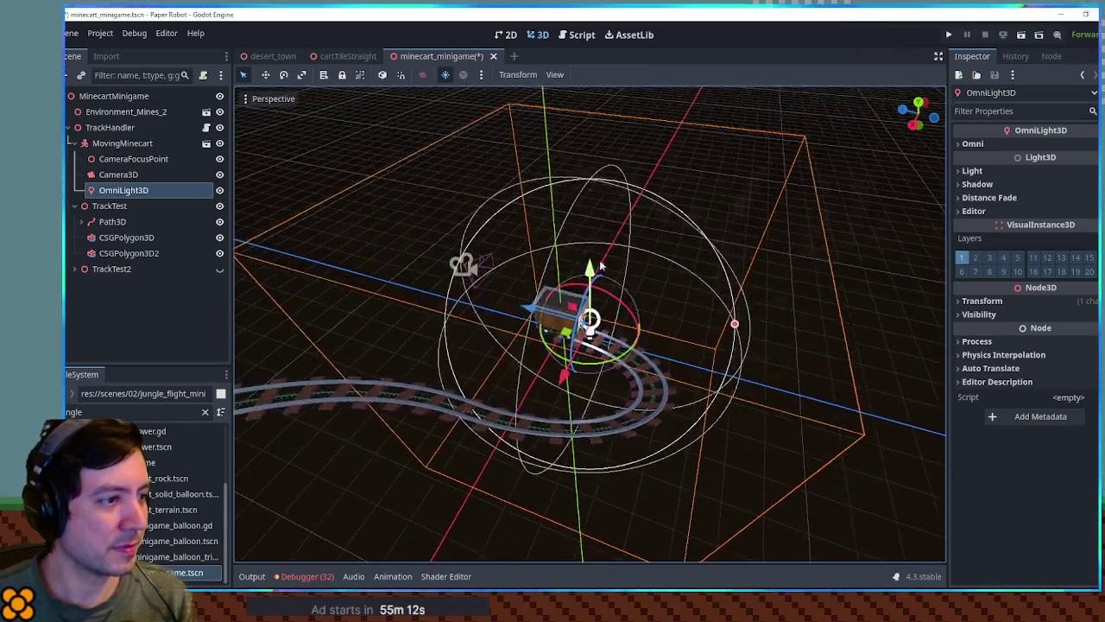
key(KP_1)
drag(594, 252, 591, 213)
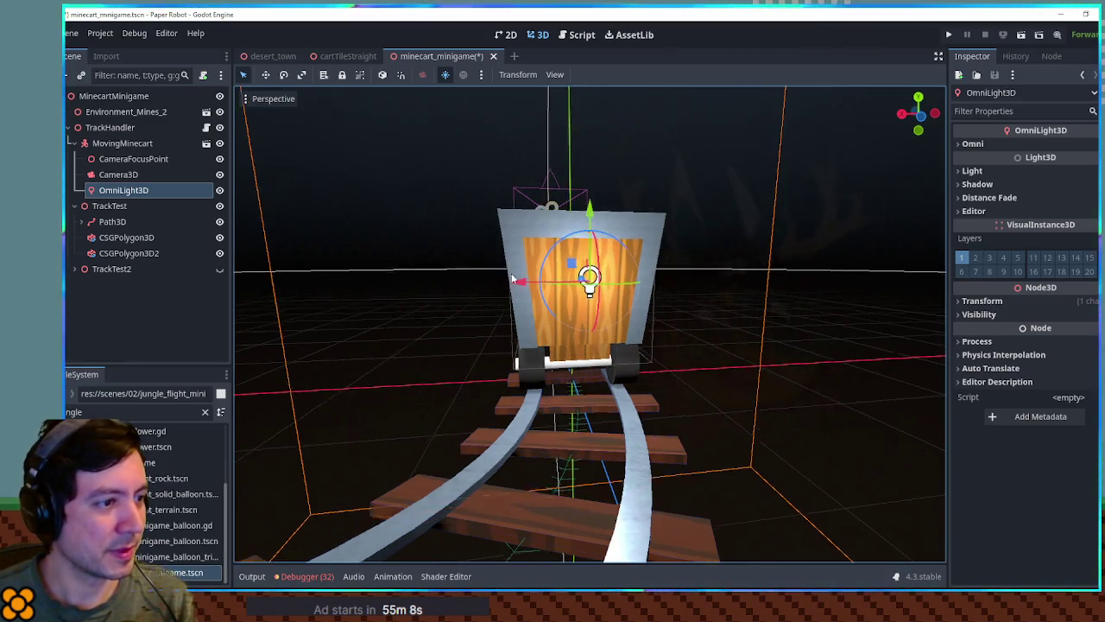
scroll(783, 348, down, 8)
click(774, 316)
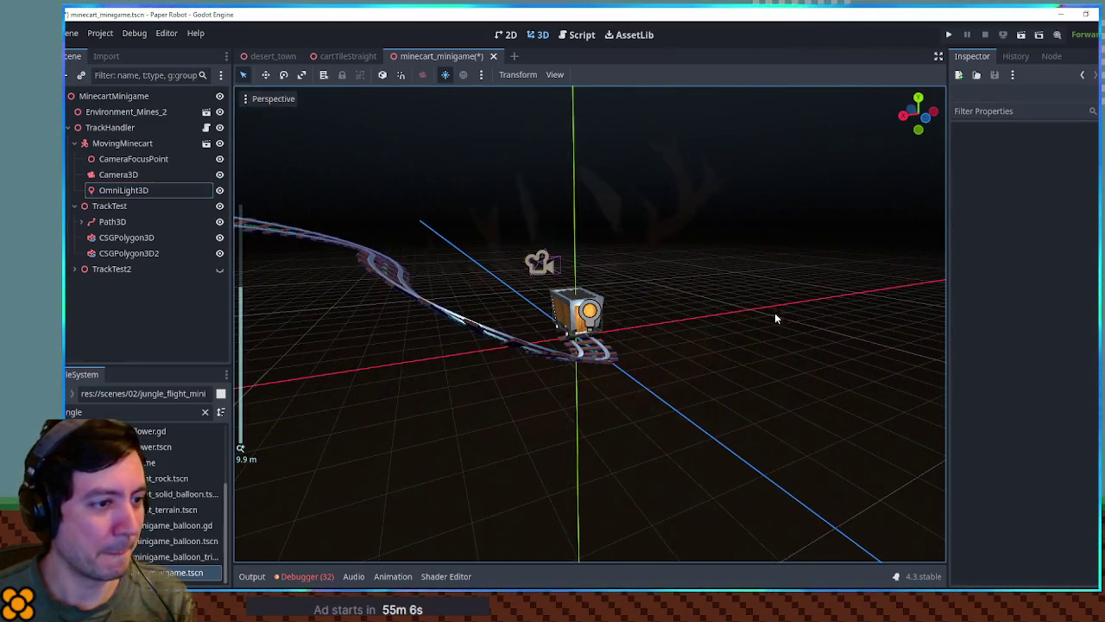
click(592, 314)
mouse_move(762, 314)
mouse_down()
mouse_move(699, 316)
mouse_move(842, 314)
mouse_up()
Step: Enable Shadow on the OmniLight3D in the Inspector and save the minecart scene
click(1001, 171)
click(1002, 171)
click(1003, 183)
click(1059, 199)
click(722, 226)
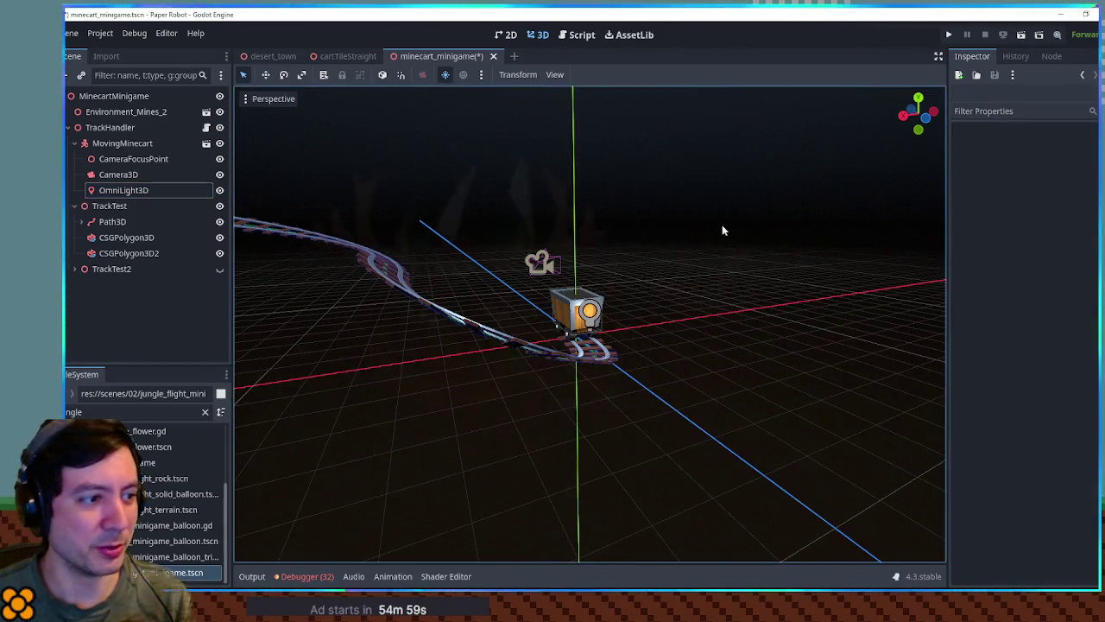
key(ctrl+s)
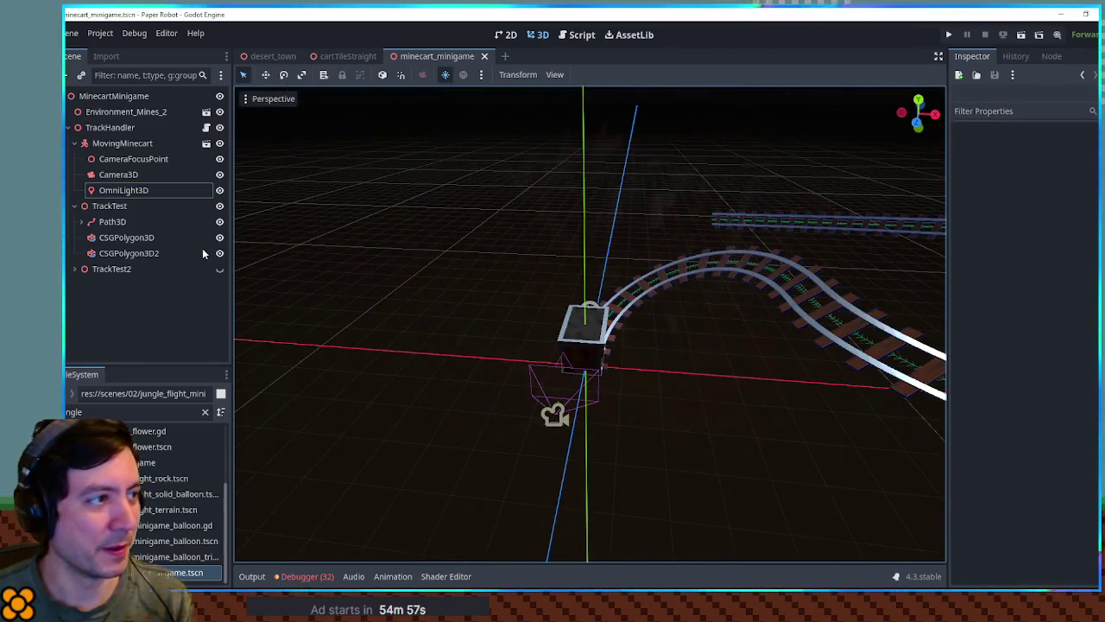
click(579, 35)
Step: Add line 27 'pathFollow.progress += delta * speed' below the global_position line
click(446, 366)
drag(527, 403, 641, 402)
key(ctrl+c)
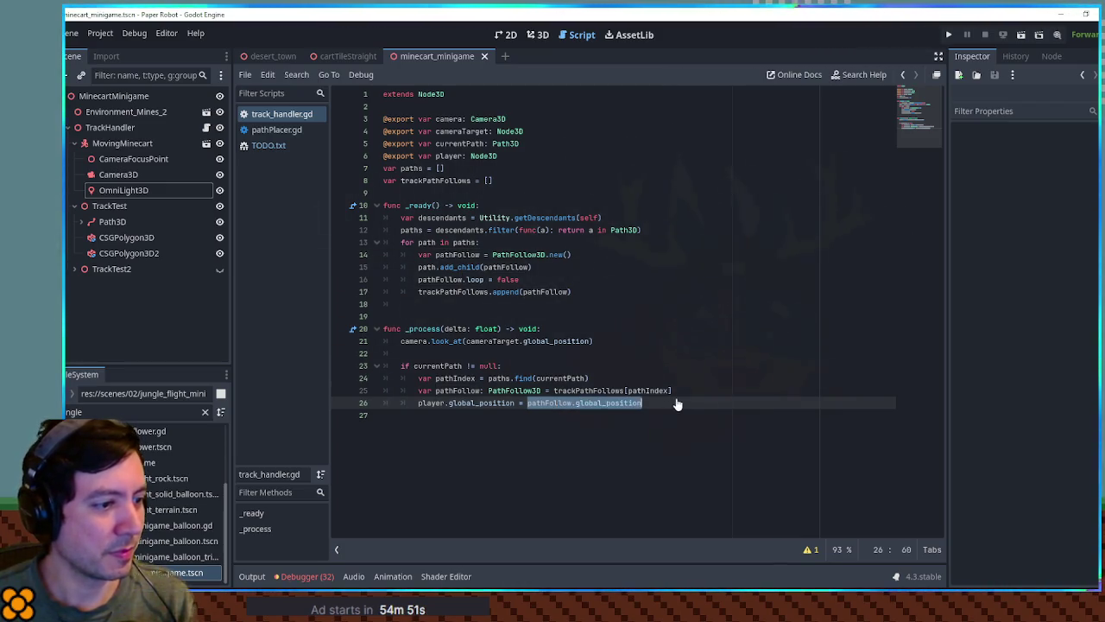
click(675, 404)
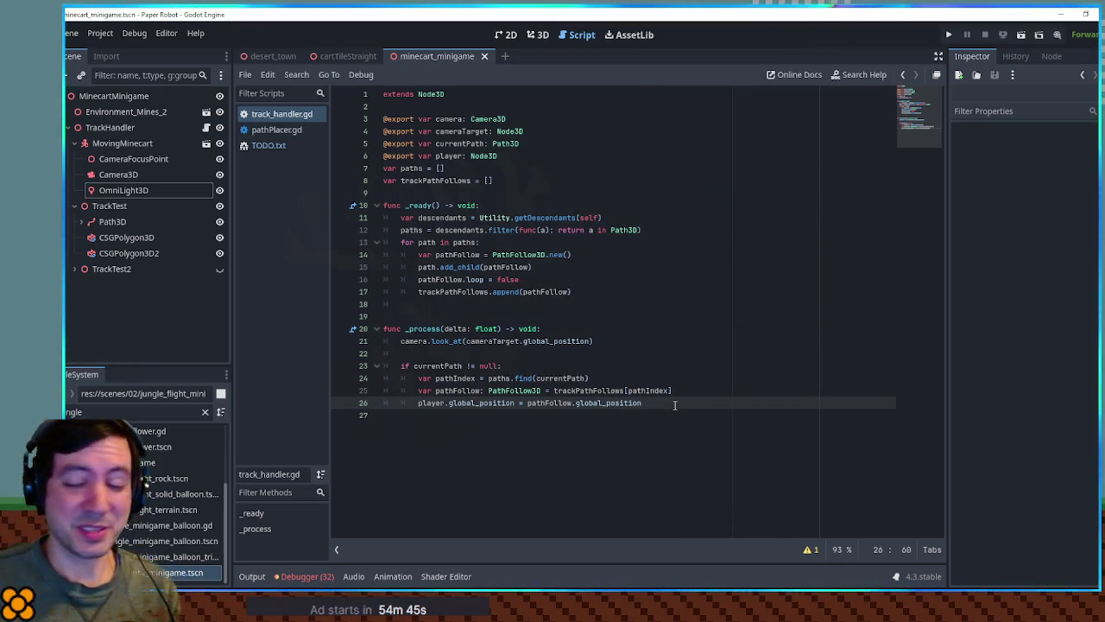
key(Return)
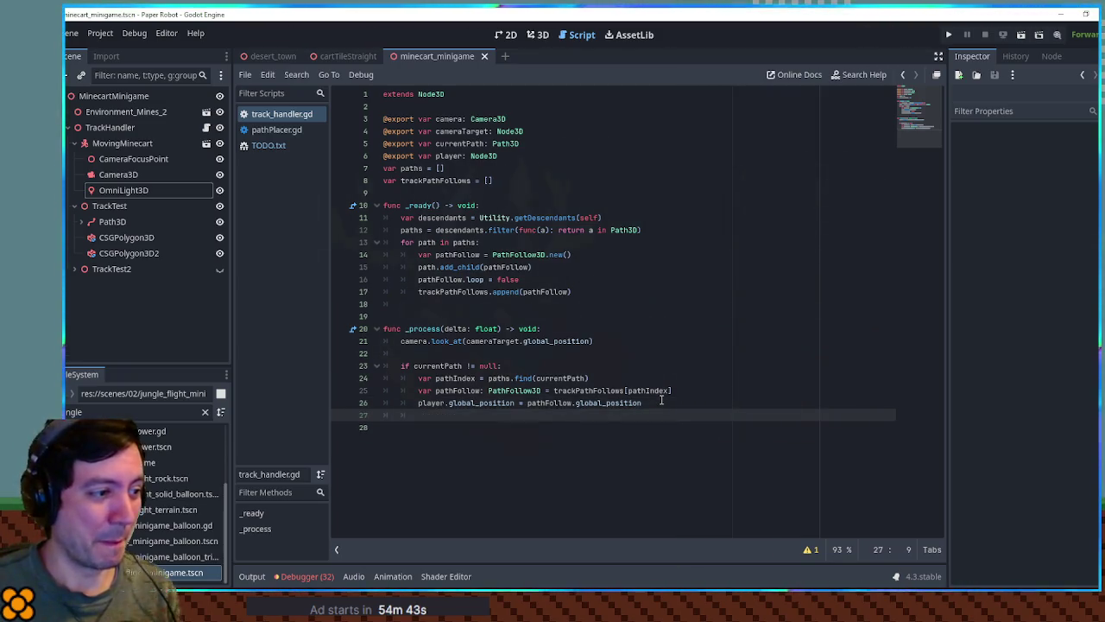
key(ctrl+v)
key(ctrl+BackSpace)
text(progress)
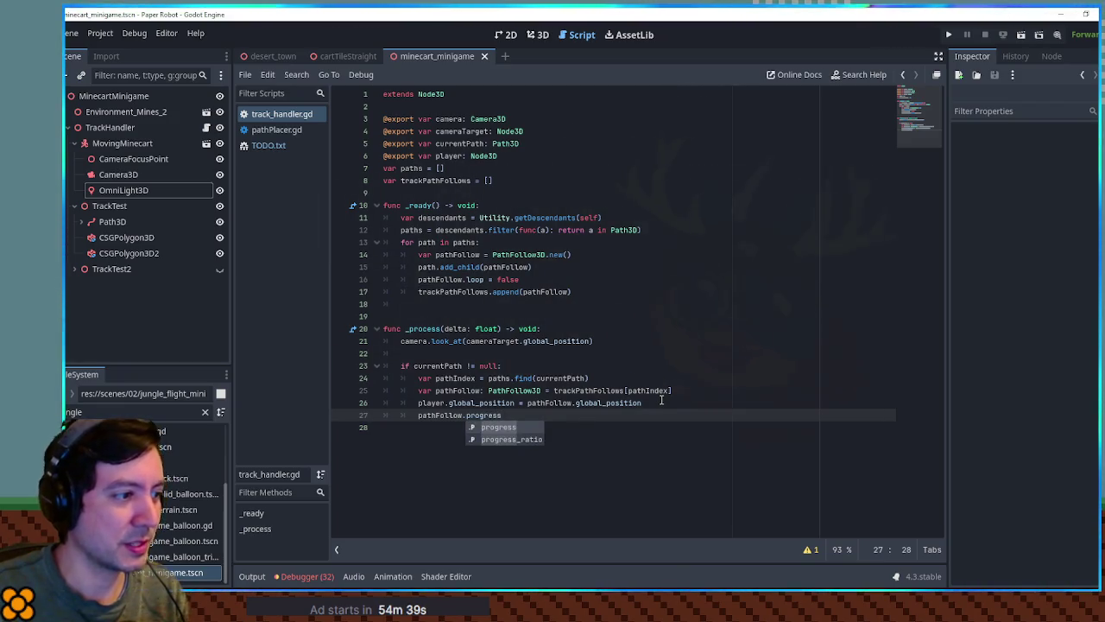
text( += )
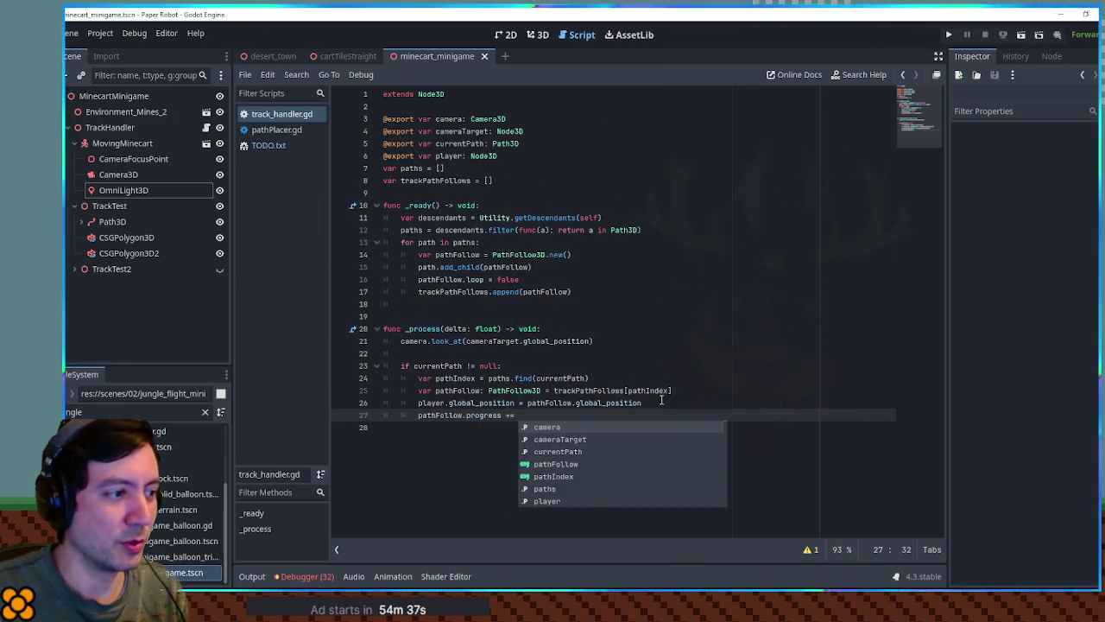
text(delta * )
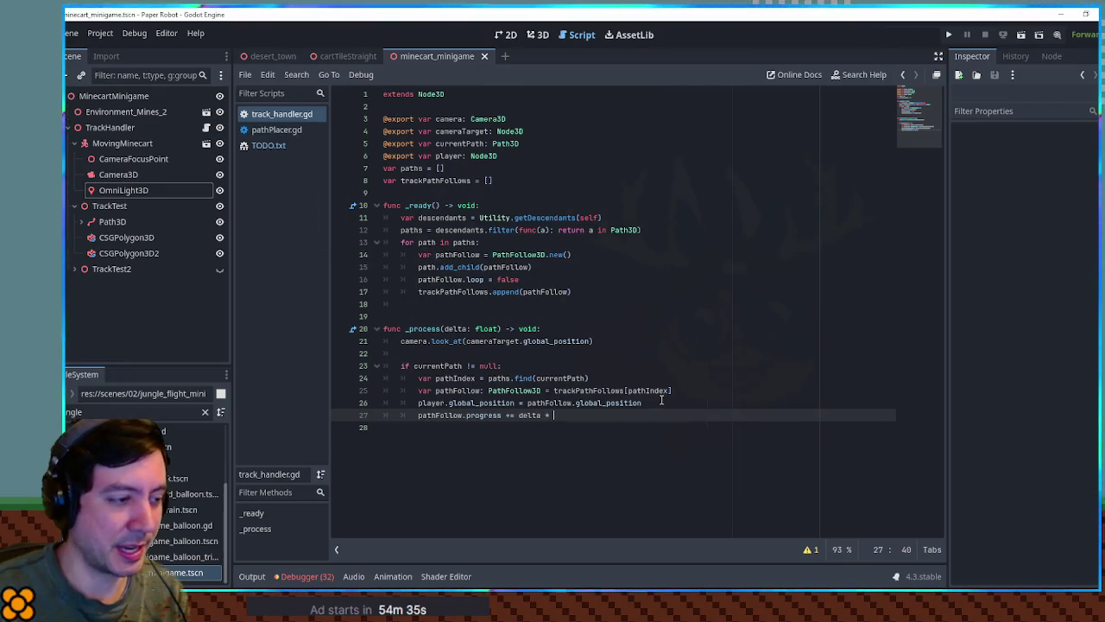
text(speed)
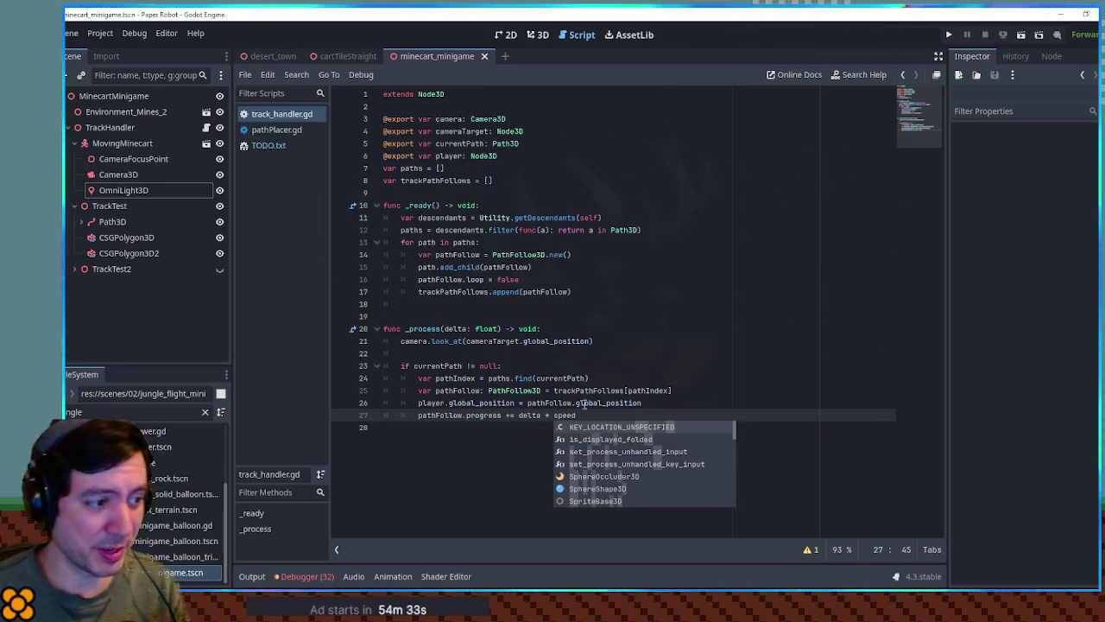
key(Escape)
Step: Declare 'var speed = 1.0' after line 8, save the script, and test-run the game
click(487, 197)
click(509, 184)
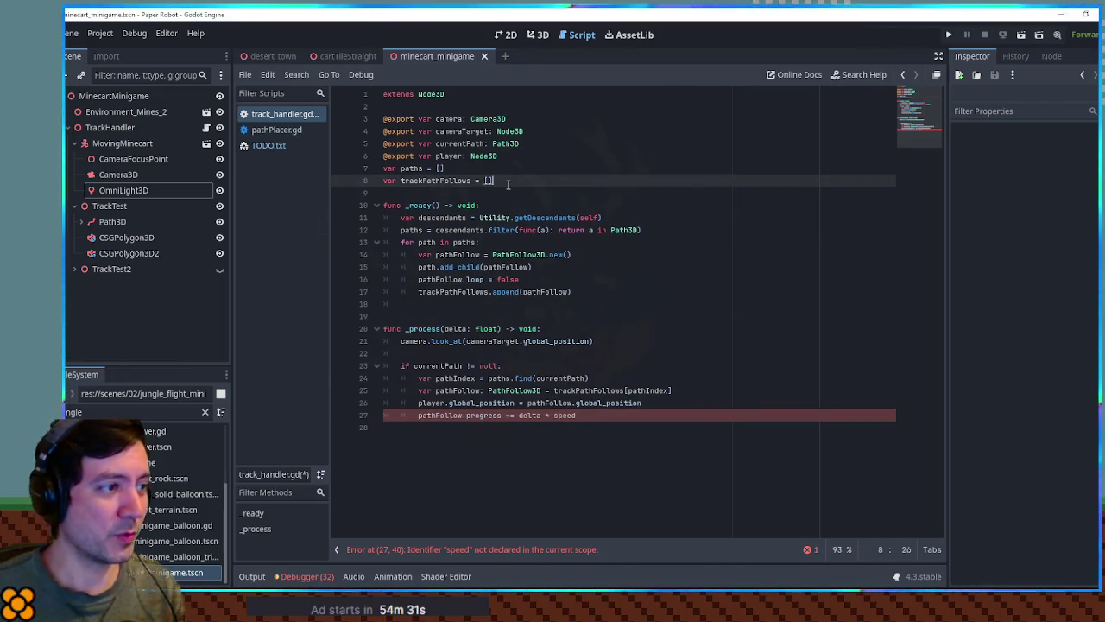
text(v)
key(Return)
text(var speed = 1.0)
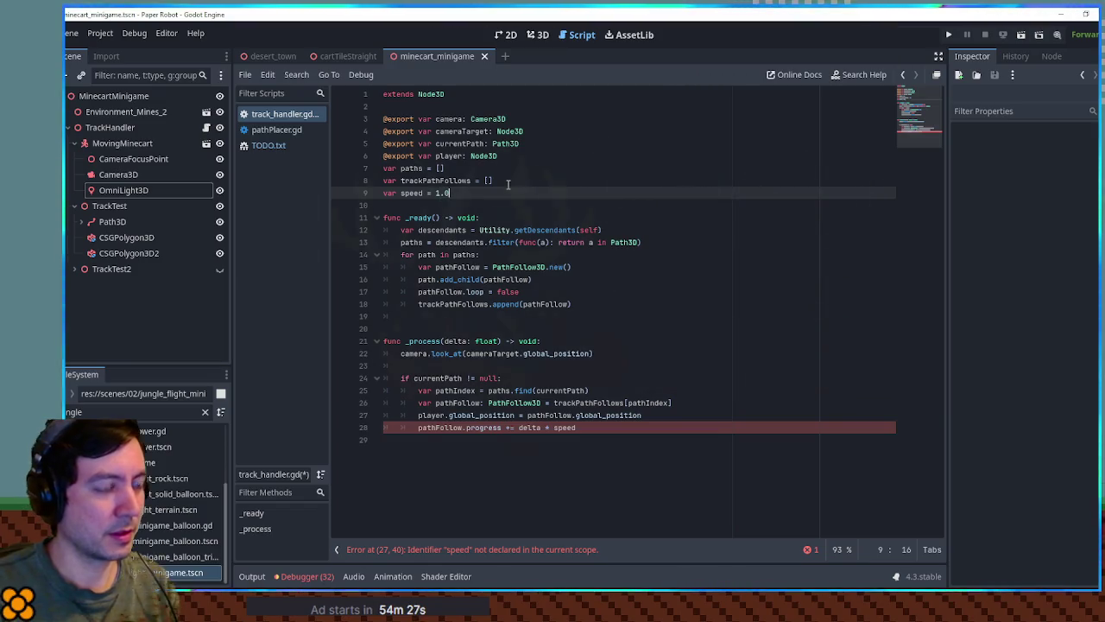
key(ctrl+s)
key(F6)
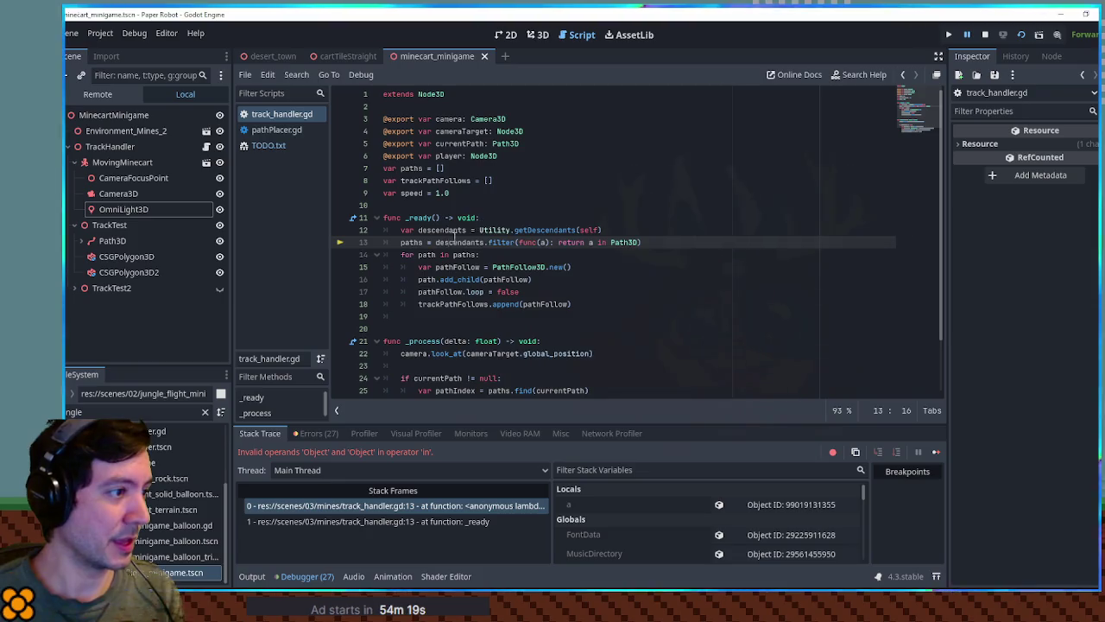
Step: Change 'in' to 'is' in line 13's Path3D filter, stop the game, and relaunch it
double_click(449, 242)
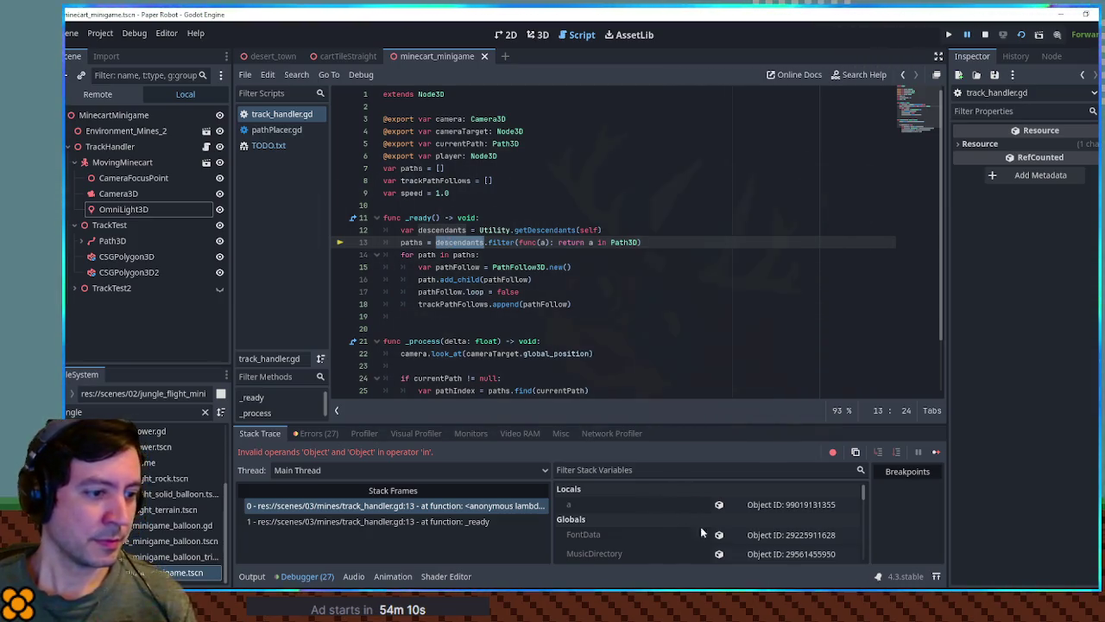
click(607, 242)
key(BackSpace)
text(s)
key(F8)
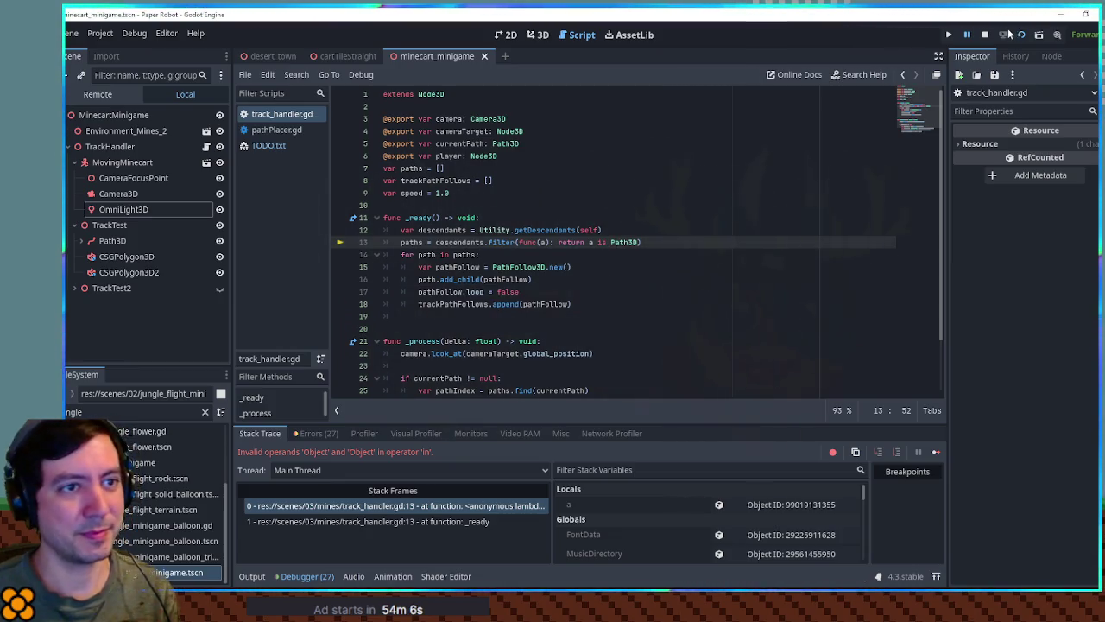
click(723, 202)
key(F6)
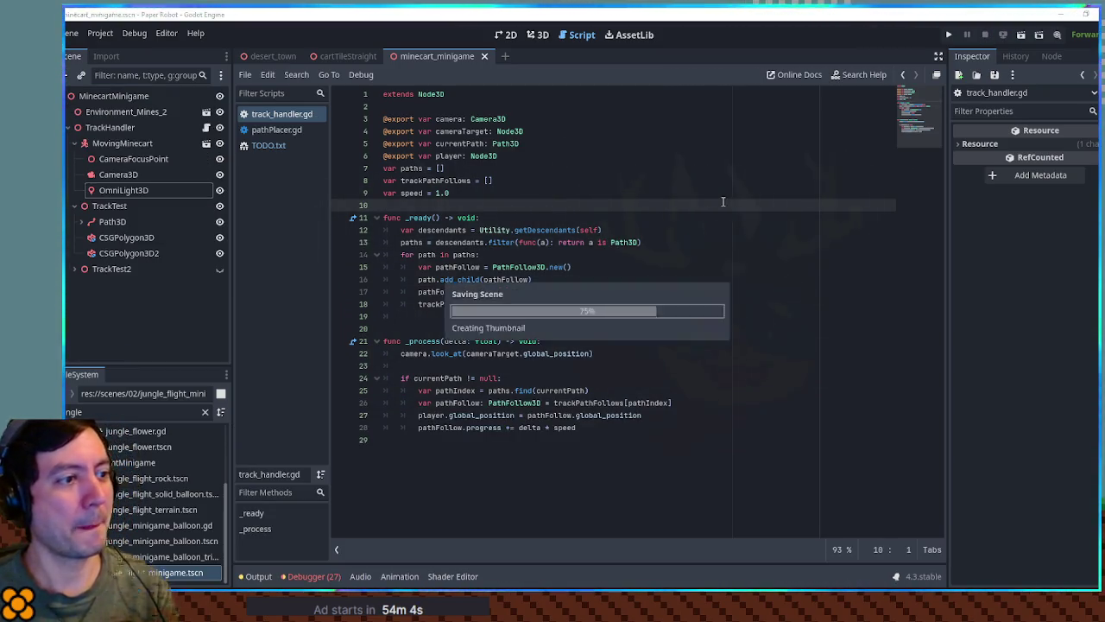
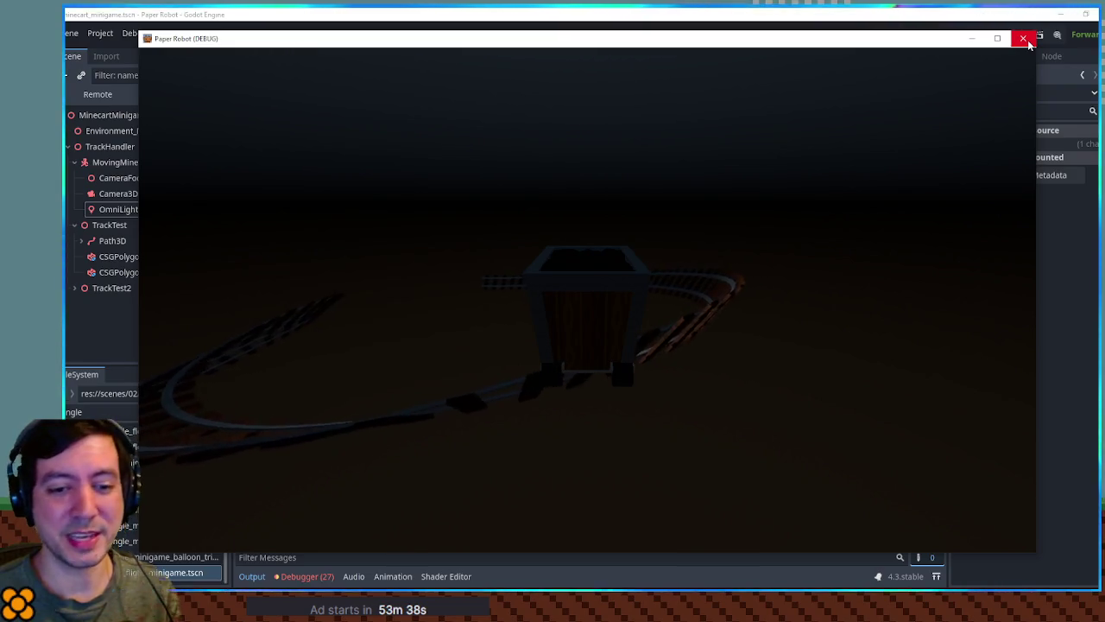
Step: Close the running minecart test window to return to track_handler.gd
click(1026, 41)
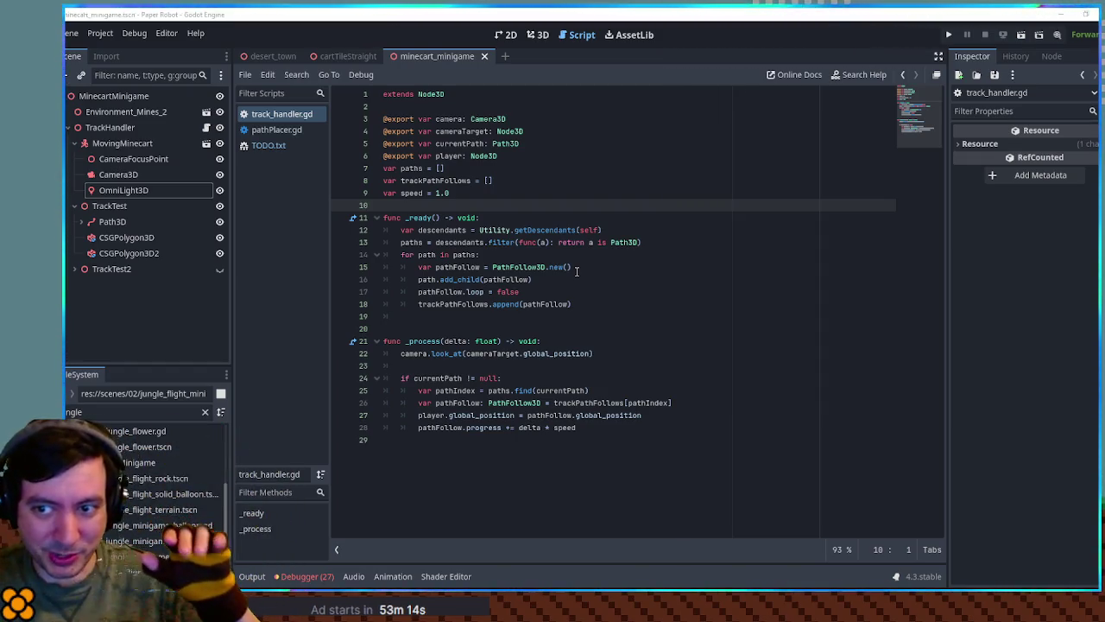
Step: Duplicate the player position line as a global_rotation copy, then save and run the scene
click(530, 320)
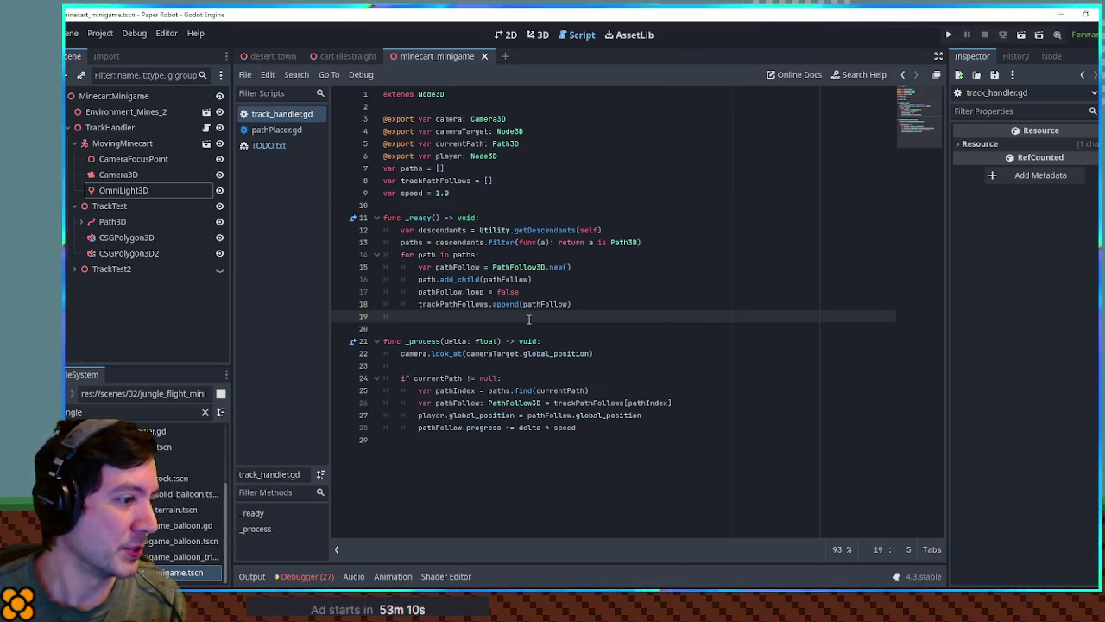
click(564, 427)
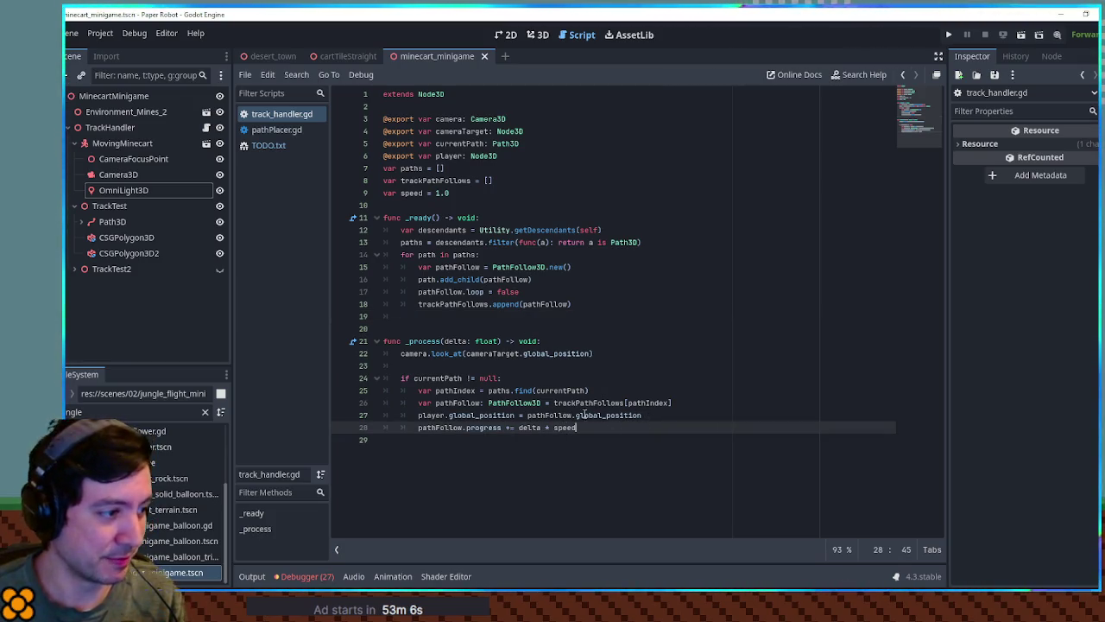
click(697, 411)
key(ctrl+shift+d)
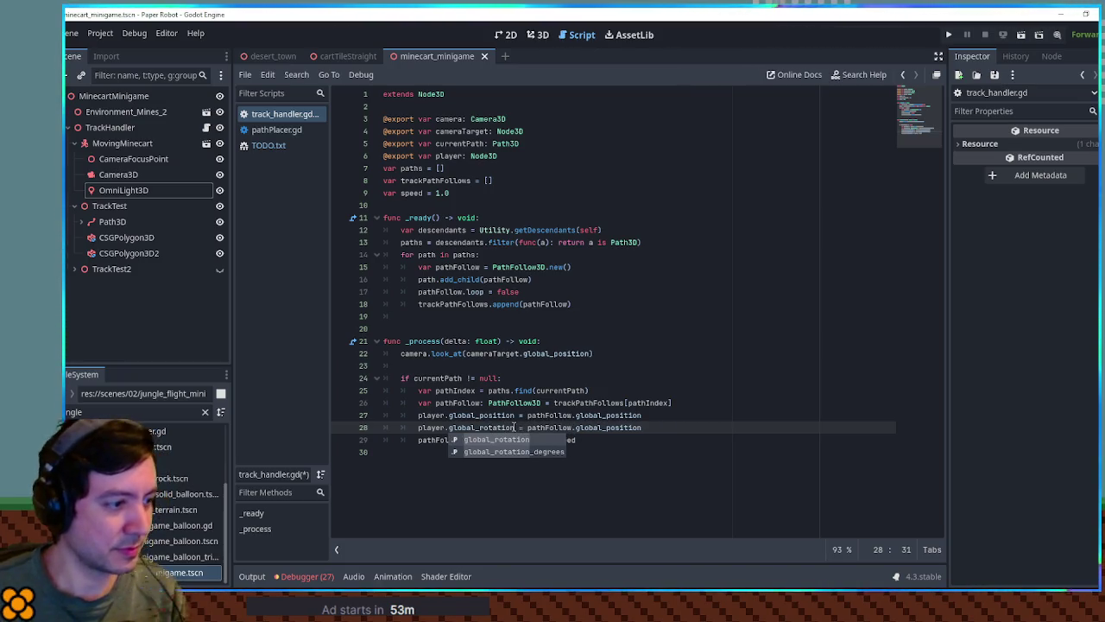
key(BackSpace)
key(BackSpace)
key(BackSpace)
text(rota)
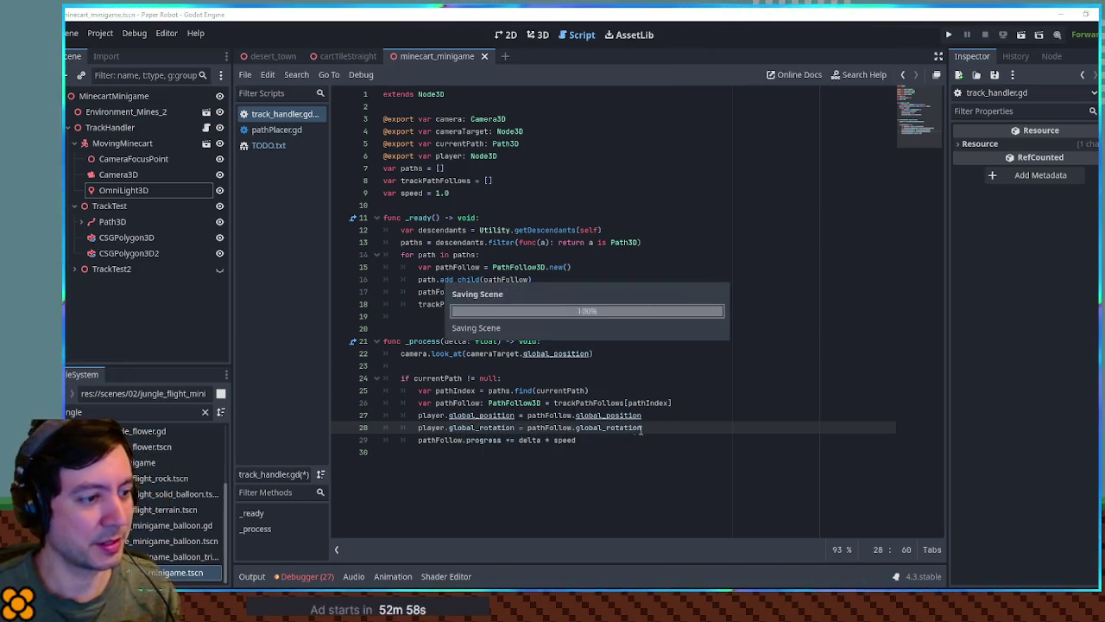
key(Tab)
key(F6)
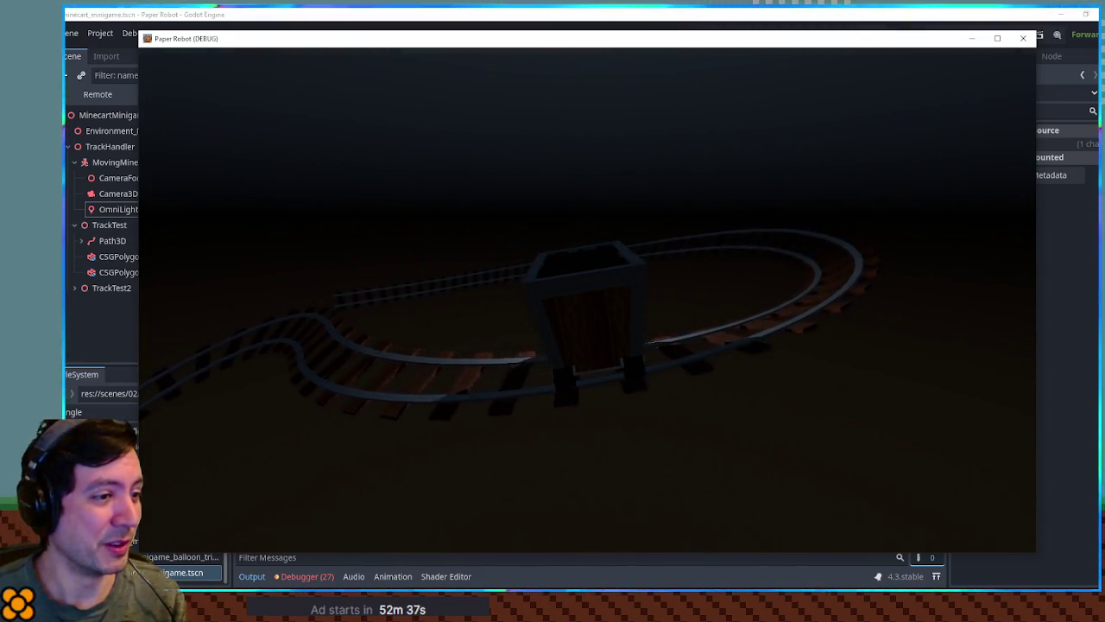
Step: Close the game and rotate MovingMinecart -90° about its vertical axis in the 3D view
click(1022, 39)
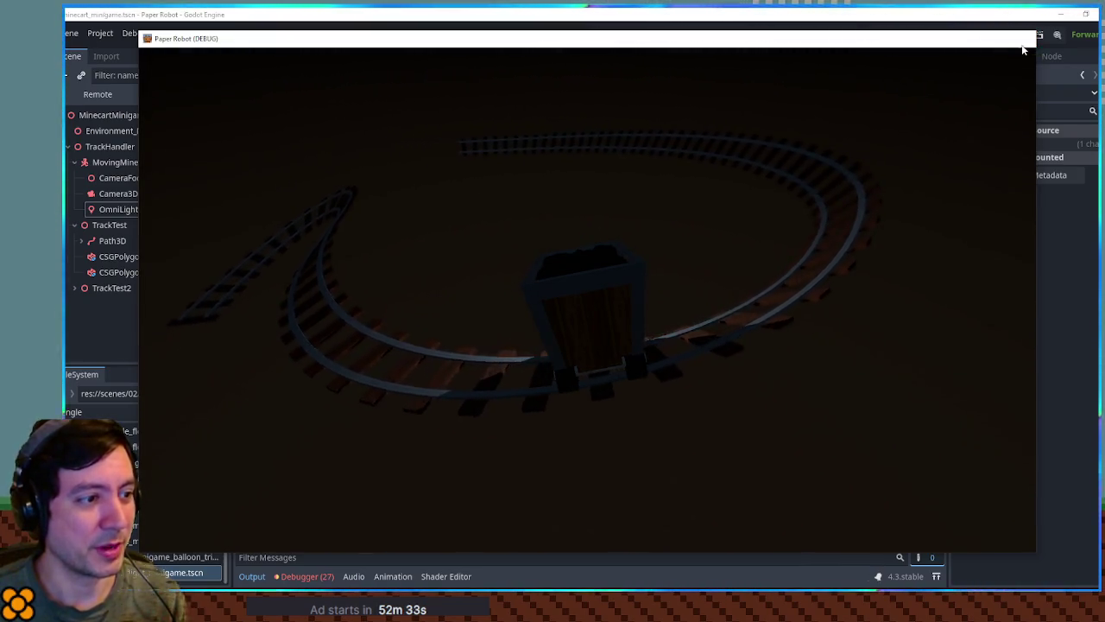
click(540, 36)
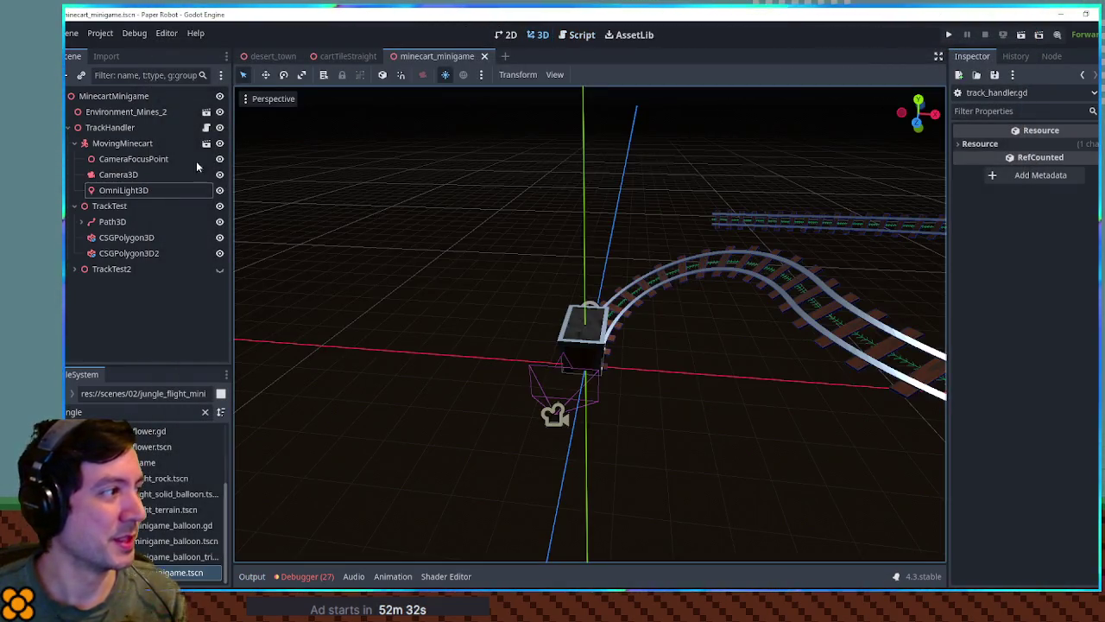
click(123, 145)
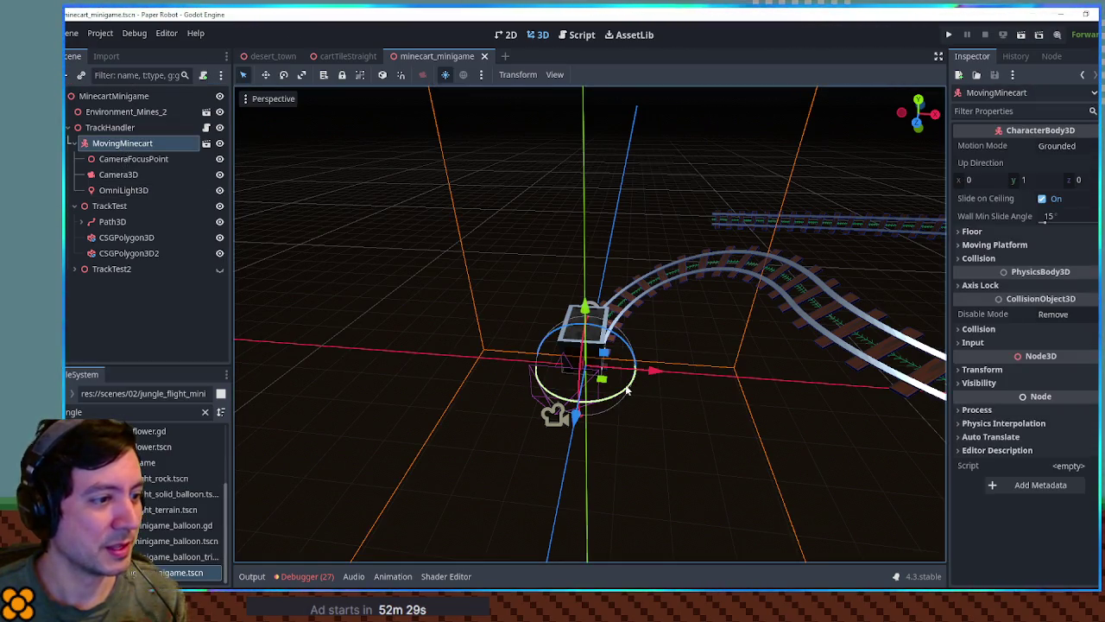
drag(628, 390, 570, 395)
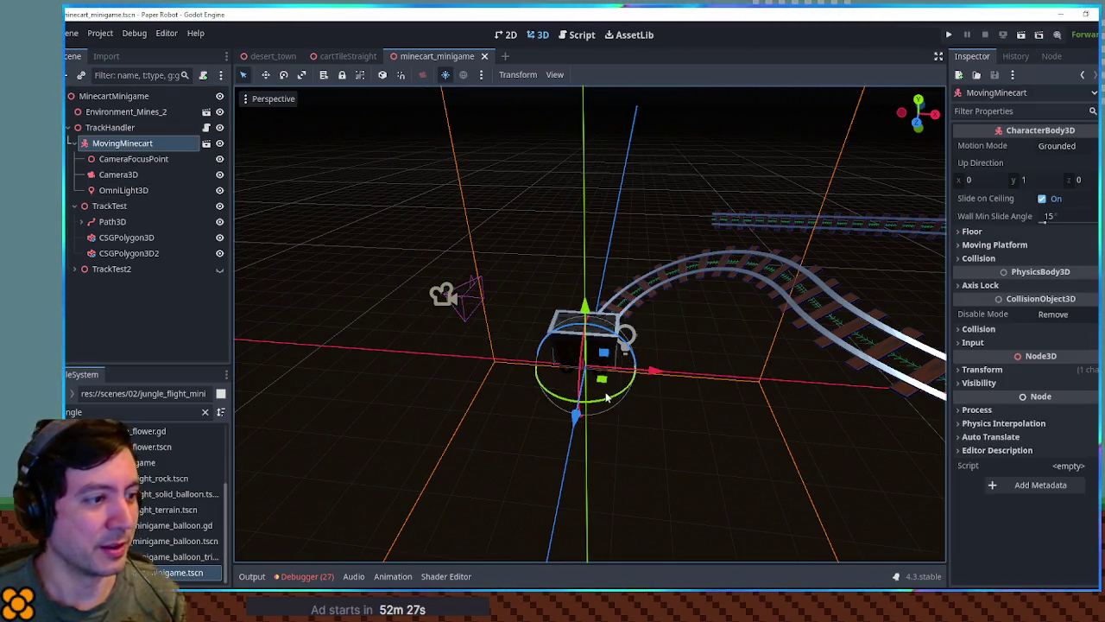
Step: Test-run the rotated minecart, close the game, save, and select TrackHandler
key(F6)
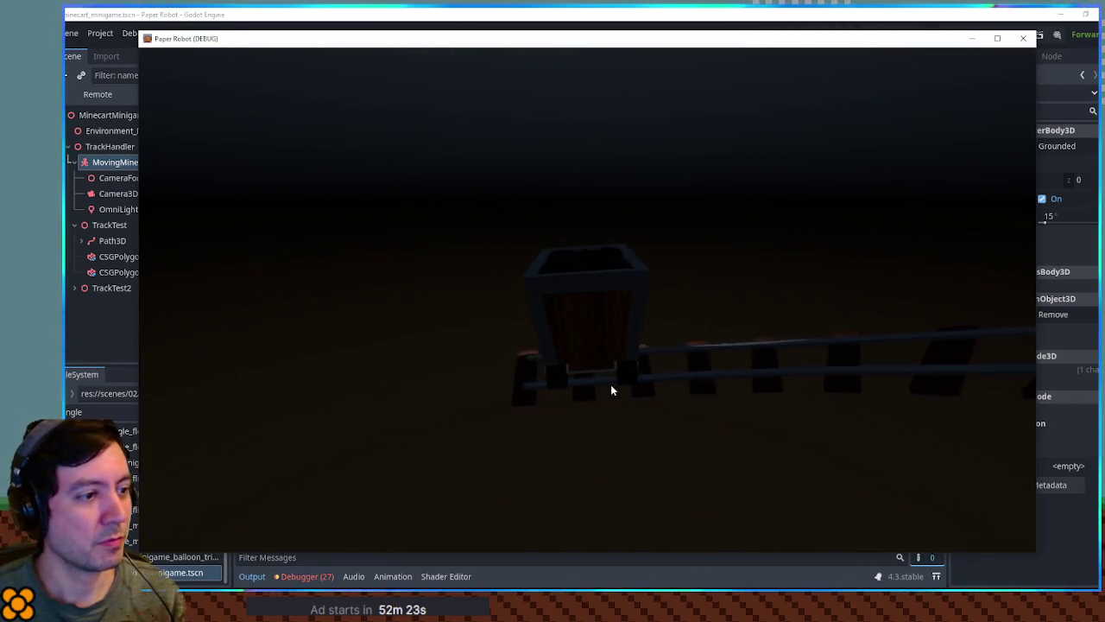
click(1023, 38)
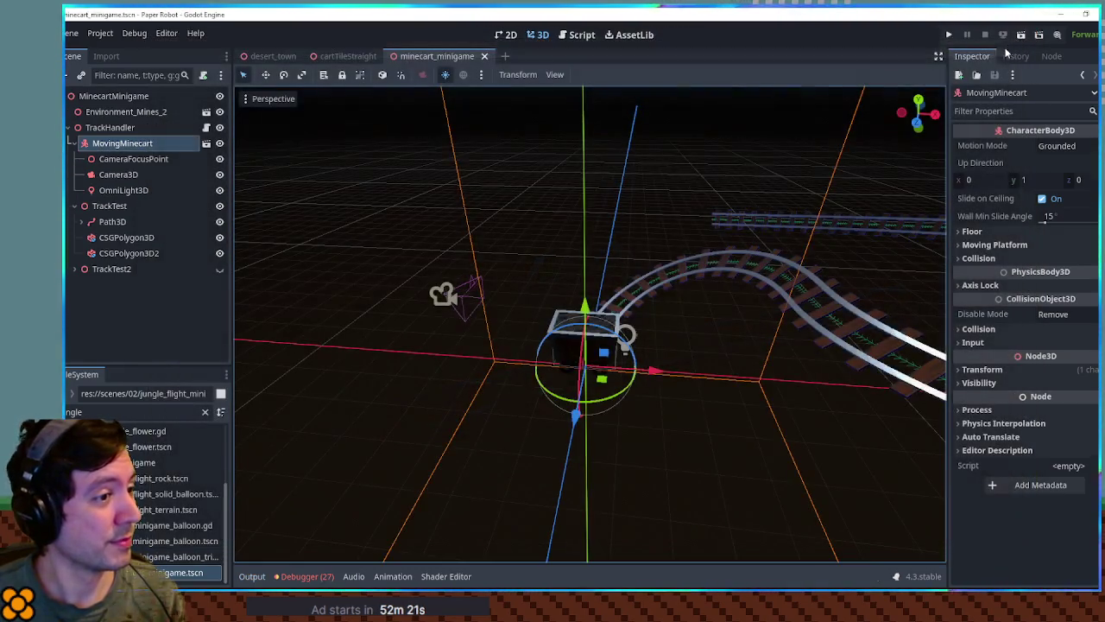
key(ctrl+s)
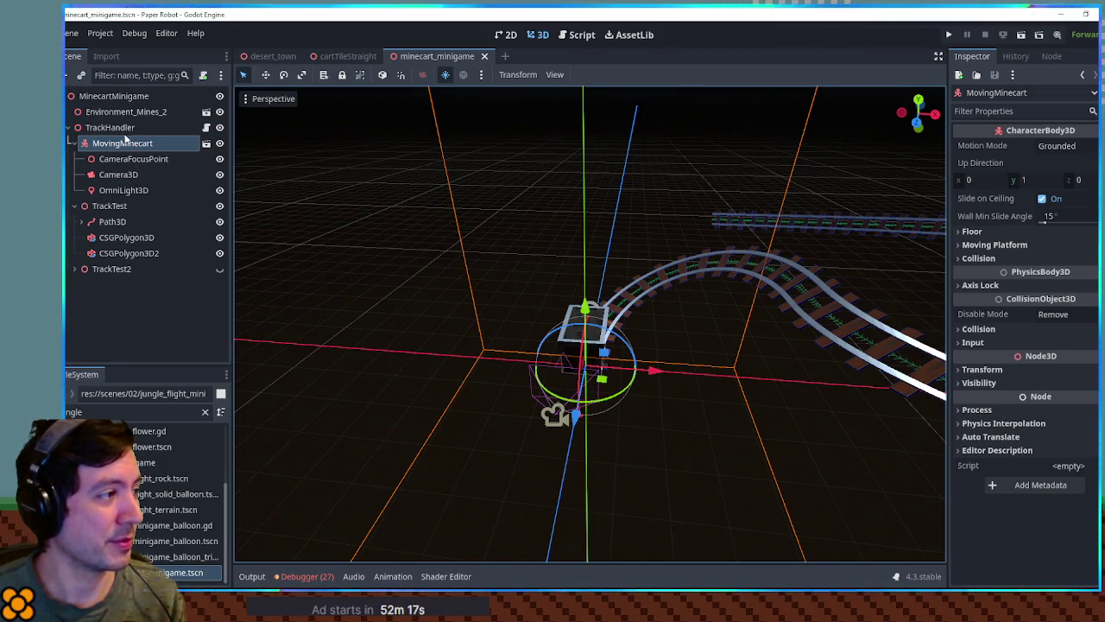
click(121, 129)
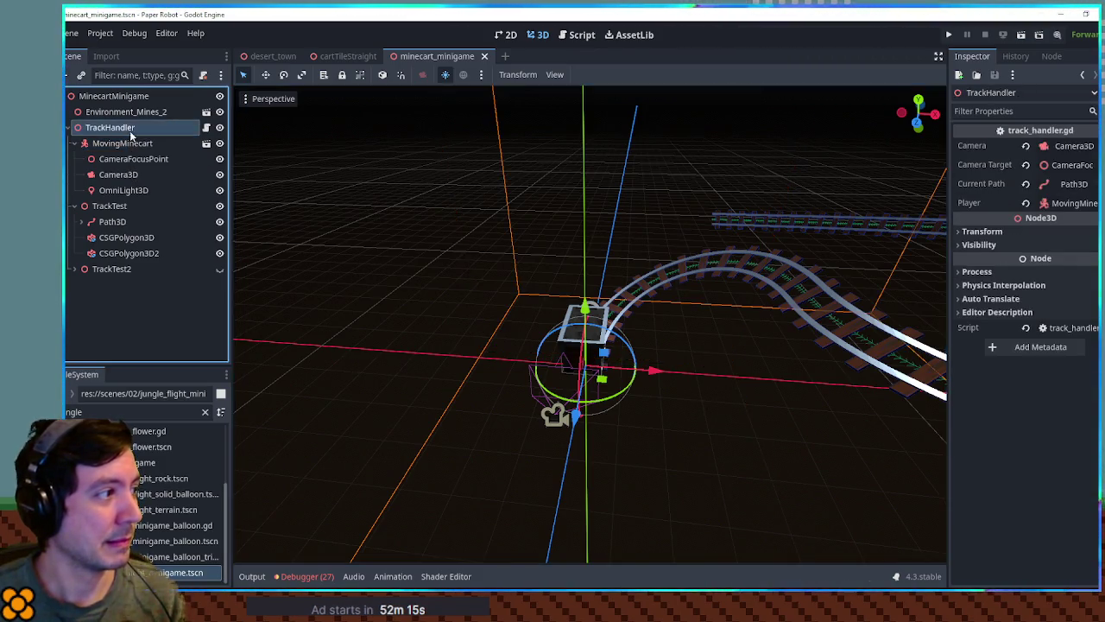
Step: Add a Node3D PlayerHolder under TrackHandler, nest MovingMinecart in it, and assign it as Player
key(ctrl+a)
text(node3d)
key(Return)
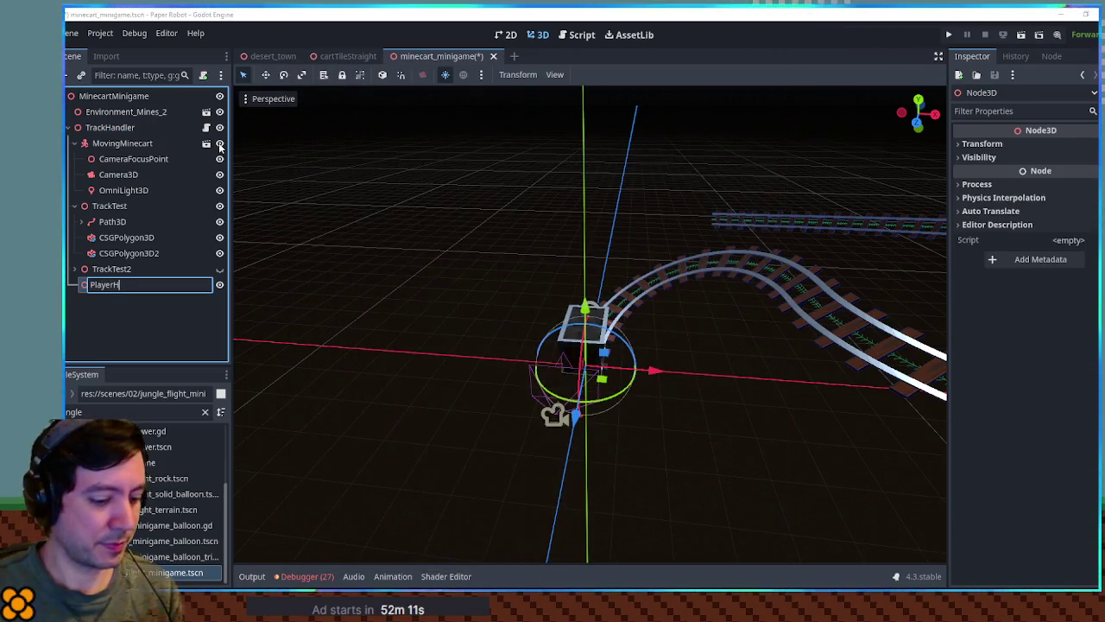
drag(136, 287, 114, 143)
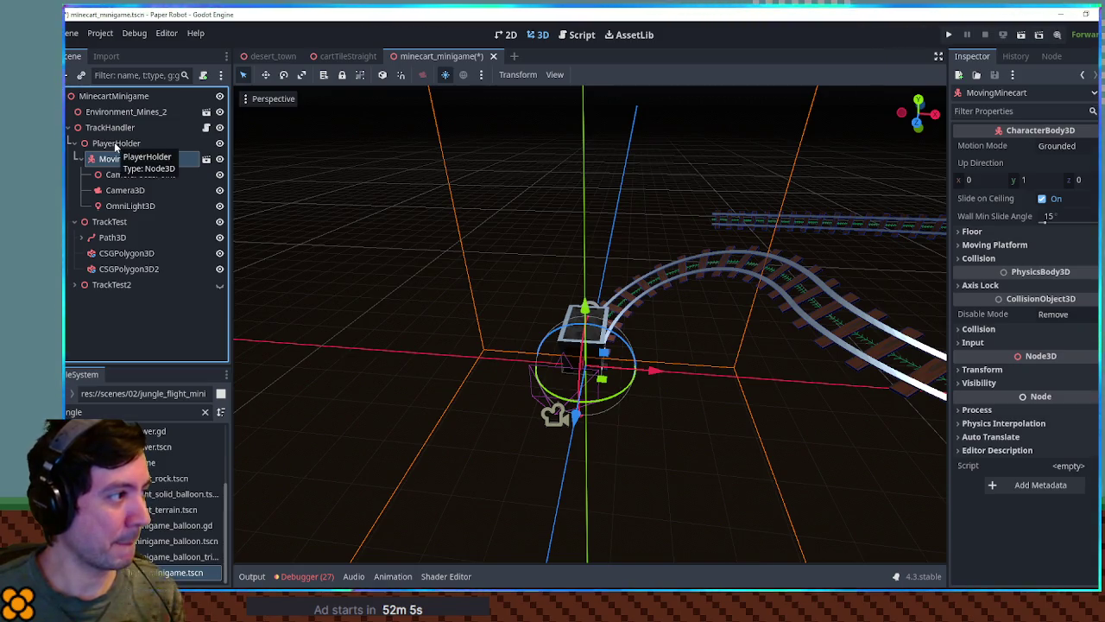
click(110, 129)
drag(111, 145, 1087, 205)
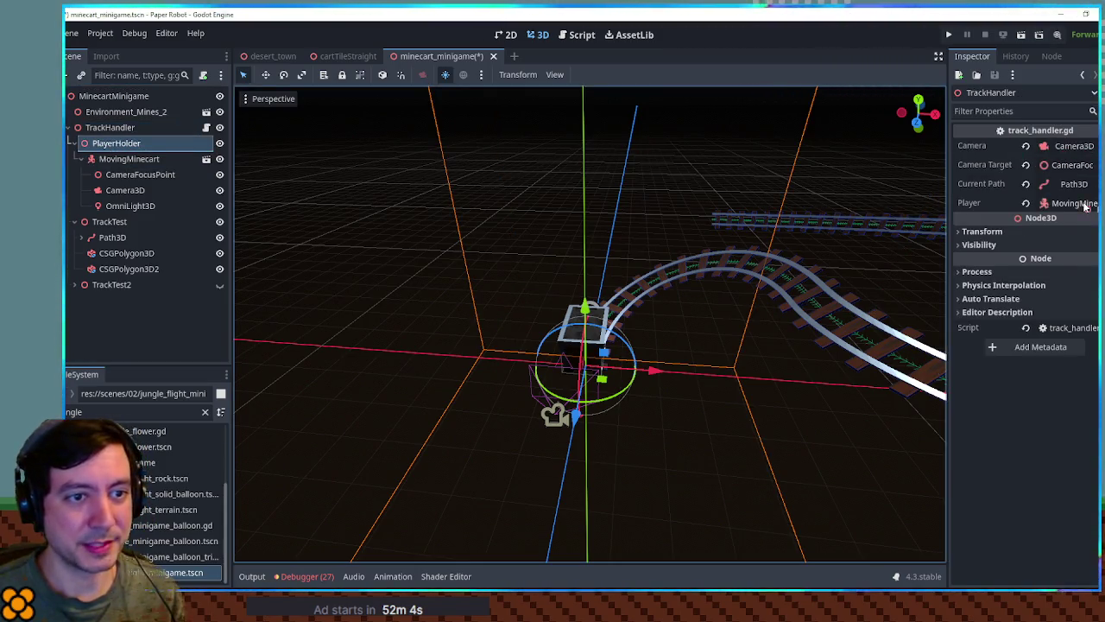
Step: Rotate the minecart 90° about its vertical axis, save, and test-run the scene
click(121, 159)
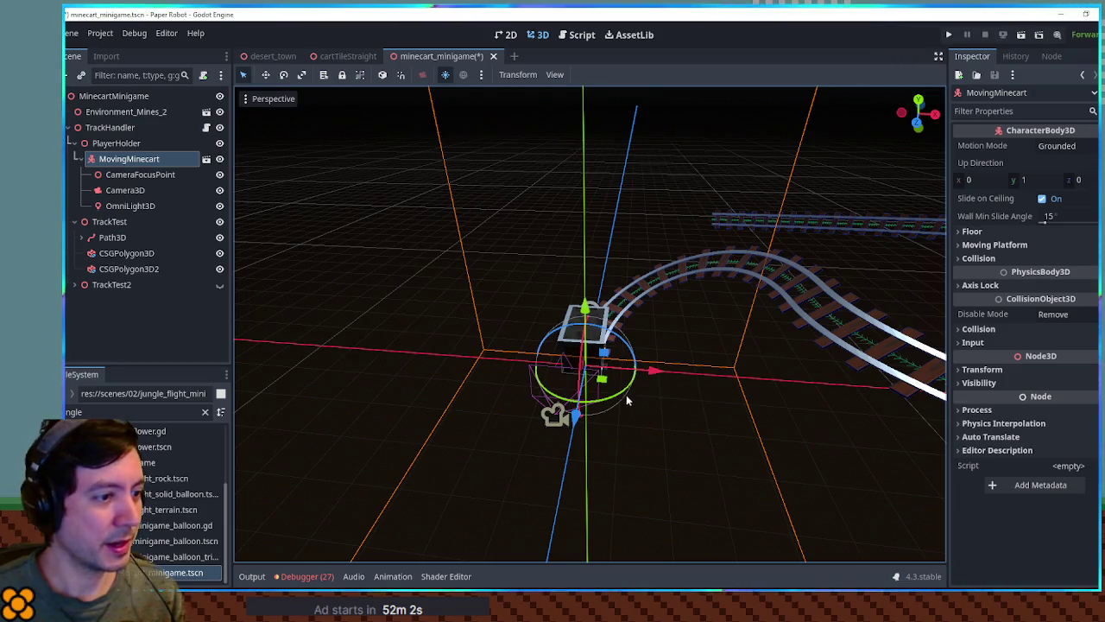
mouse_move(628, 393)
mouse_down()
mouse_move(620, 404)
mouse_move(576, 393)
mouse_up()
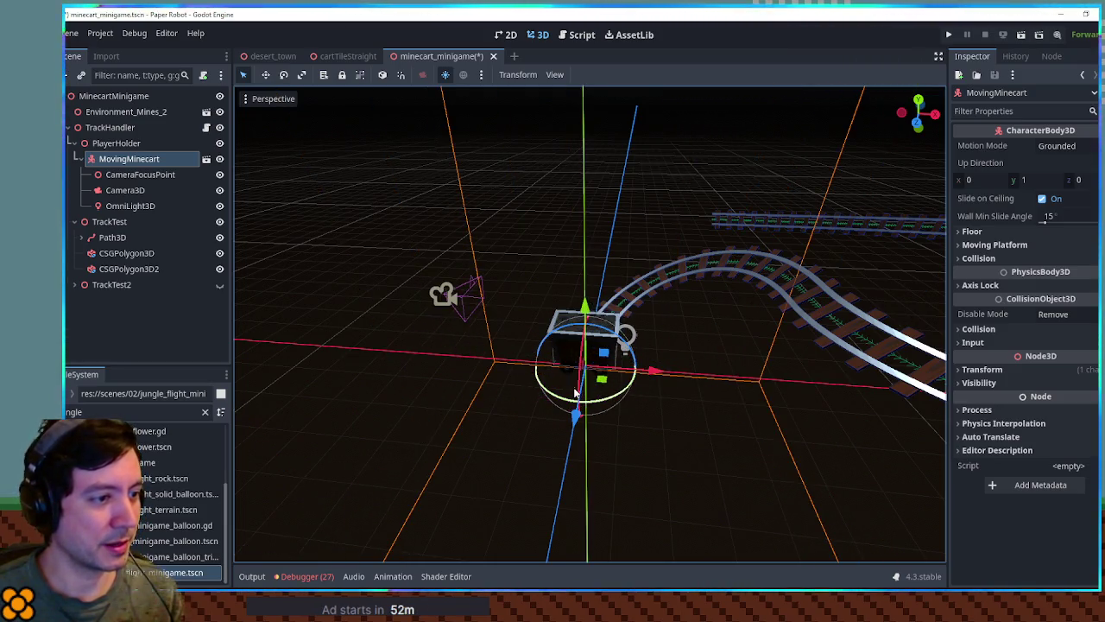
key(ctrl+s)
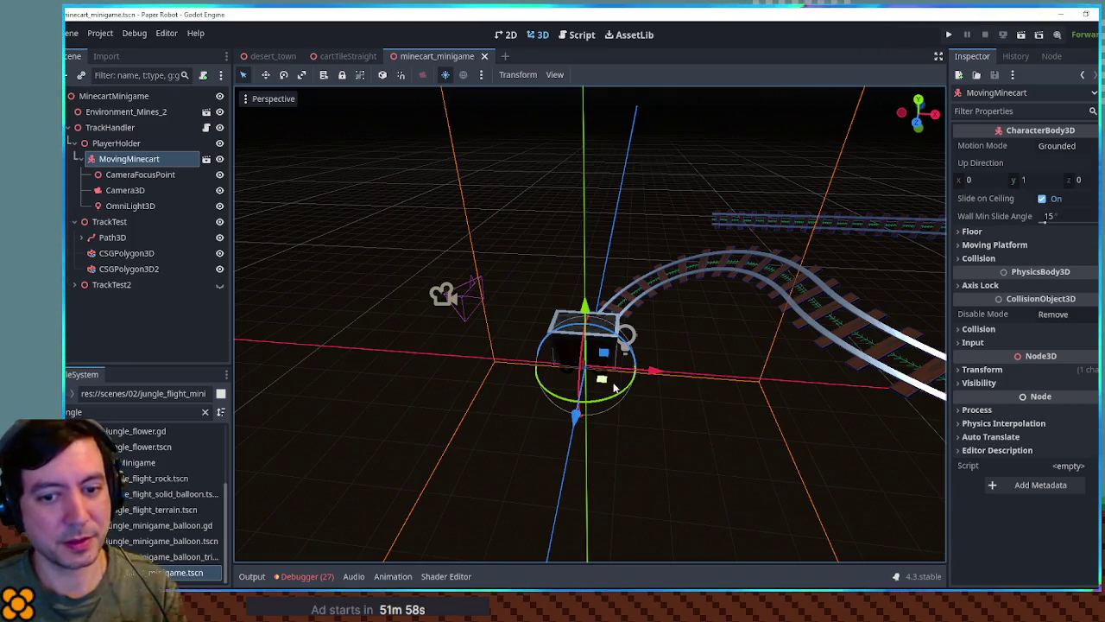
key(F6)
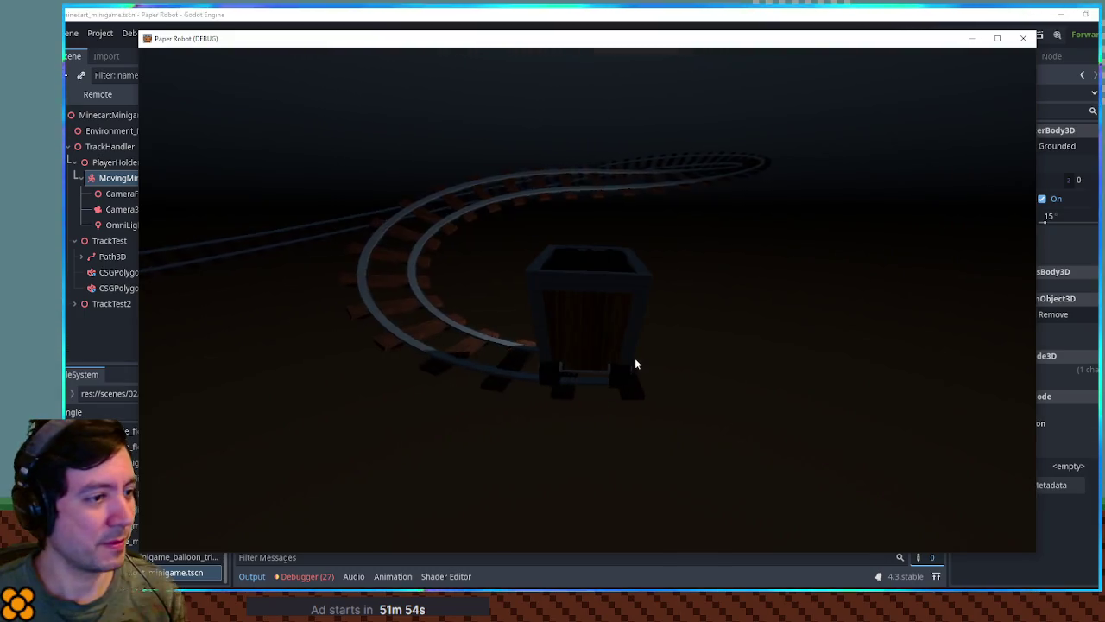
click(1023, 39)
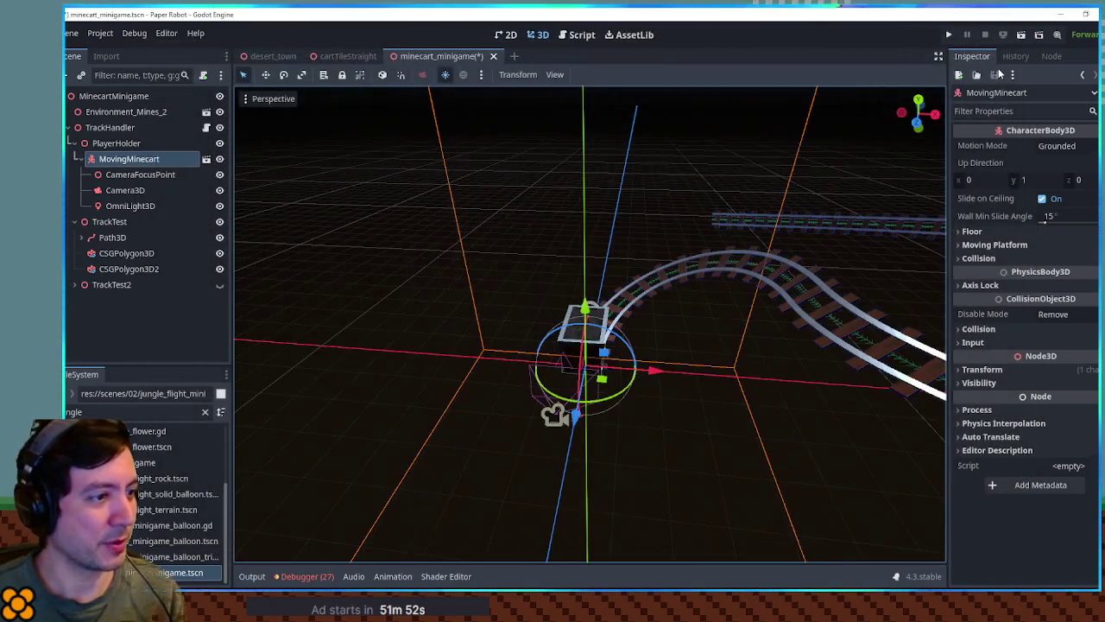
key(F6)
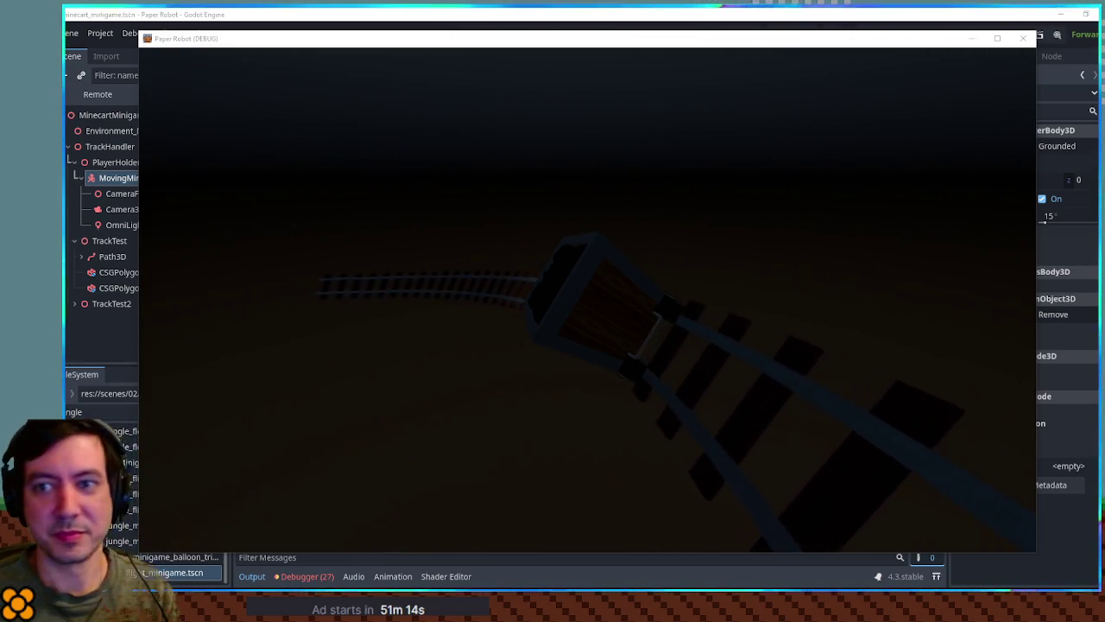
click(1022, 38)
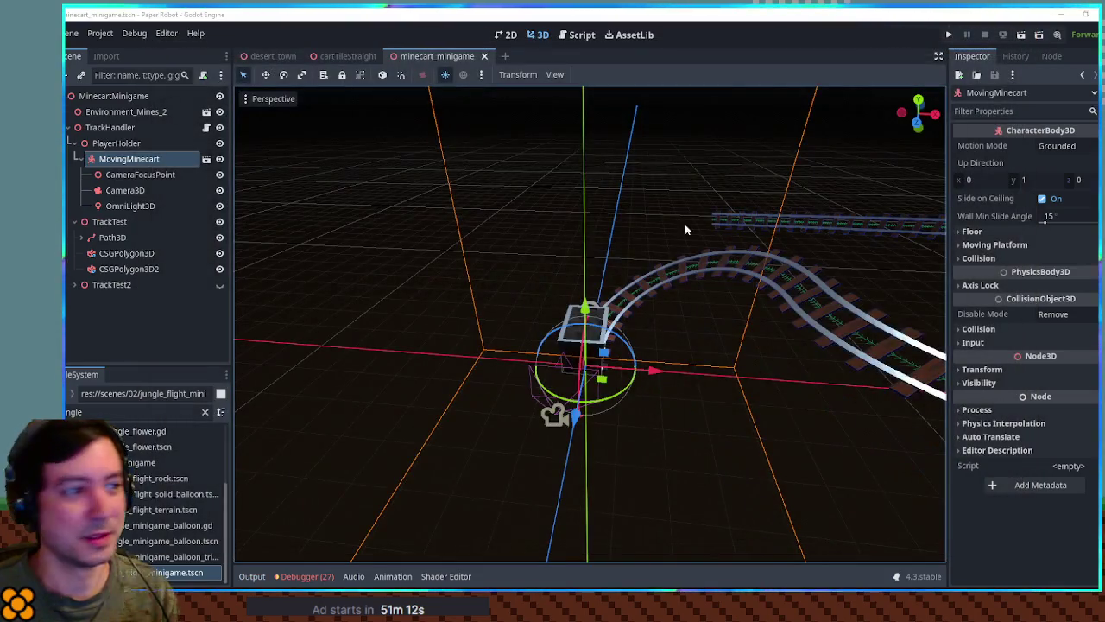
Step: Append a new point to the test track's Path3D curve with X set to -30
click(759, 226)
scroll(763, 218, down, 3)
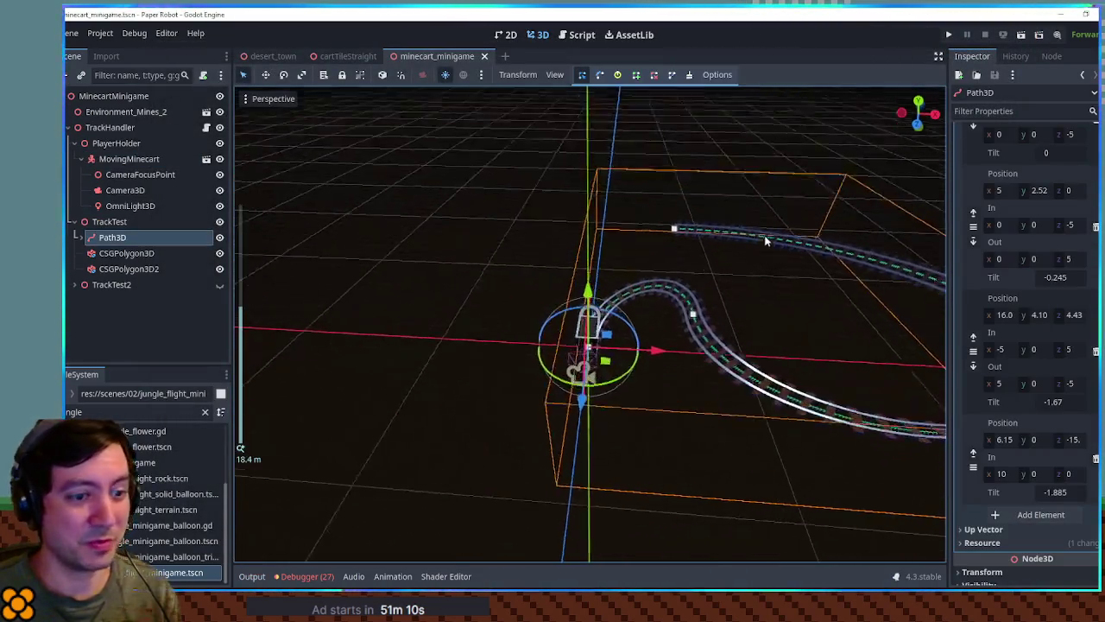
scroll(1041, 531, down, 5)
click(1039, 515)
scroll(1024, 466, down, 2)
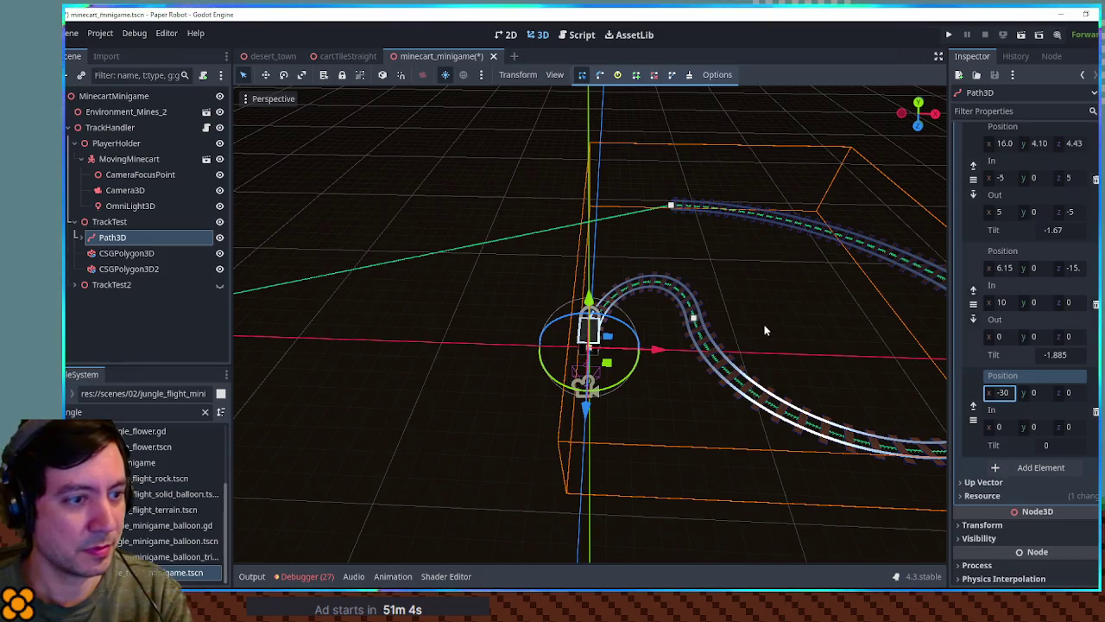
scroll(525, 306, down, 4)
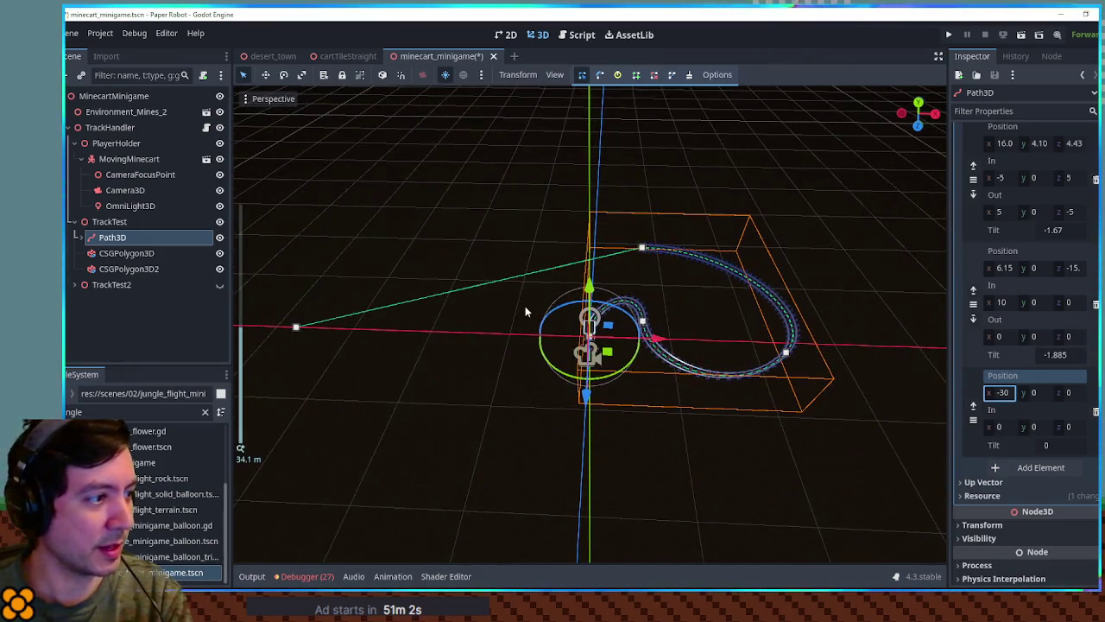
scroll(525, 309, up, 2)
key(Return)
scroll(506, 311, down, 5)
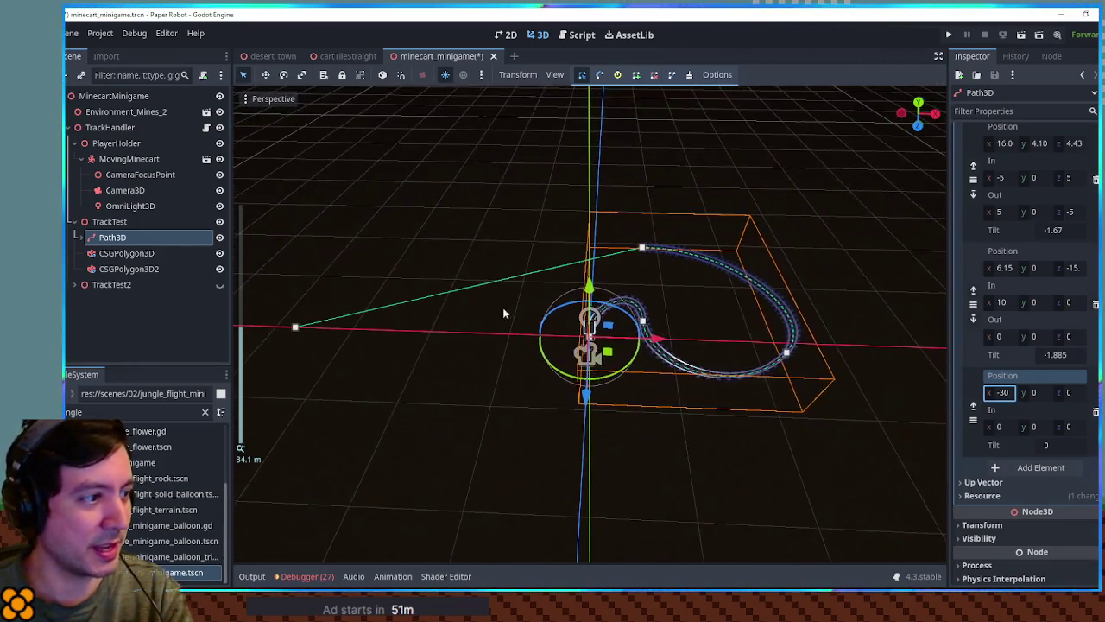
Step: Move the new point near x -16, z -5.4, set the Out handle to -10, and open track_handler.gd
click(298, 327)
drag(315, 346, 459, 313)
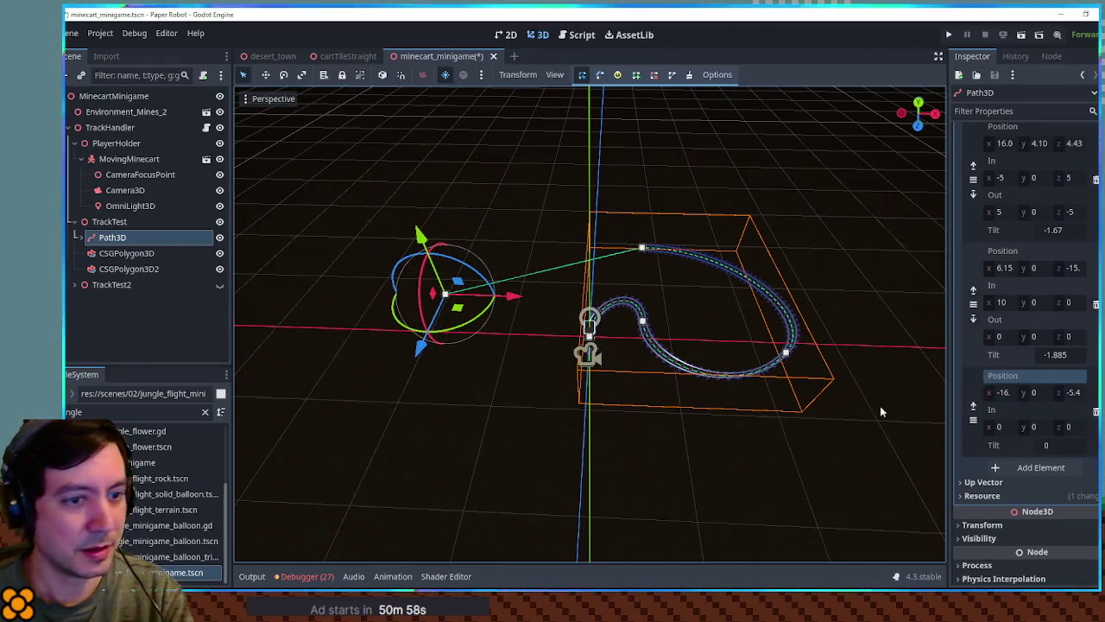
click(1008, 335)
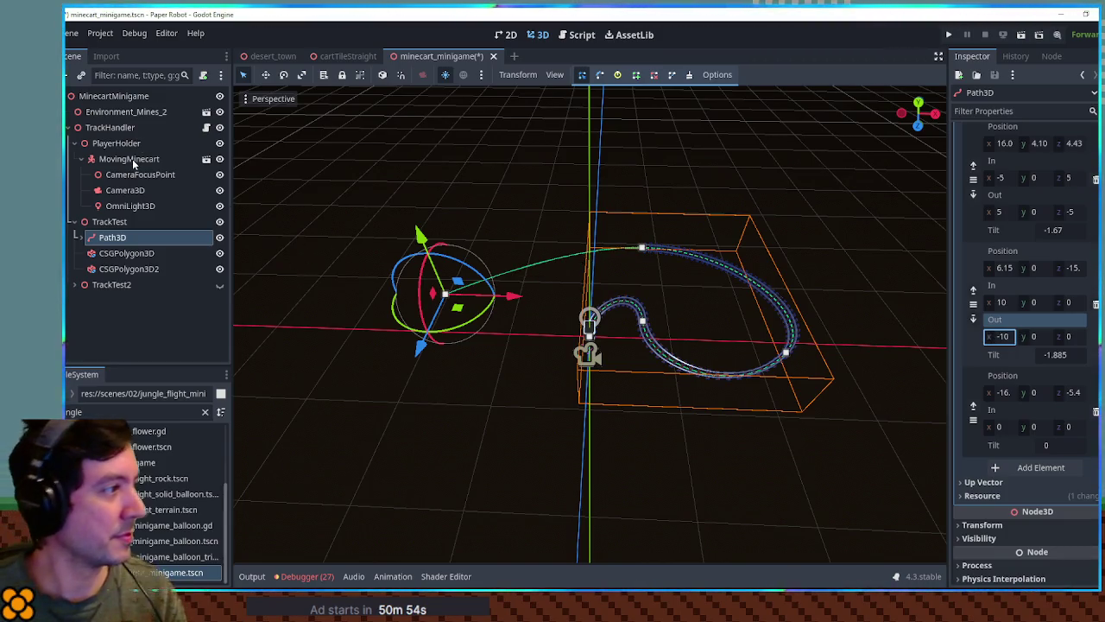
click(126, 252)
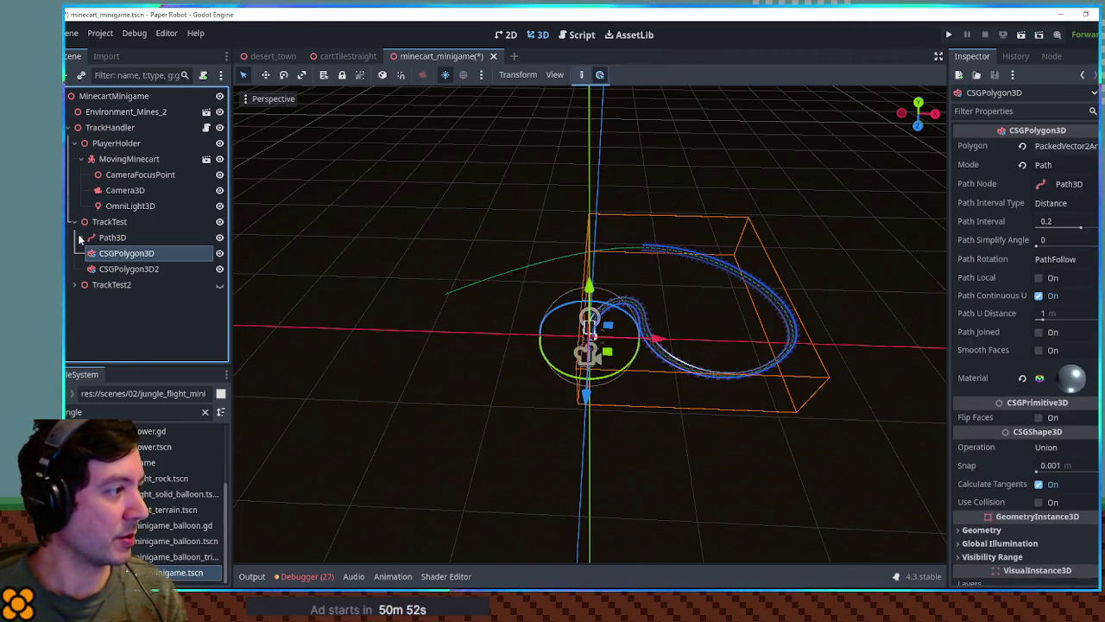
click(563, 39)
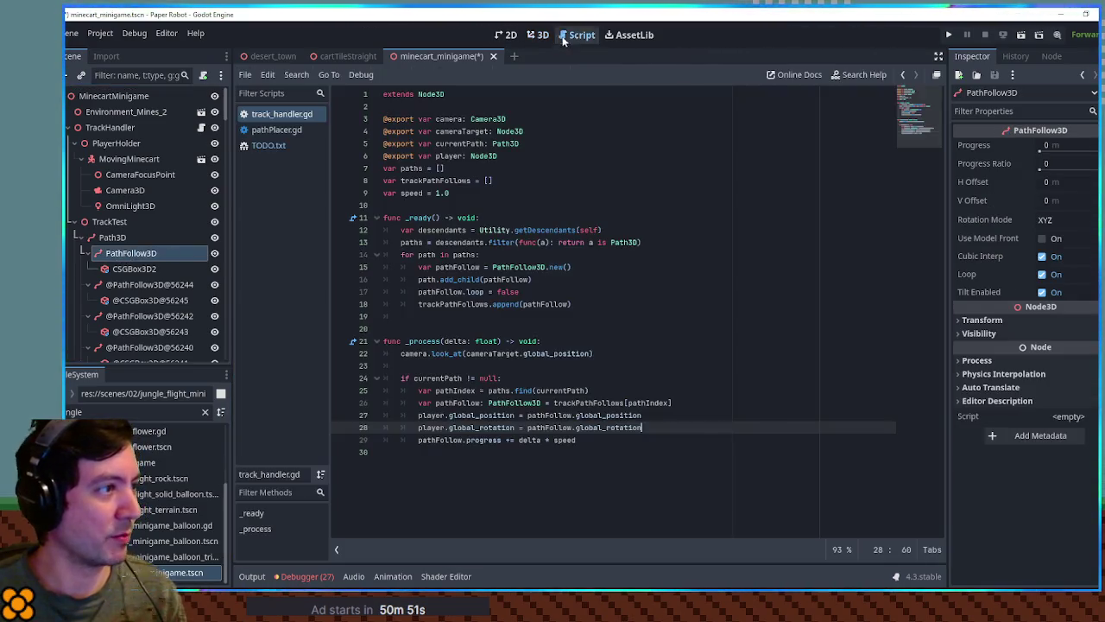
Step: Run pathPlacer.gd to rebuild the track's box copies, then view the longer track in 3D
click(278, 131)
click(620, 181)
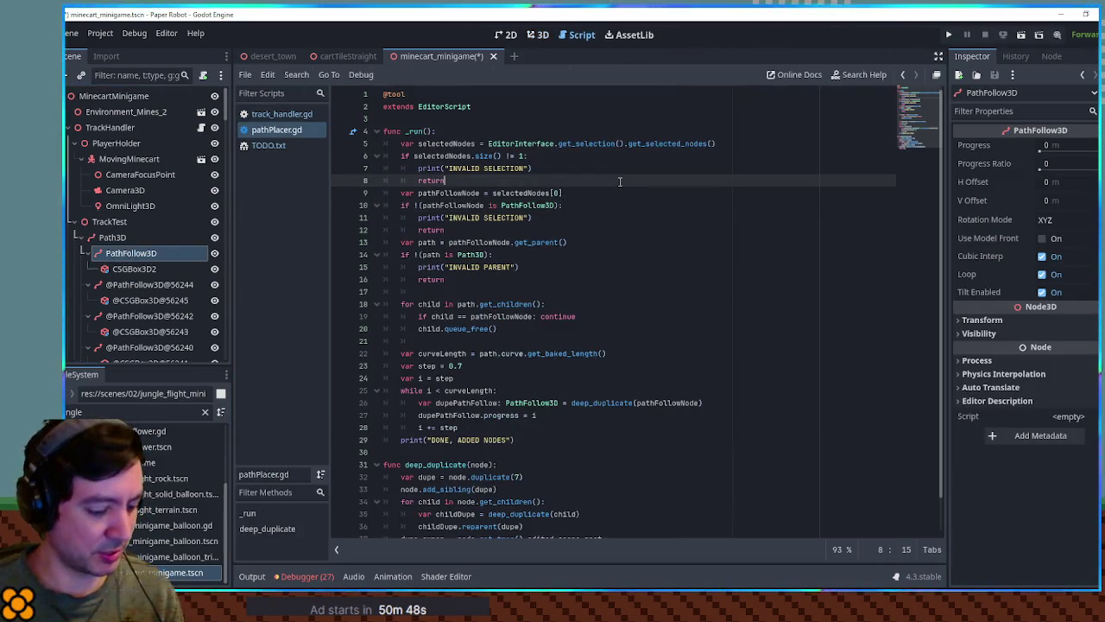
click(530, 32)
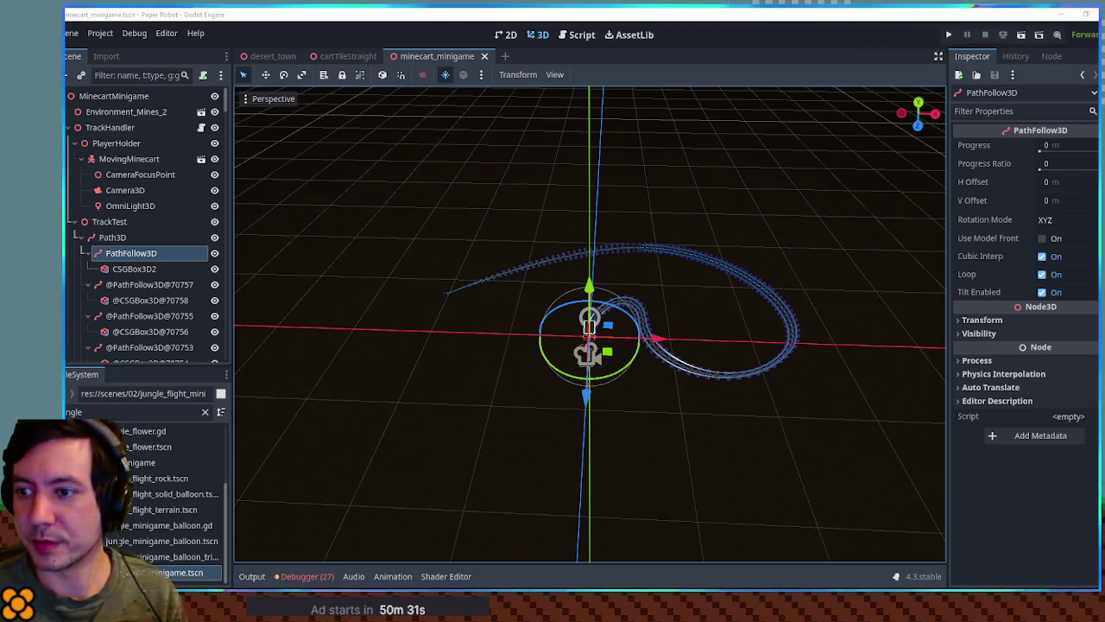
Step: Deselect everything, then save and run the scene to watch the cart ride the track
click(746, 179)
key(F6)
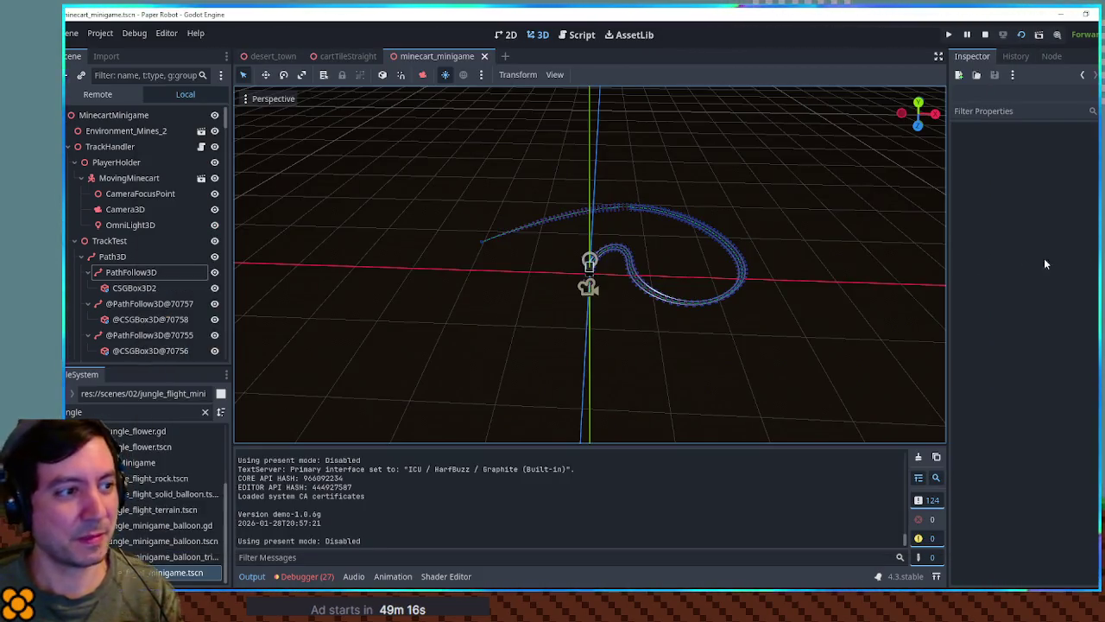
scroll(590, 263, up, 5)
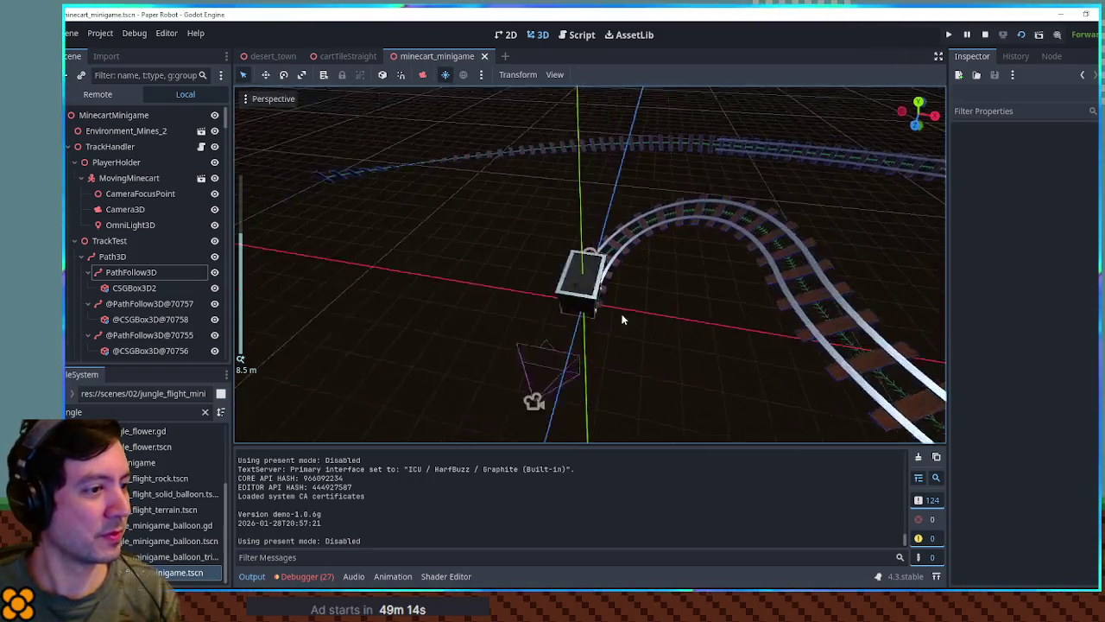
Step: Preview through Camera3D, move it to x 2.695, y 1.87, and save the scene
click(484, 371)
click(246, 117)
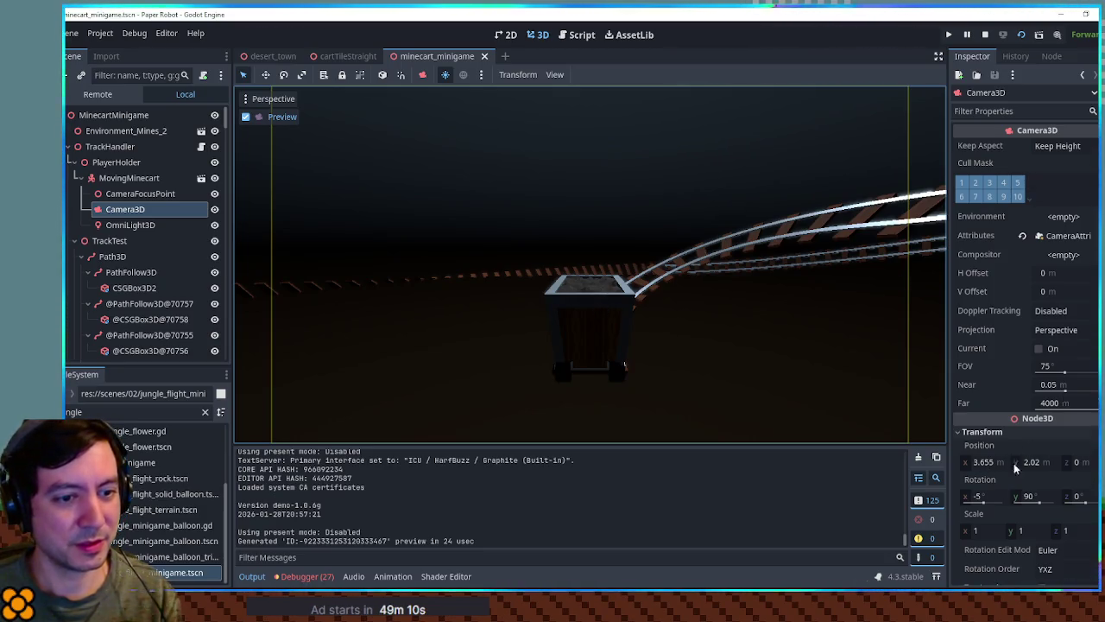
drag(984, 462, 1011, 467)
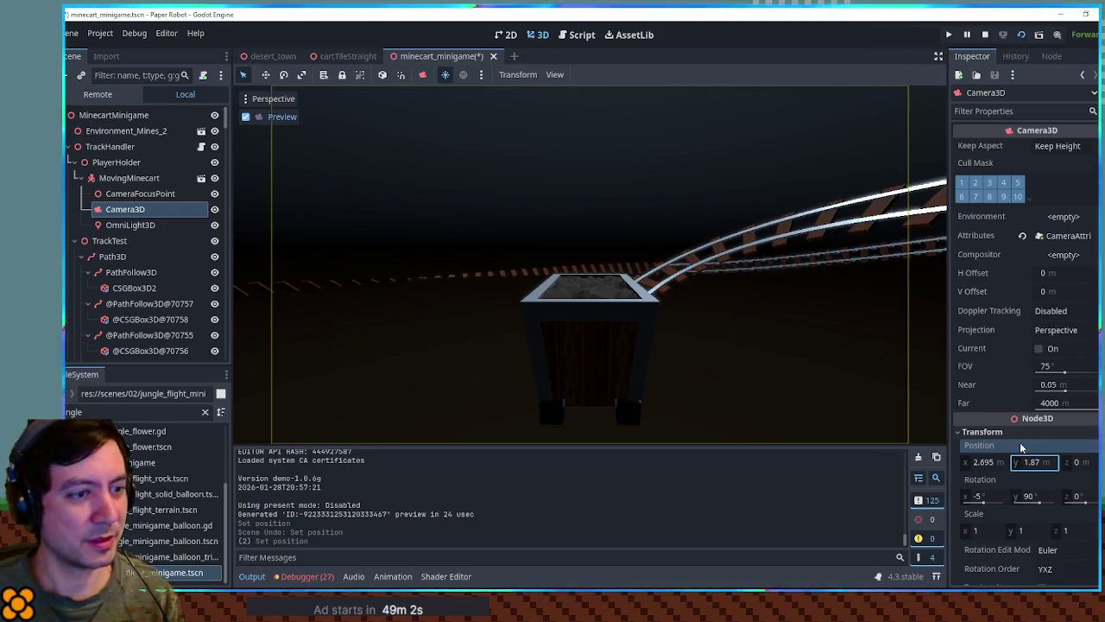
key(ctrl+s)
click(265, 119)
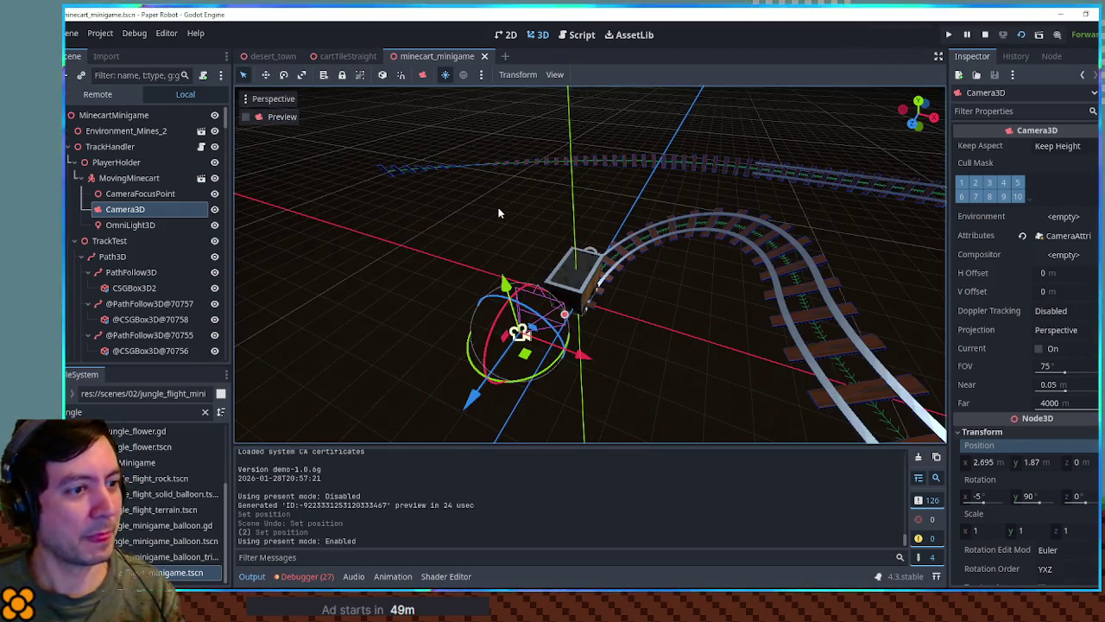
click(581, 38)
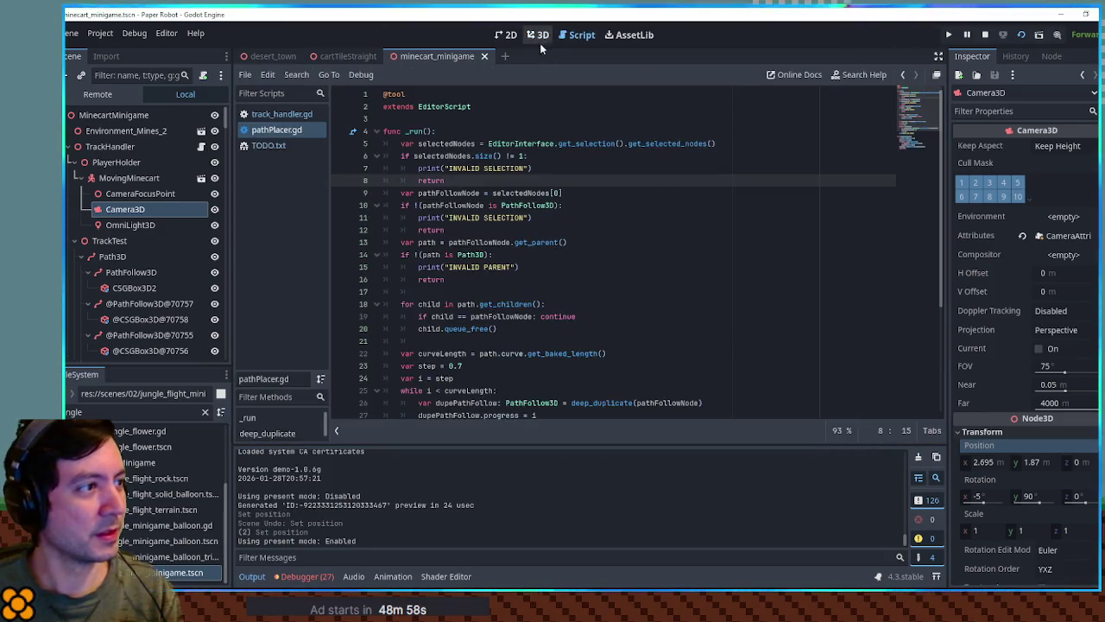
Step: Change the cart speed in track_handler.gd from 1.0 to 3.0 and run the game
scroll(493, 213, down, 4)
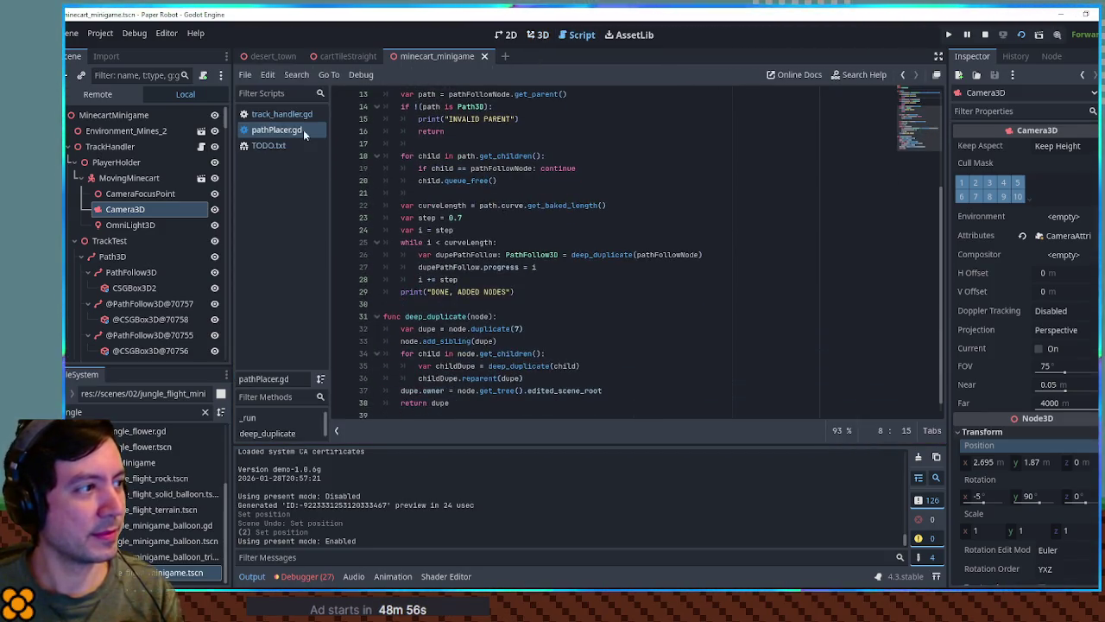
click(281, 114)
double_click(437, 193)
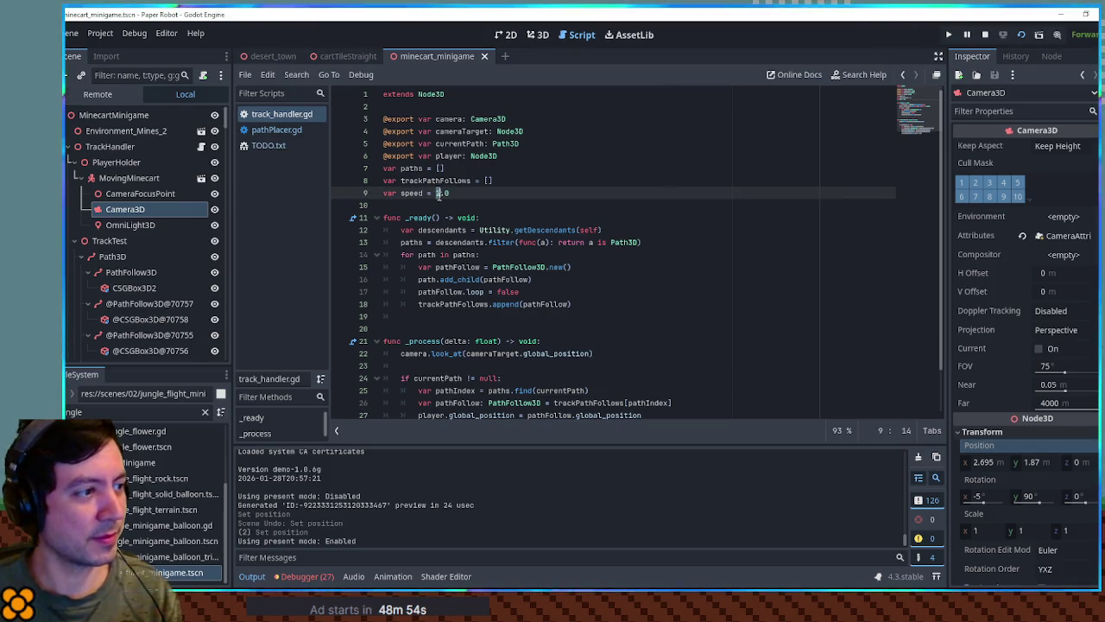
key(ctrl+s)
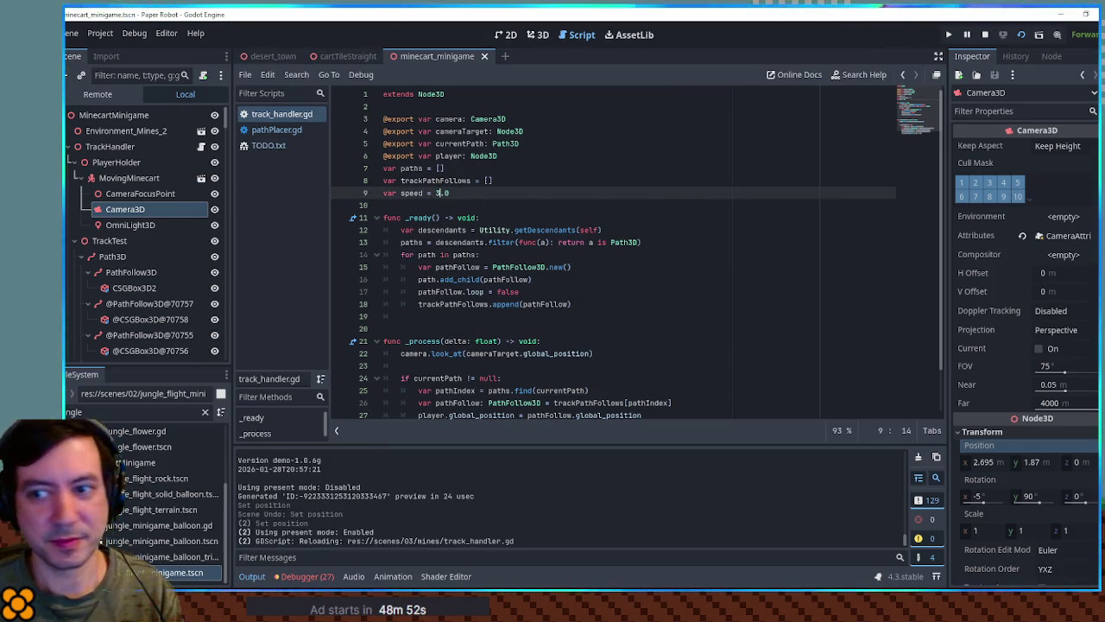
key(F5)
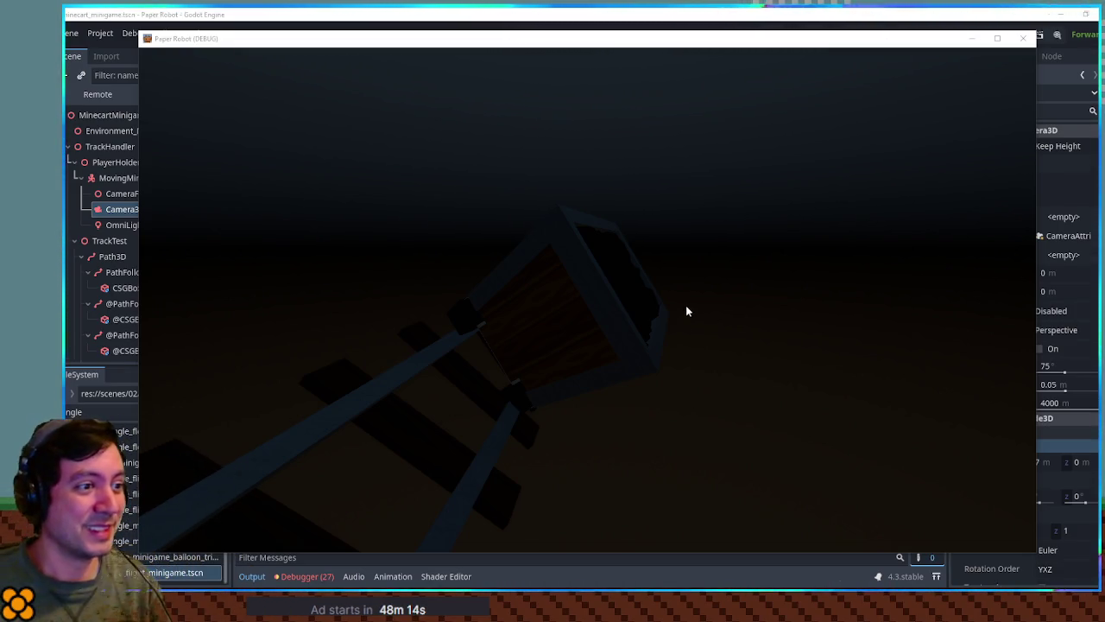
Step: Test the faster cart with further runs from the 3D view, then stop the game
click(1023, 39)
click(537, 35)
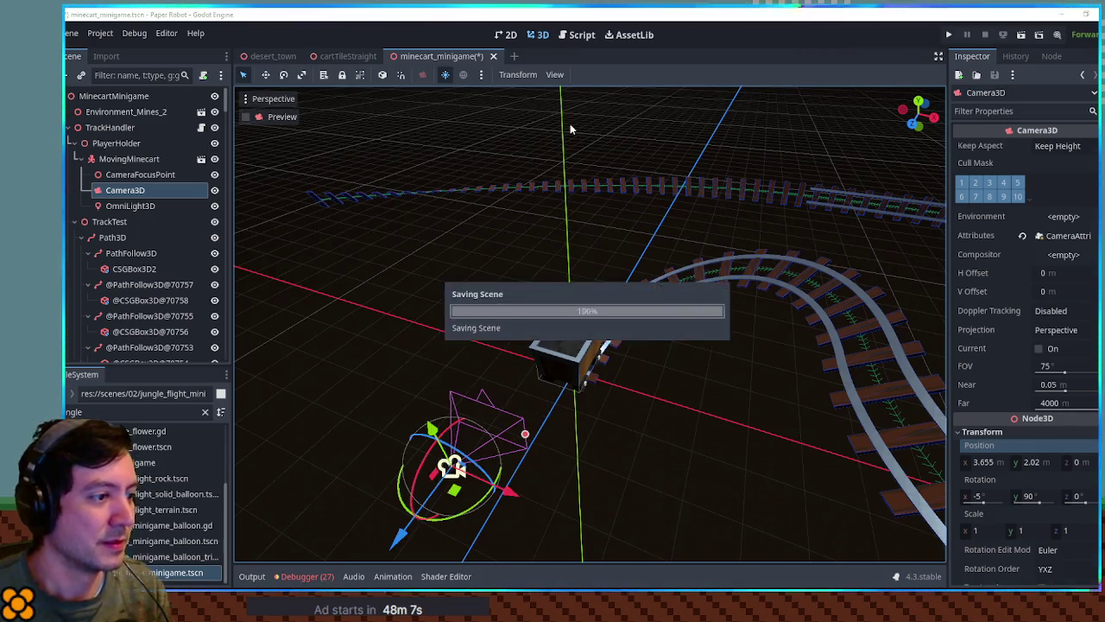
key(F6)
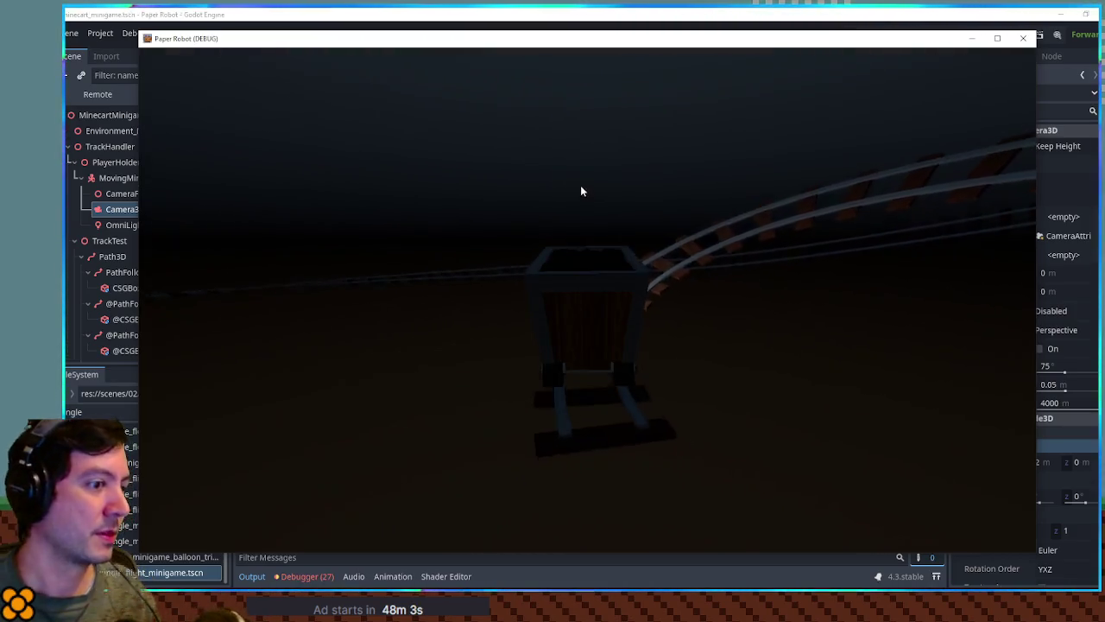
click(1022, 41)
click(1022, 35)
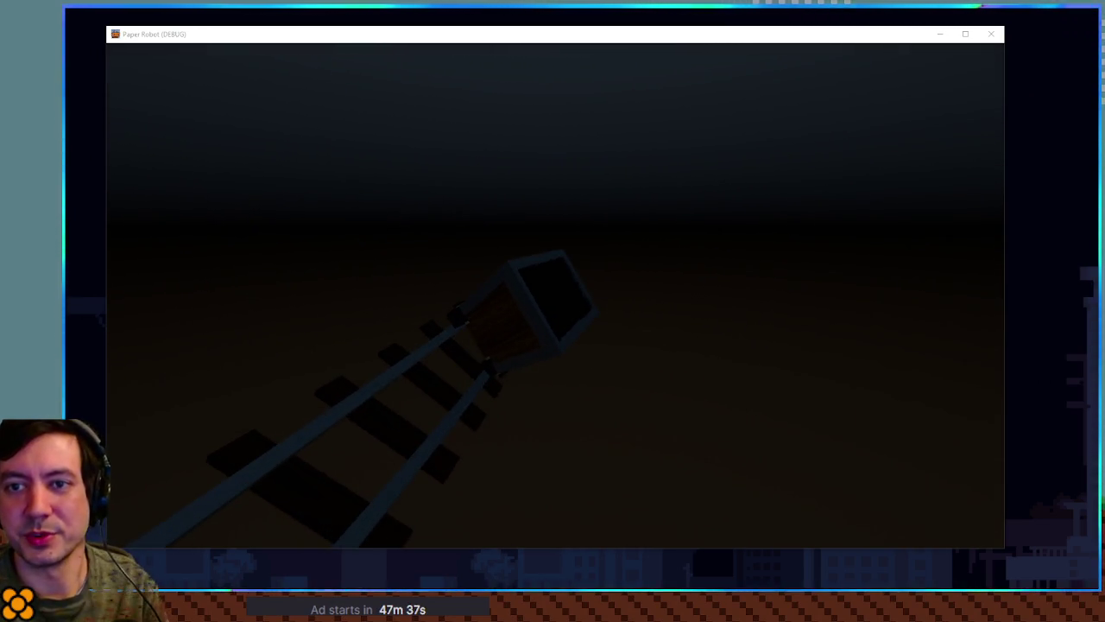
key(Escape)
click(776, 274)
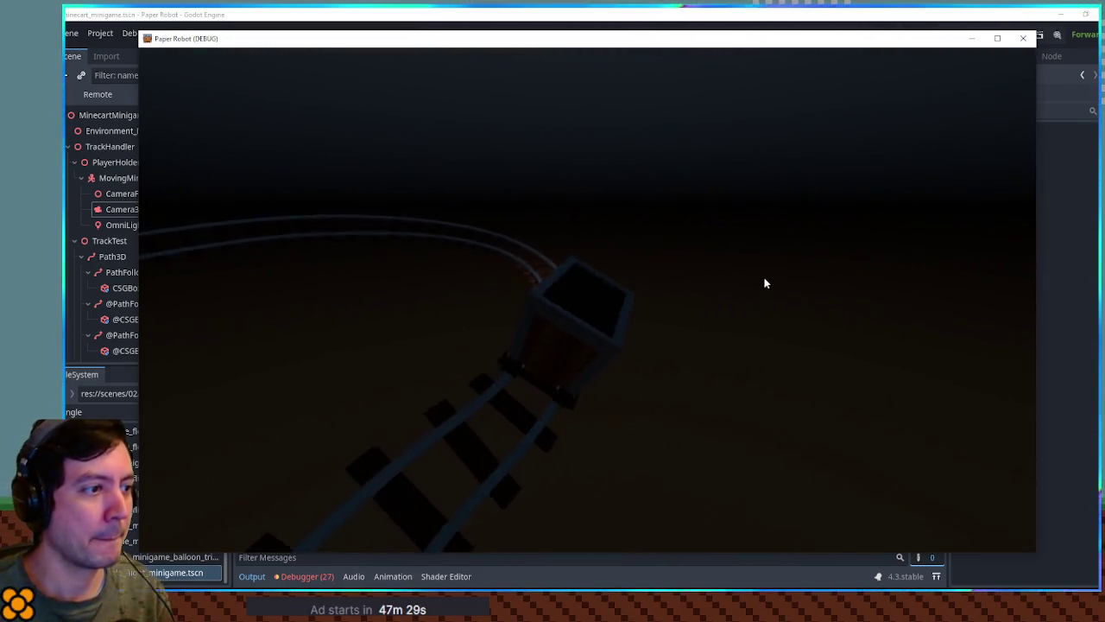
key(F8)
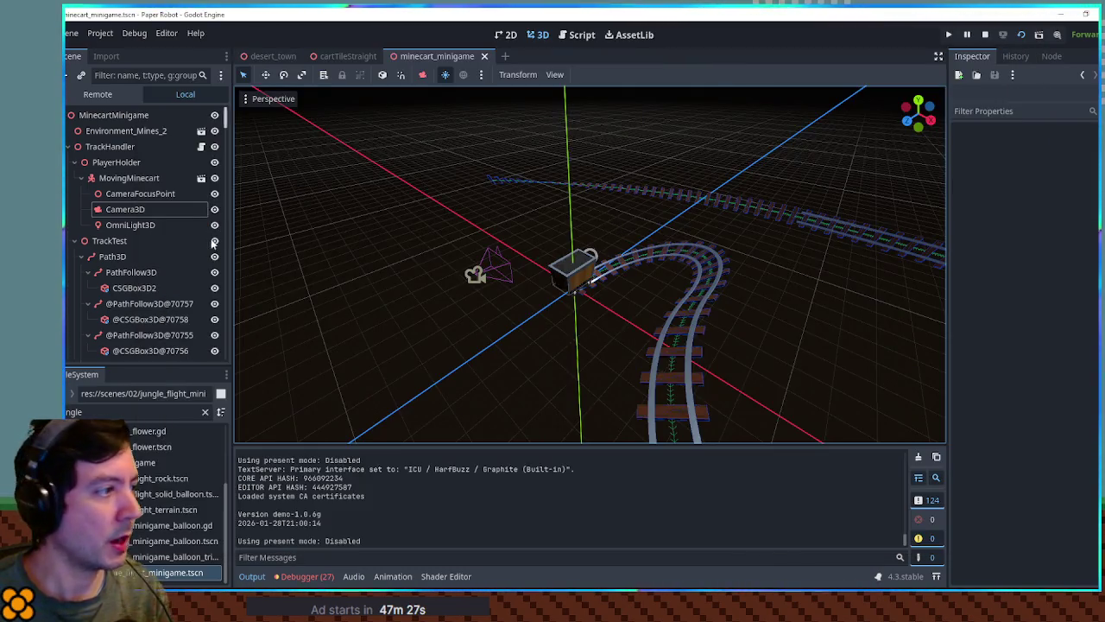
Step: Move CameraFocusPoint -2 along Z and run the scene twice to check the camera view
click(140, 195)
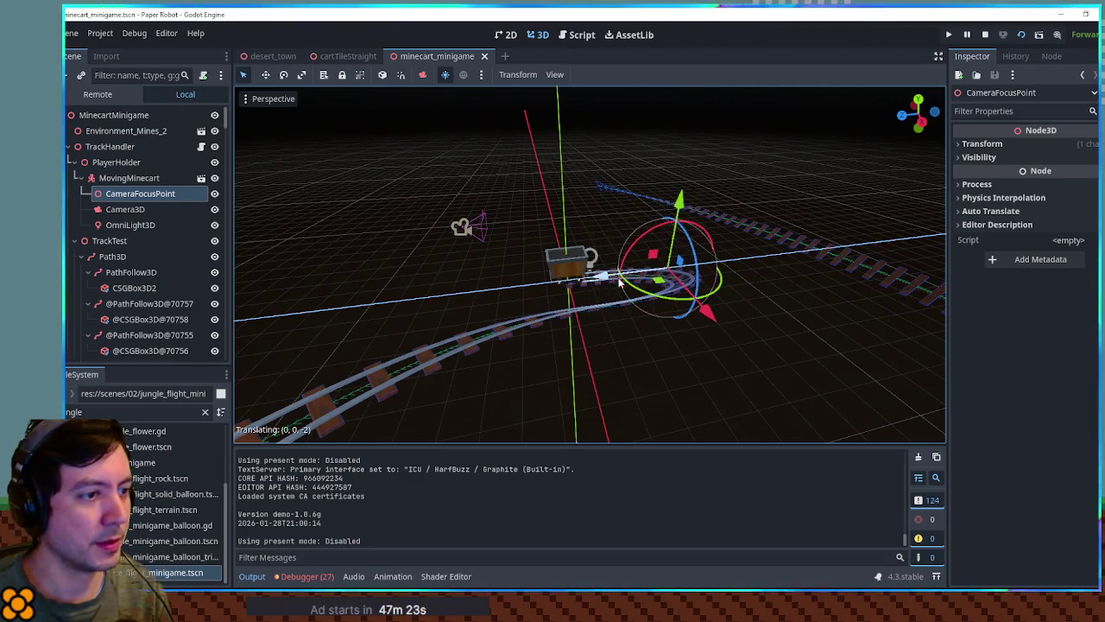
key(F6)
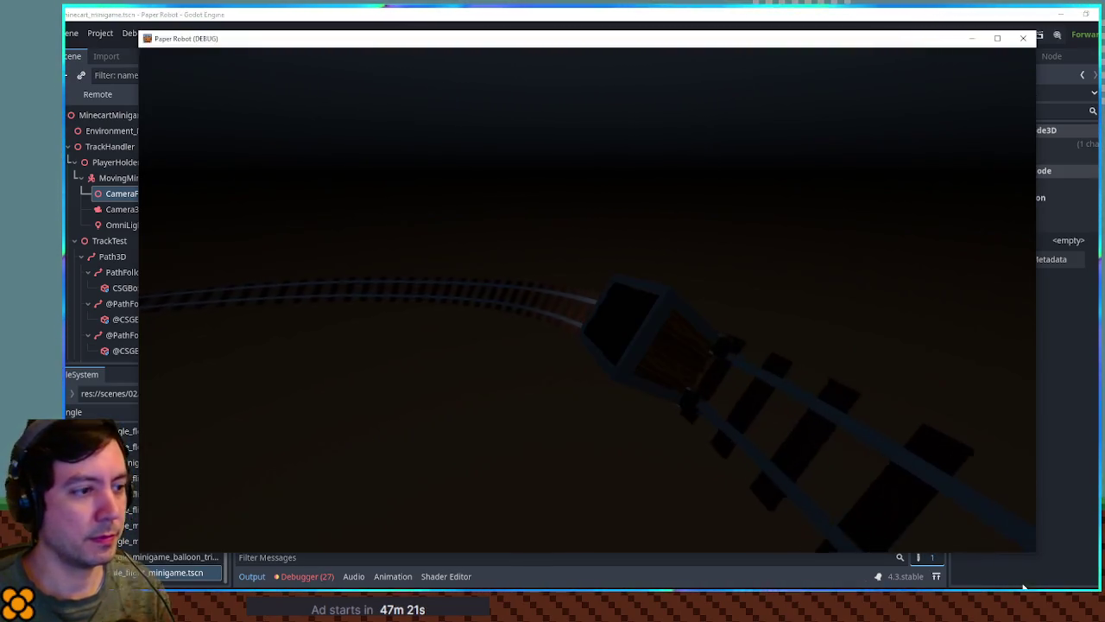
click(1023, 38)
key(F6)
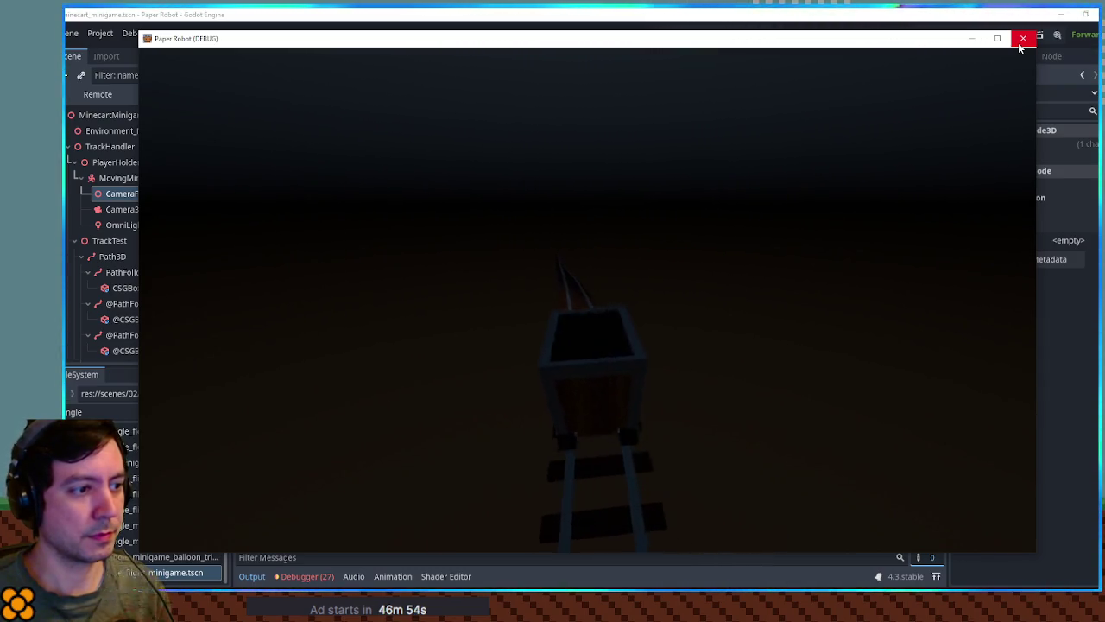
Step: Close the test game, look over the cart and track in 3D, and reopen track_handler.gd
click(1020, 40)
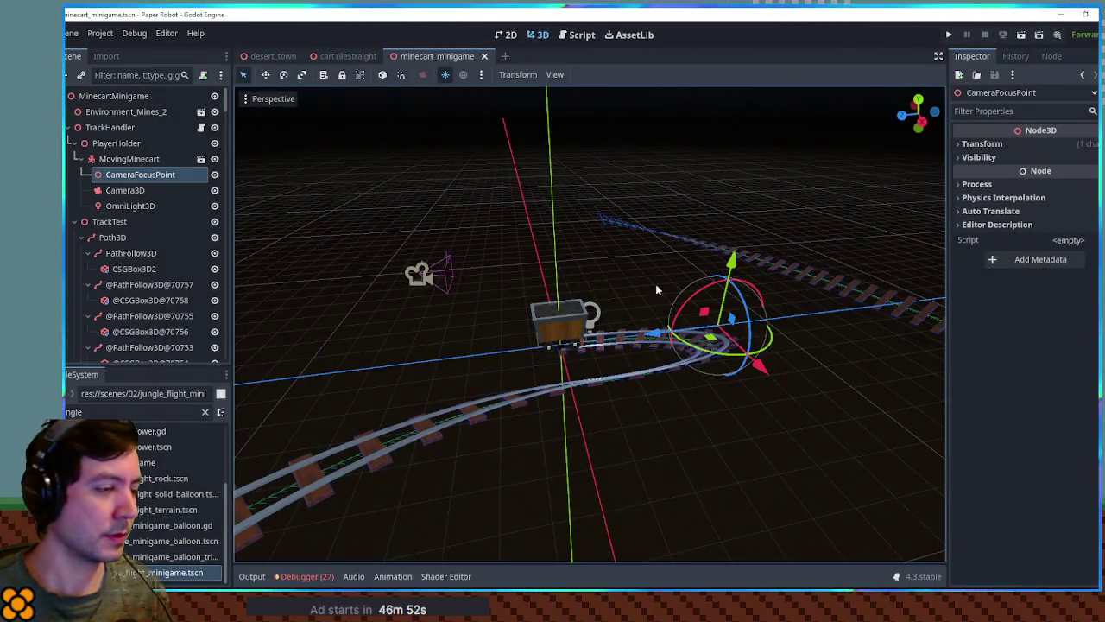
scroll(577, 243, up, 4)
drag(619, 248, 652, 236)
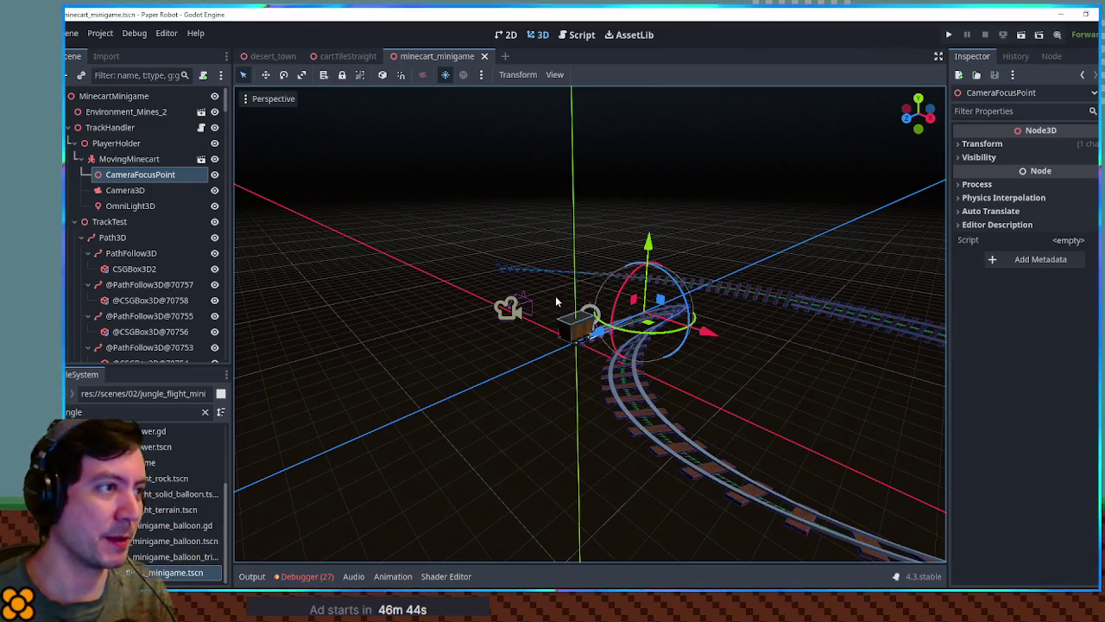
mouse_move(524, 304)
mouse_down()
mouse_move(520, 358)
mouse_move(653, 308)
mouse_move(775, 298)
mouse_move(858, 370)
mouse_move(811, 323)
mouse_move(621, 362)
mouse_move(416, 347)
mouse_move(679, 374)
mouse_move(562, 365)
mouse_move(656, 357)
mouse_move(711, 328)
mouse_move(792, 316)
mouse_move(621, 343)
mouse_up()
scroll(605, 362, down, 2)
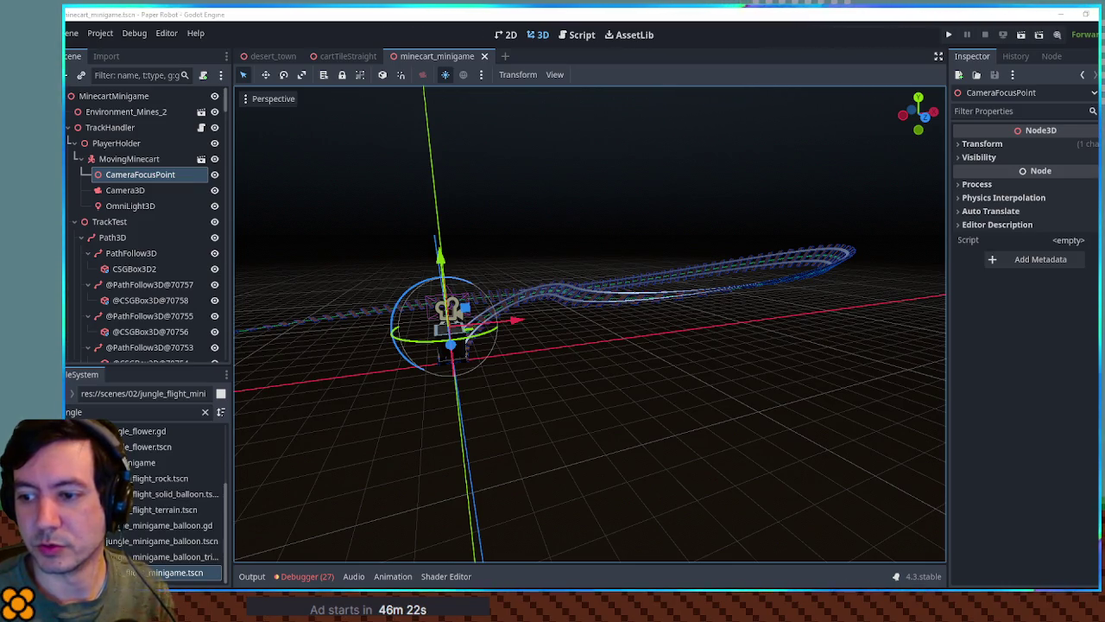
click(580, 35)
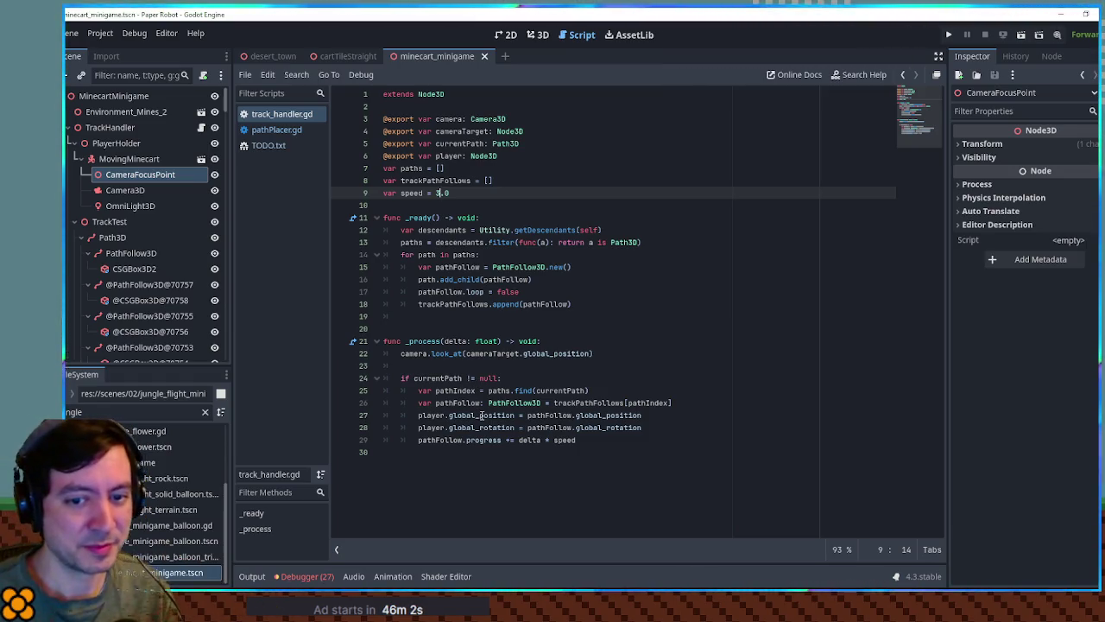
Step: Declare yOffset = 0.0 and dy = 0.0 variables below the speed variable
click(585, 441)
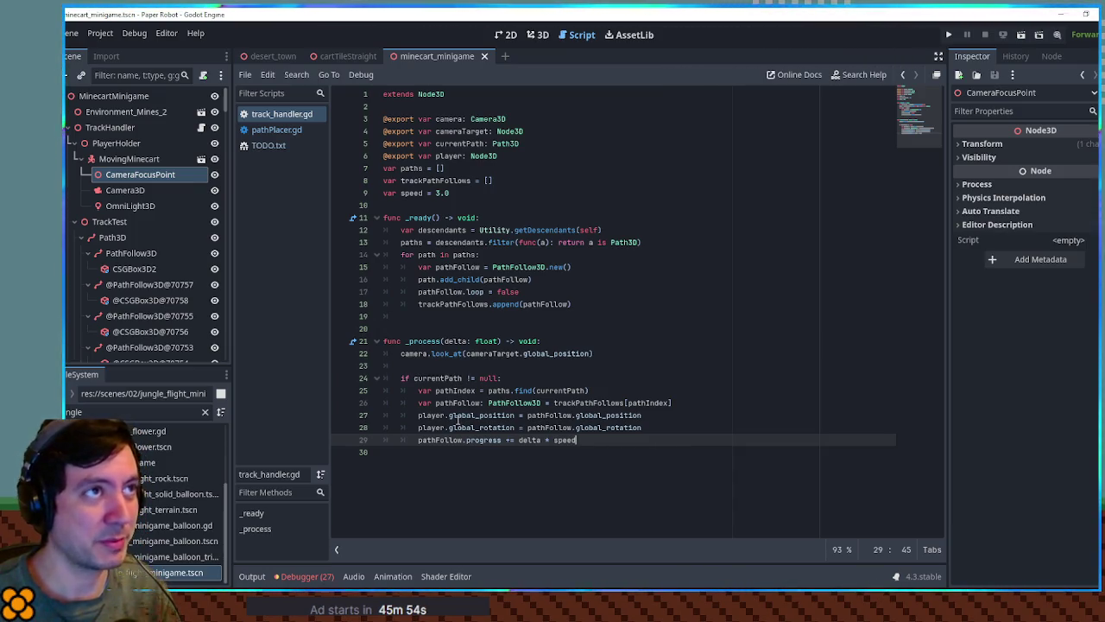
key(Return)
key(Return)
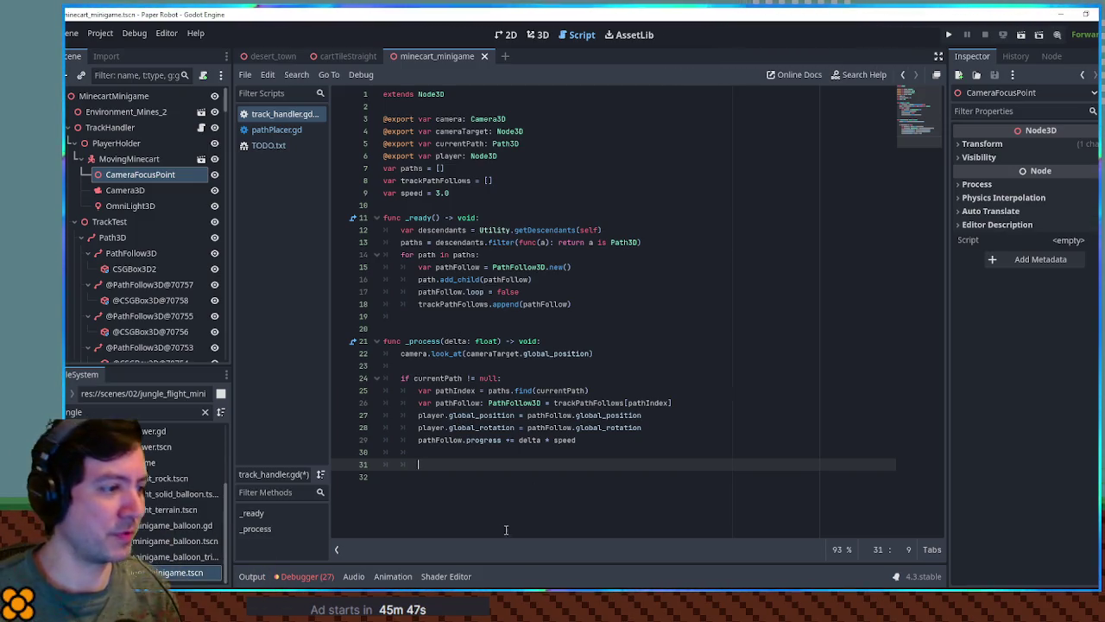
click(479, 199)
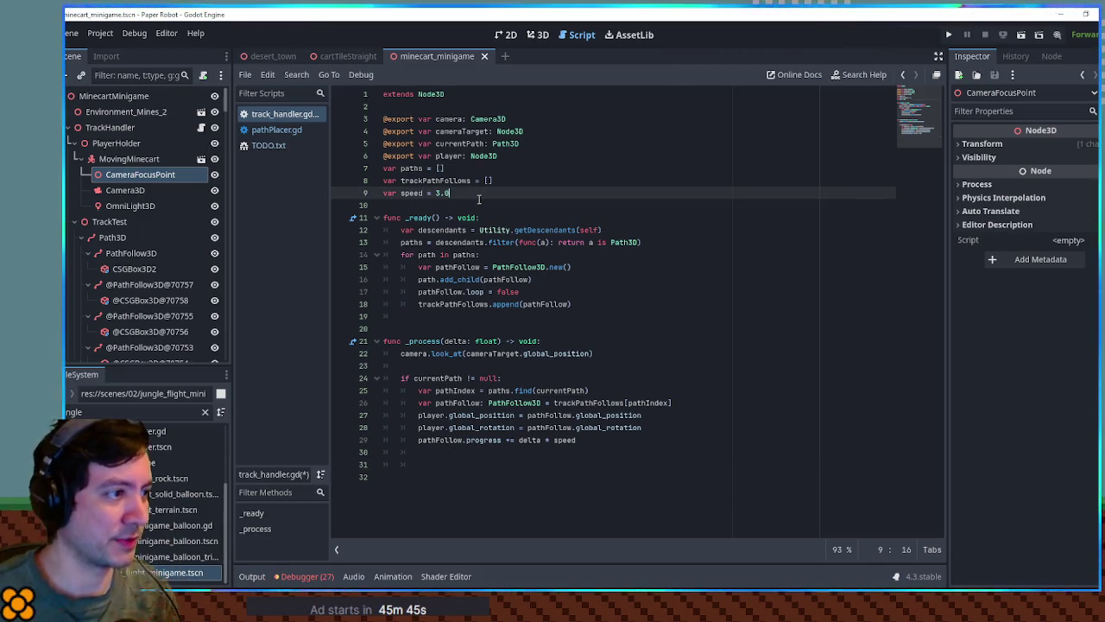
key(Return)
text(var yOffset)
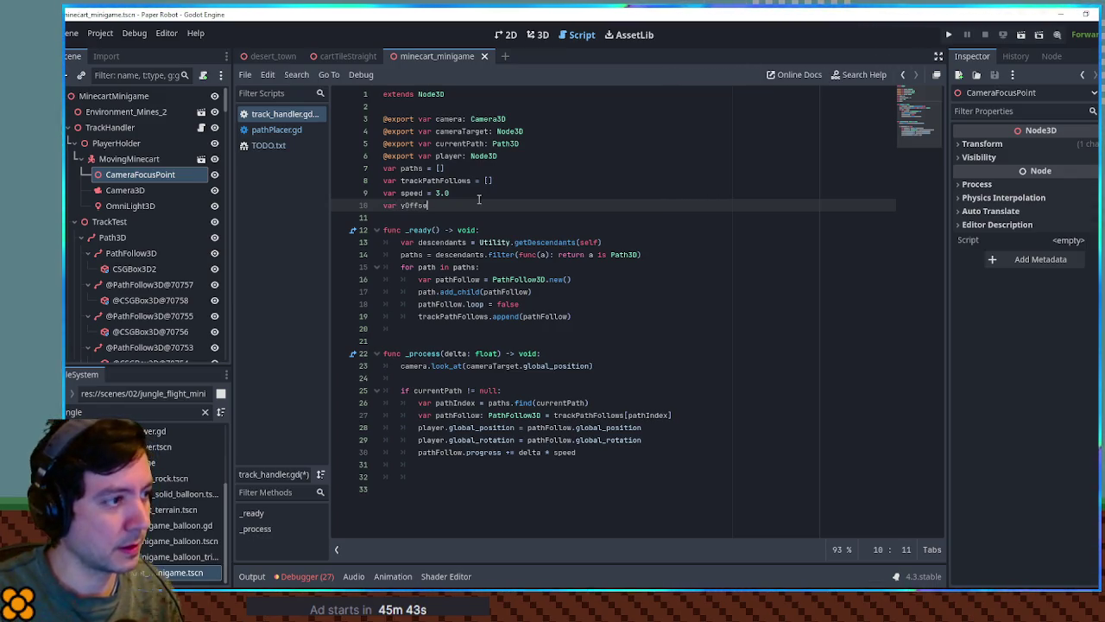
text( = 0.0)
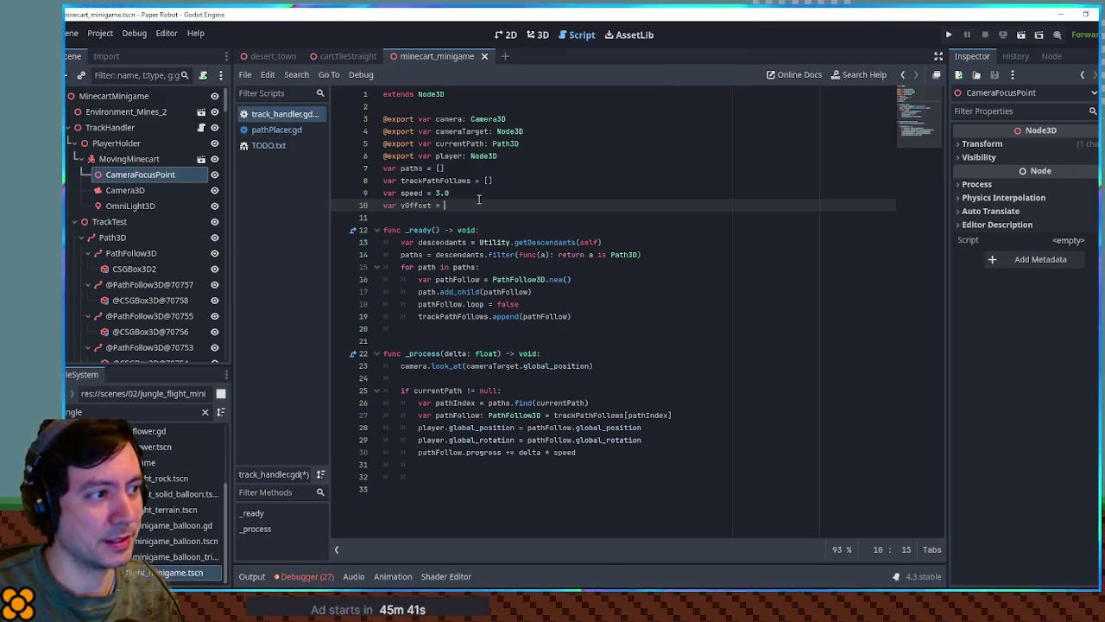
key(Return)
text(r )
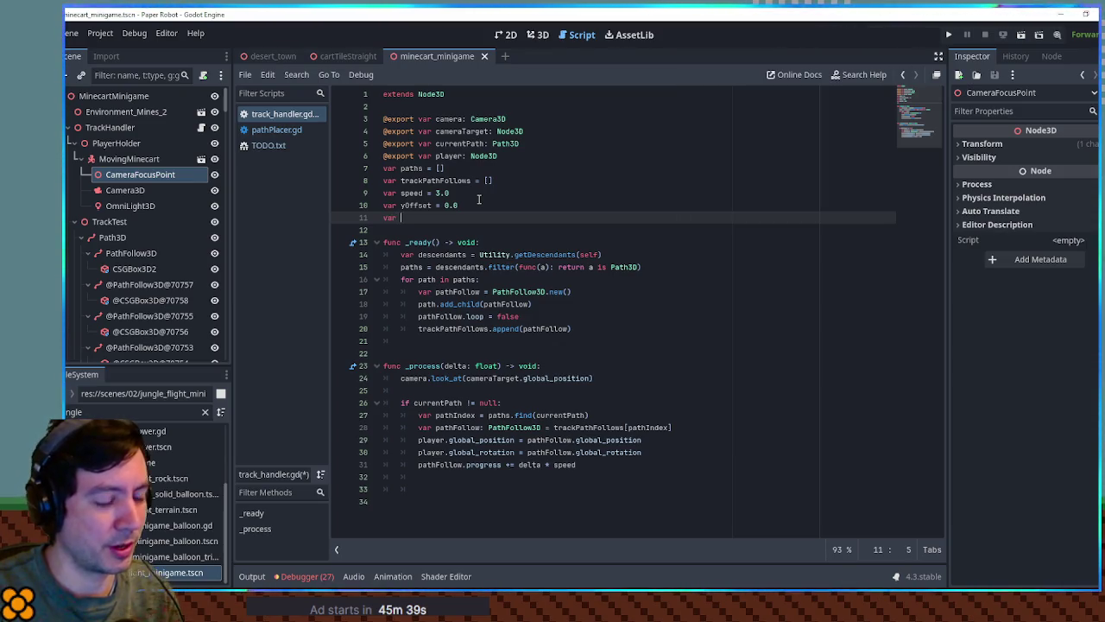
text(dy = 0.0)
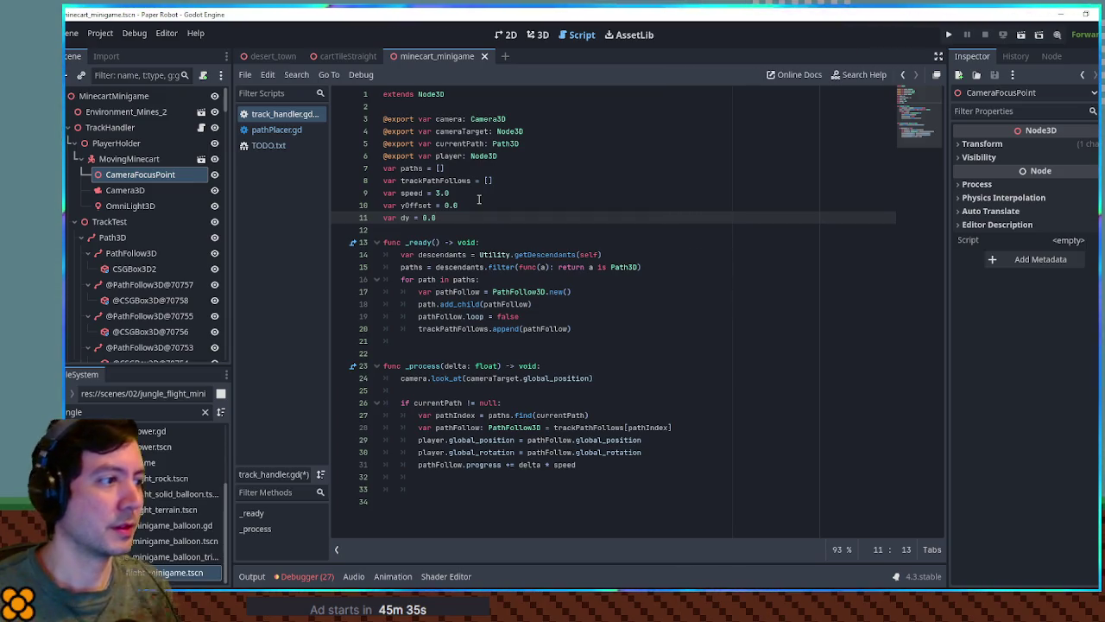
Step: In _process, set dy to 5.0 when yOffset is 0.0 and "jump" is just pressed
click(454, 477)
click(452, 488)
text(if yOffset == )
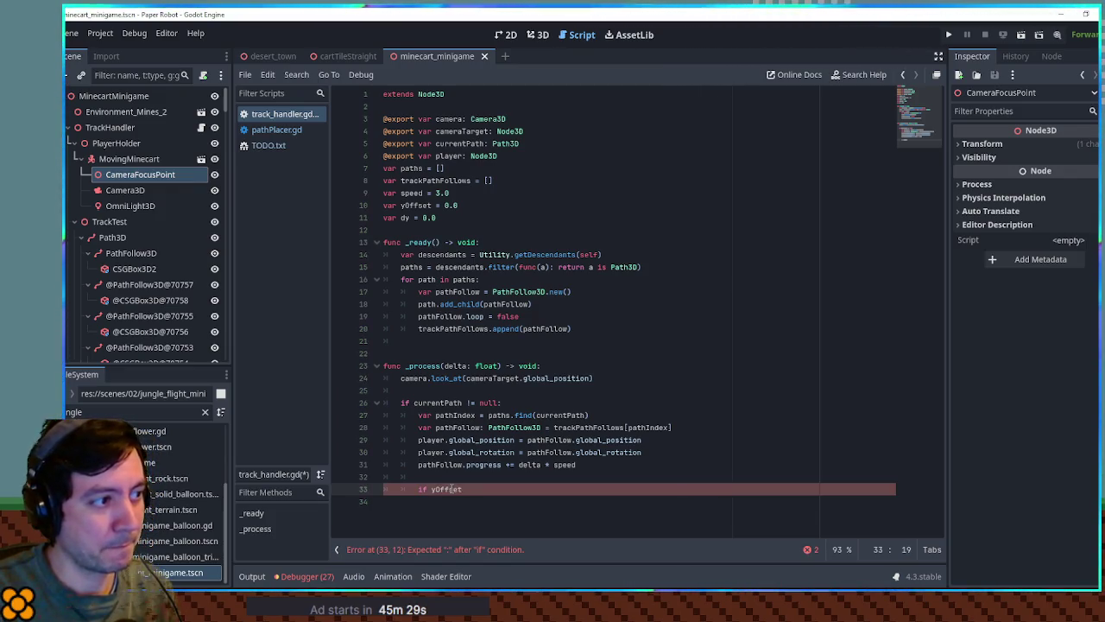
text(0.0)
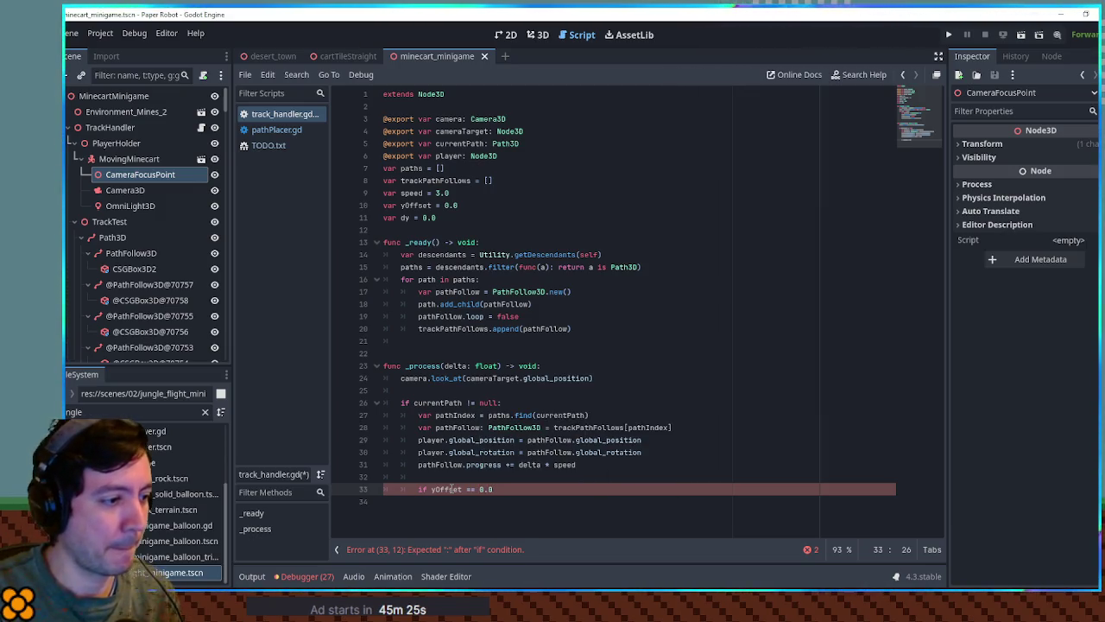
text(:)
key(Return)
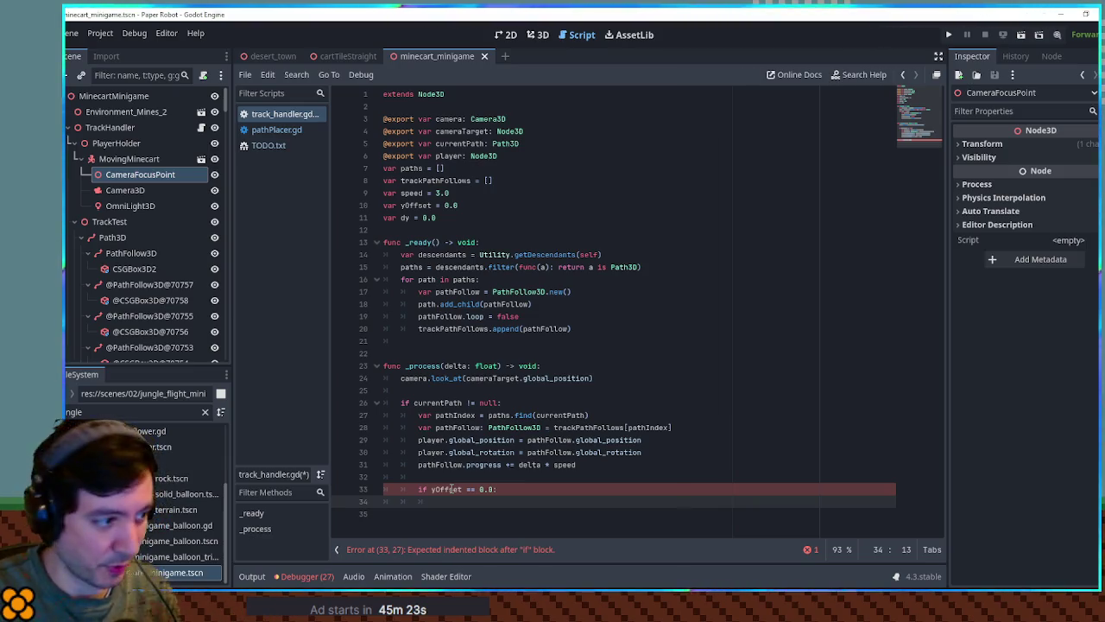
text(if Input.is)
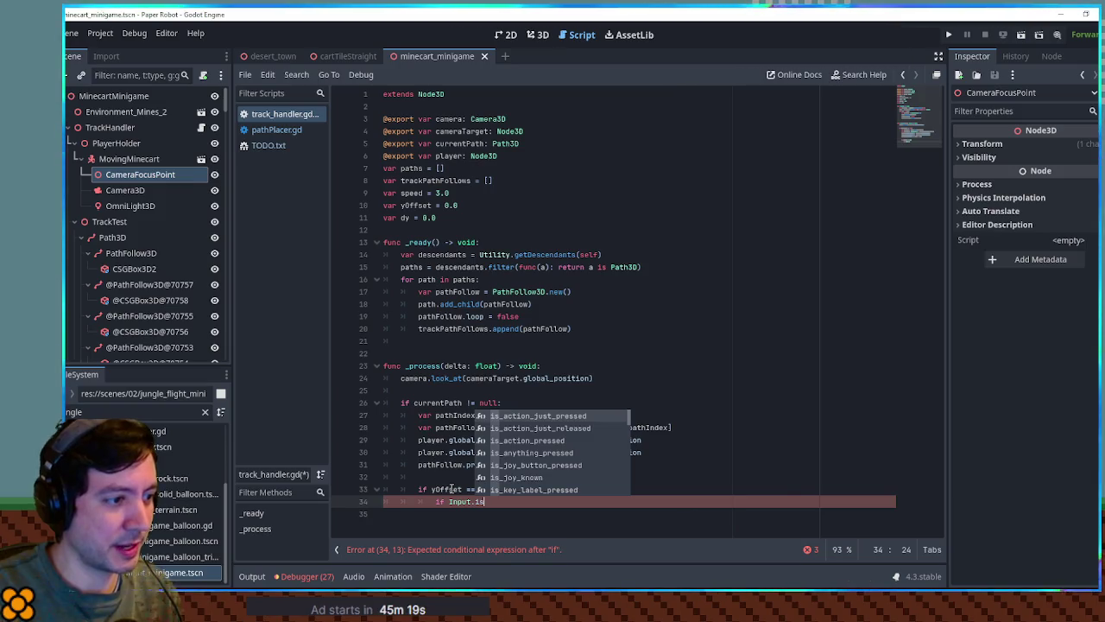
key(Return)
text("jump"):)
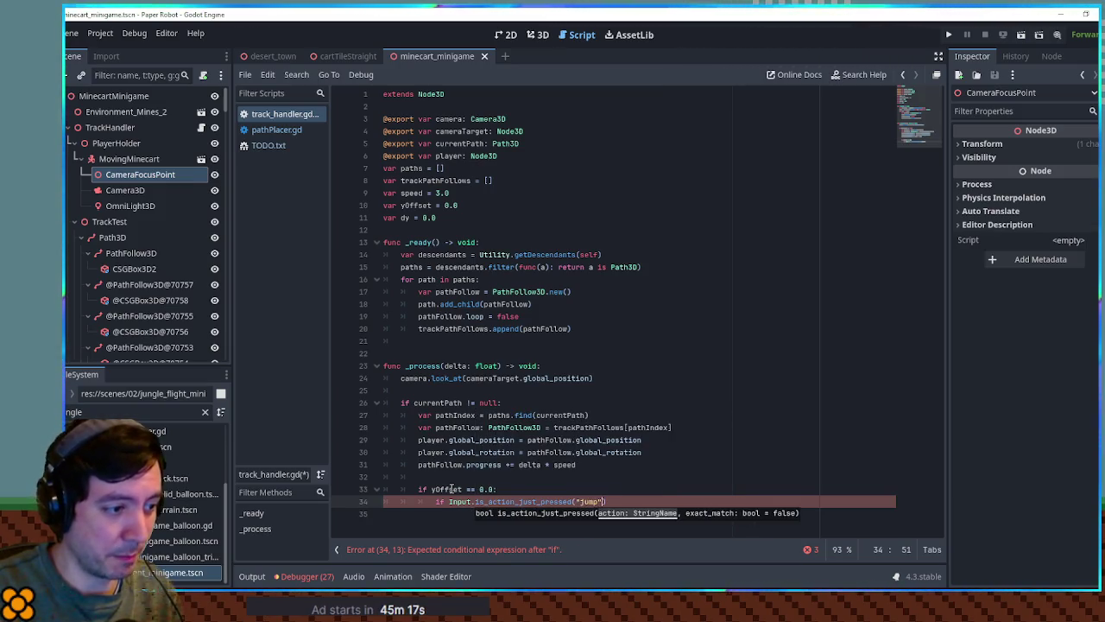
key(Return)
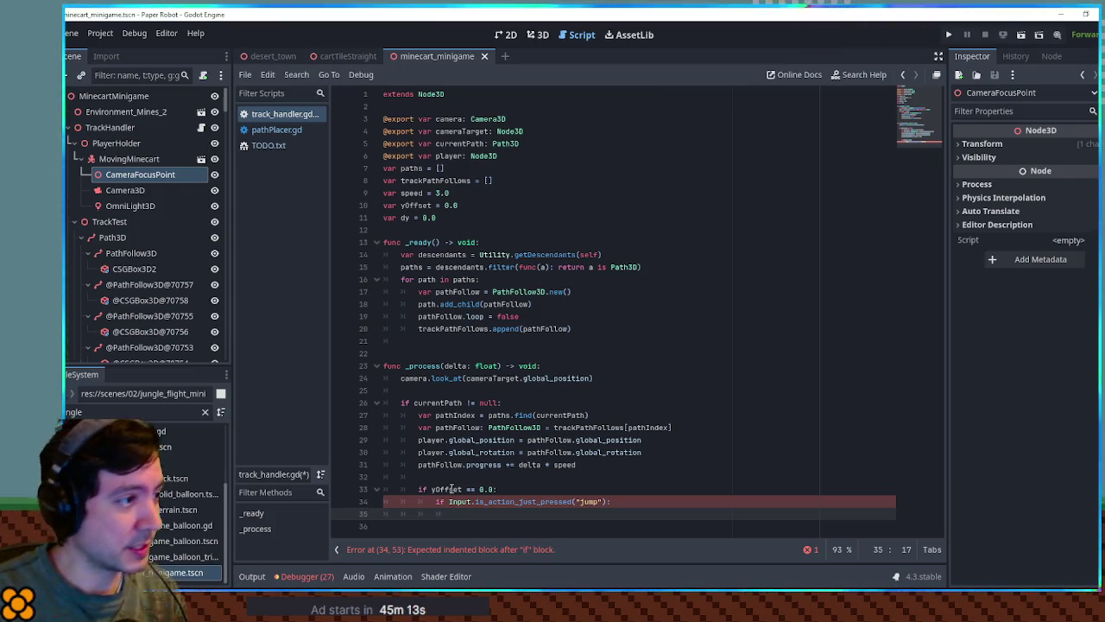
text(dy = )
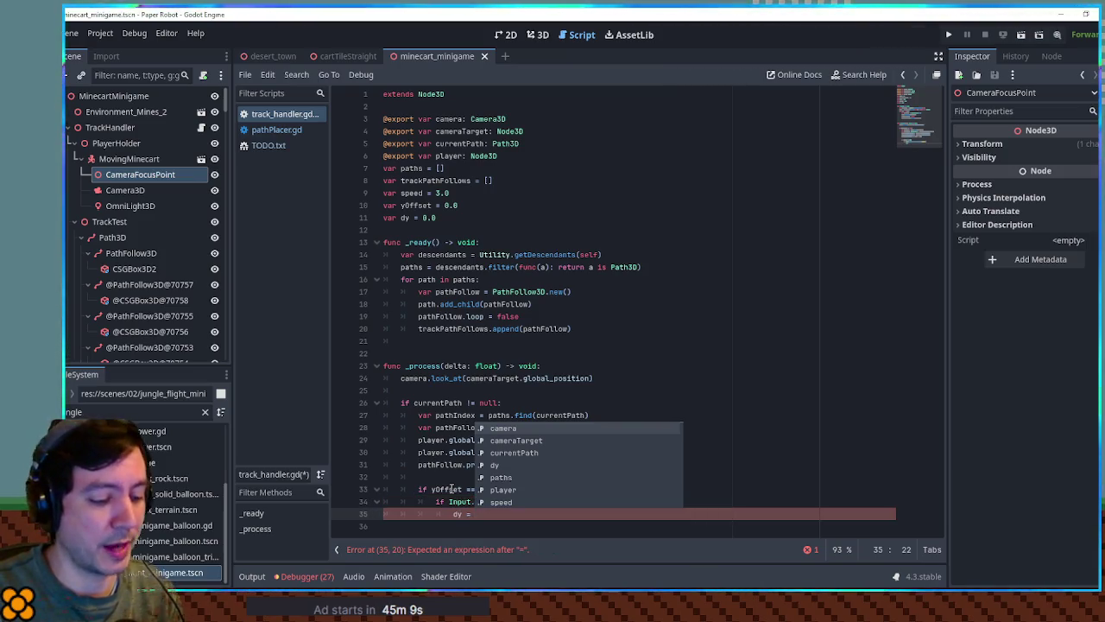
text(3.0)
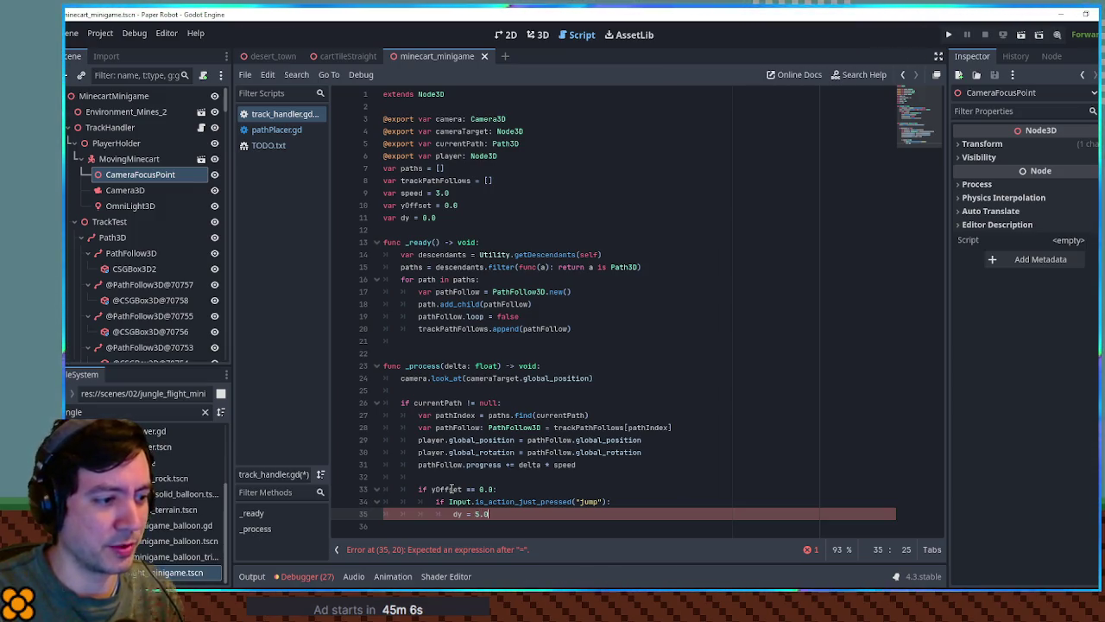
key(Return)
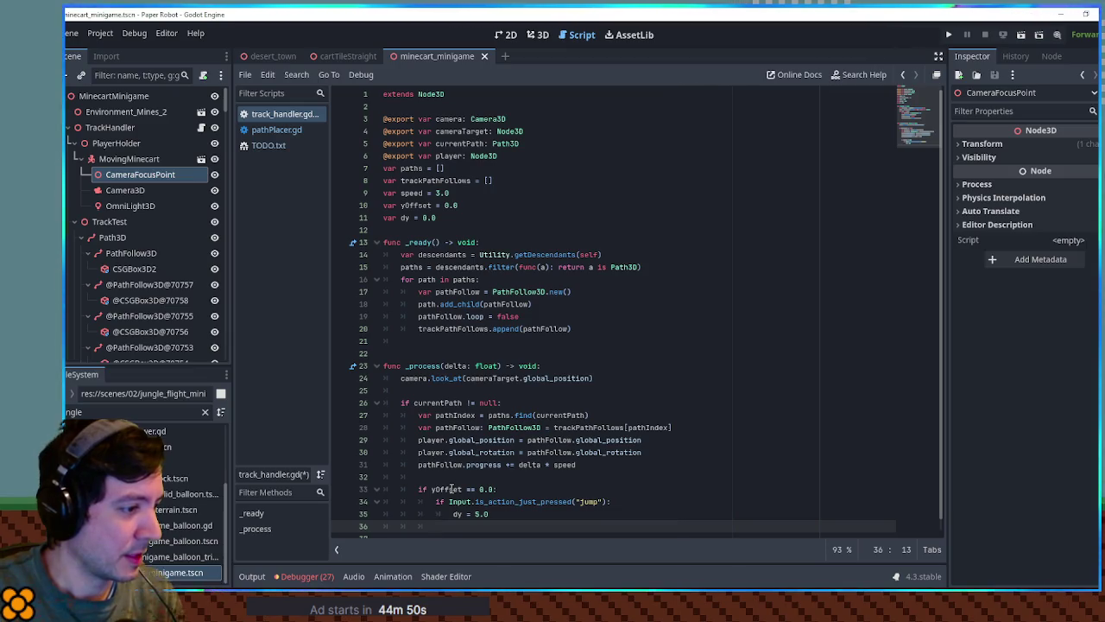
key(BackSpace)
Step: Add an else branch with dy -= 9.8 * delta and yOffset += dy * delta
text(else:)
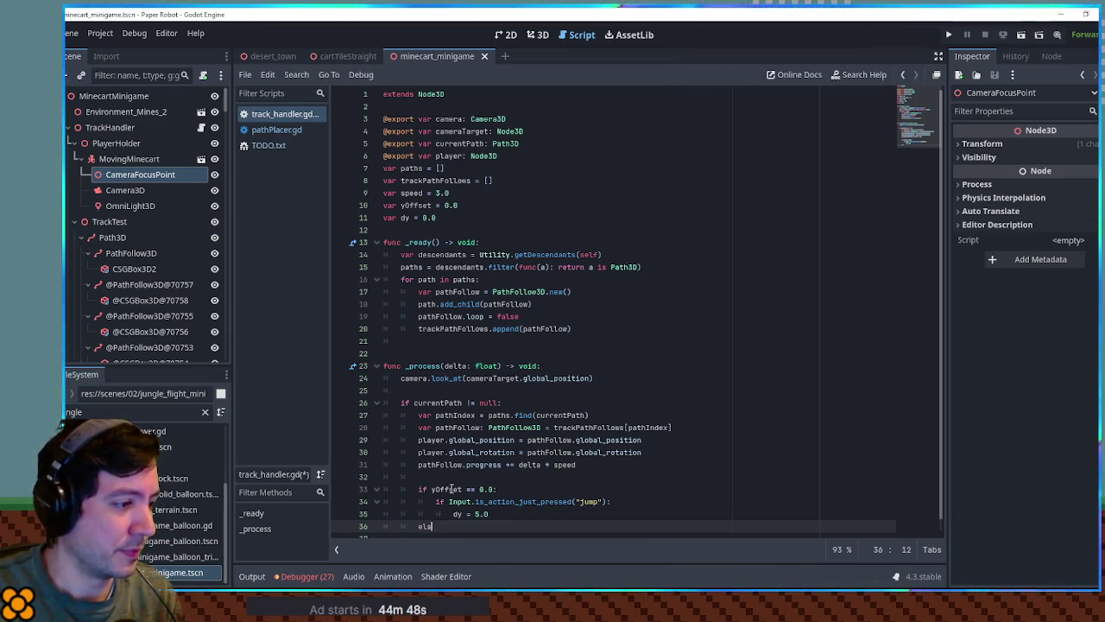
key(Return)
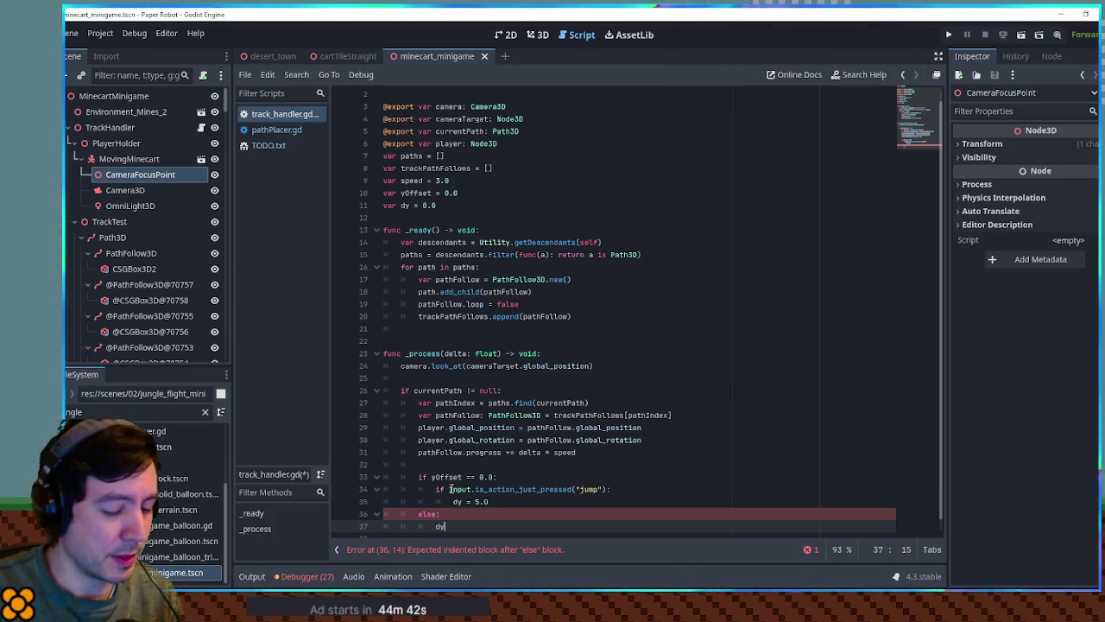
text( -=)
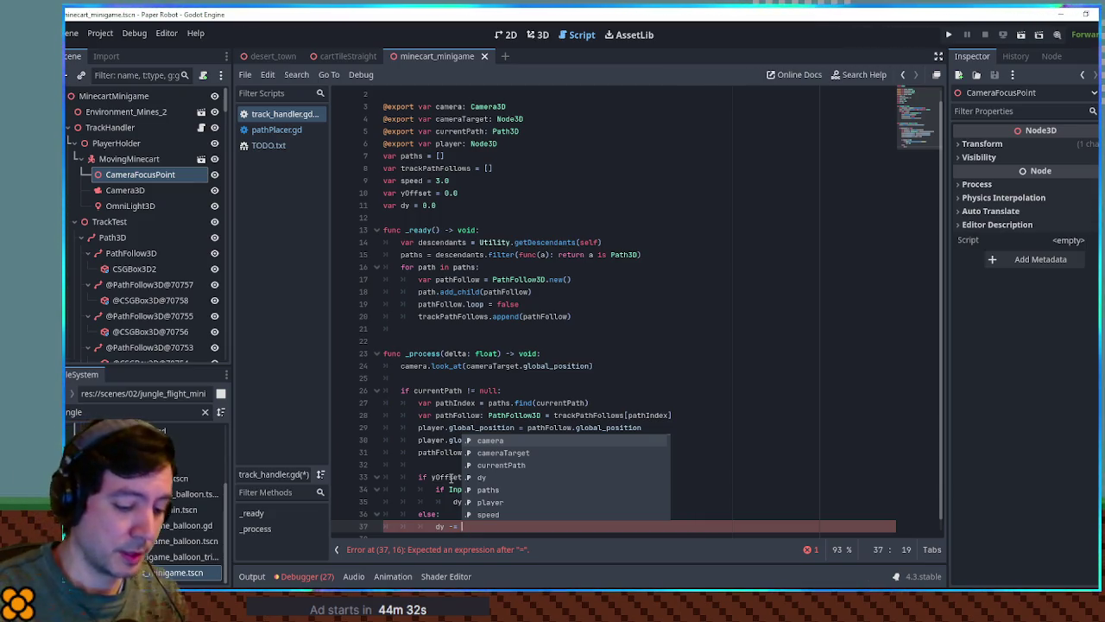
text(9.8 * d)
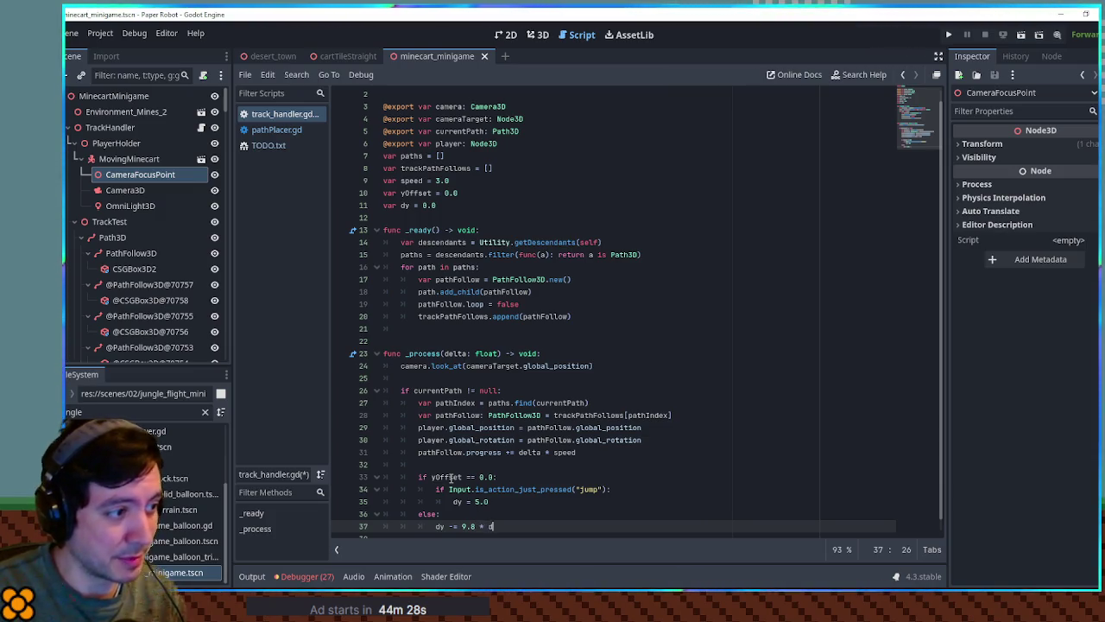
text(elta)
key(Escape)
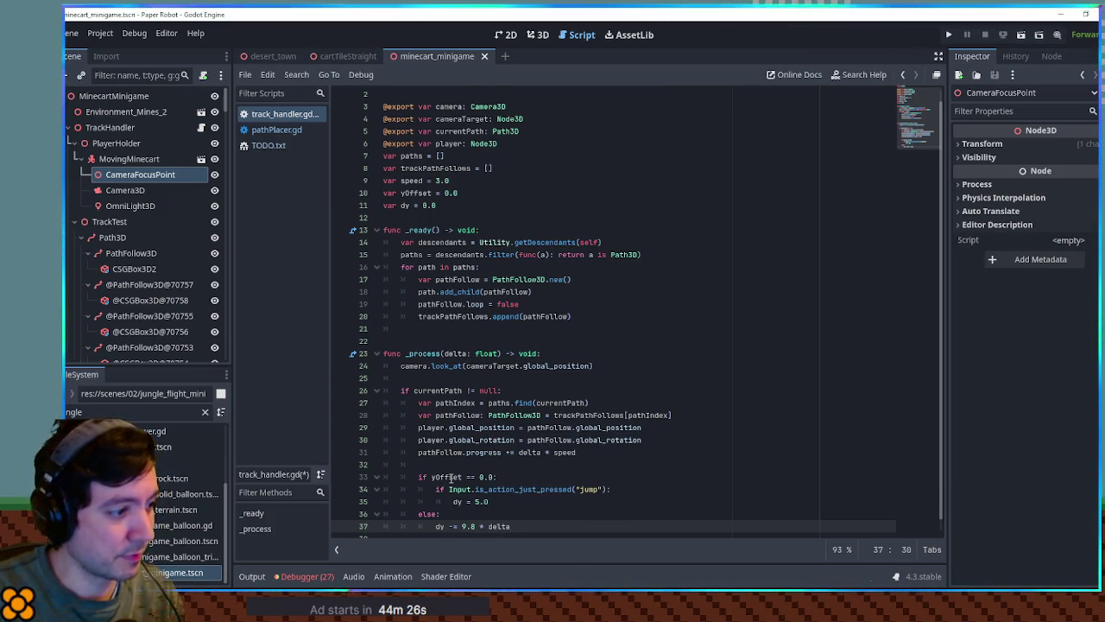
key(Return)
text(yOffset )
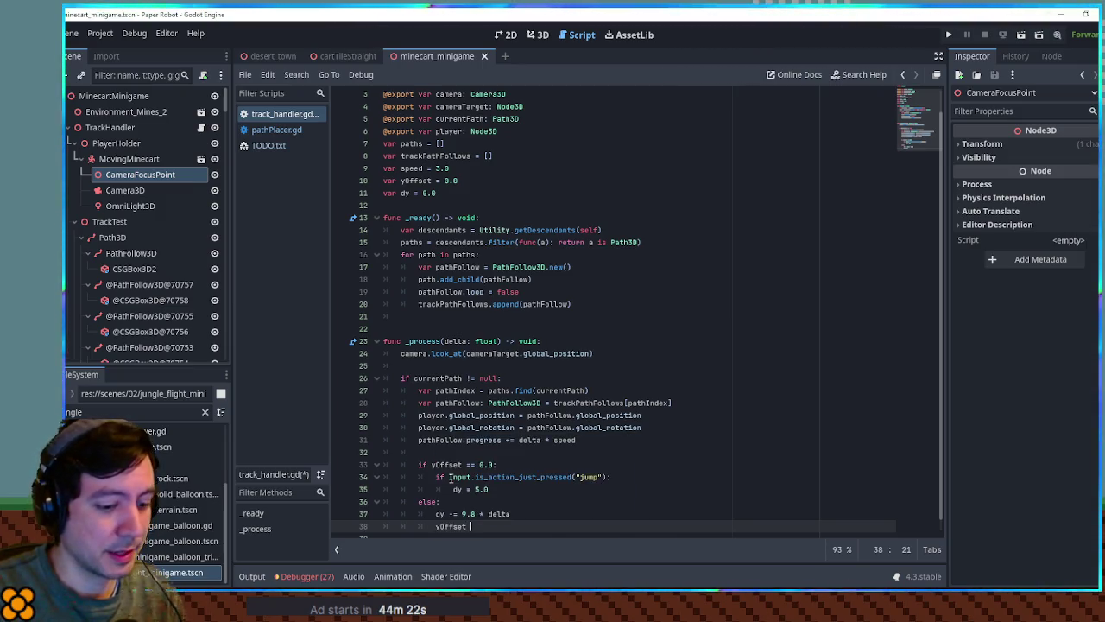
text(+= dy)
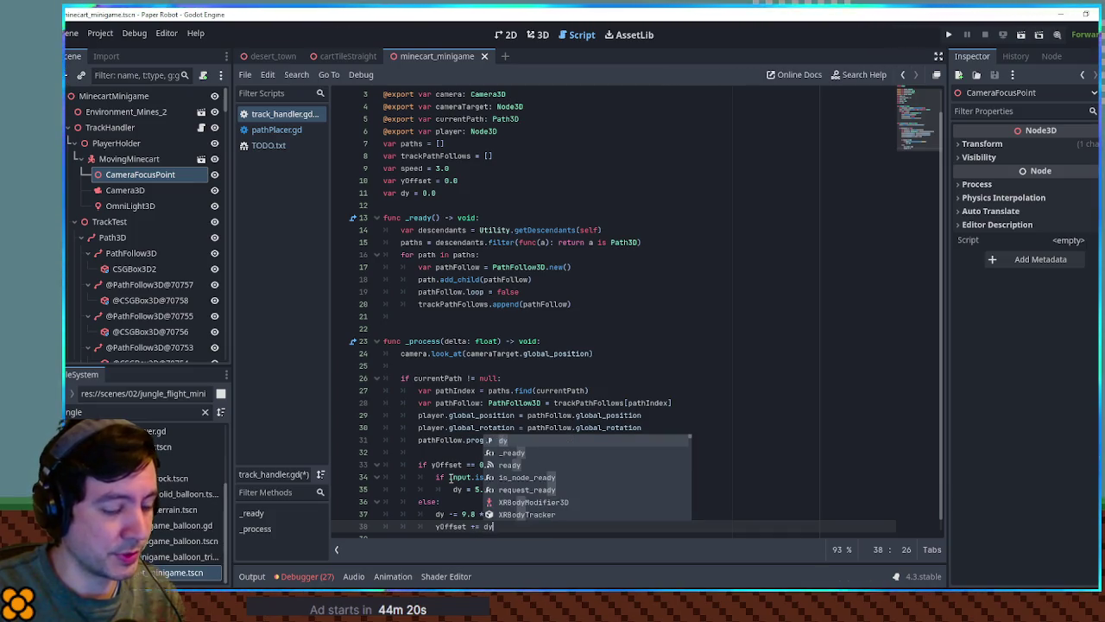
text( * delta)
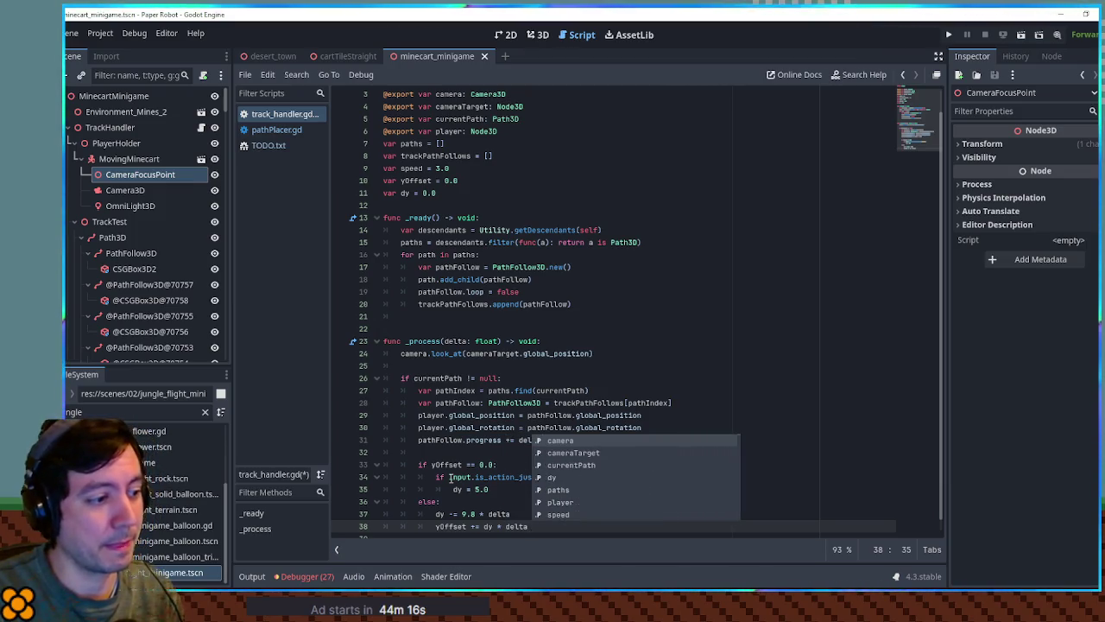
key(Escape)
key(Return)
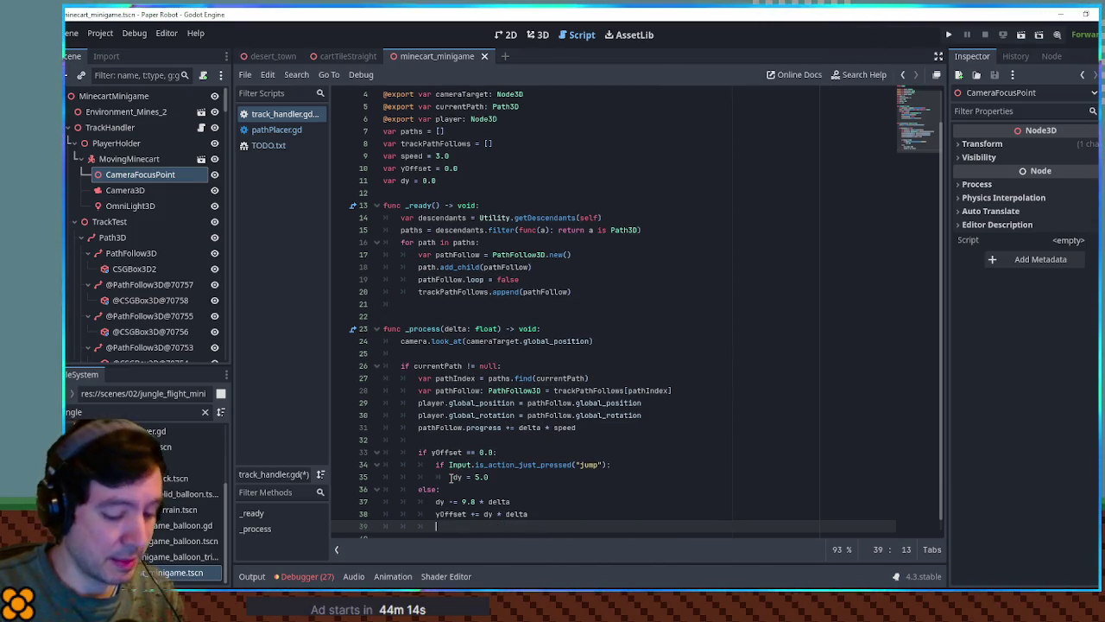
Step: Clamp yOffset to 0.0 when it drops to or below 0.0, with a TODO comment
text(if )
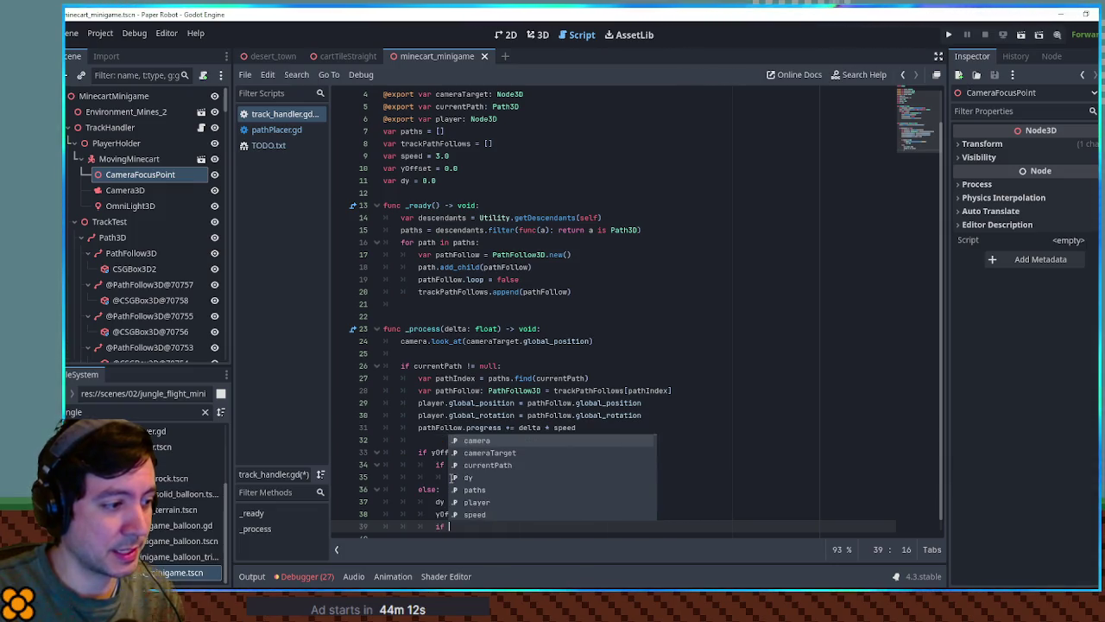
text(yOffset <=)
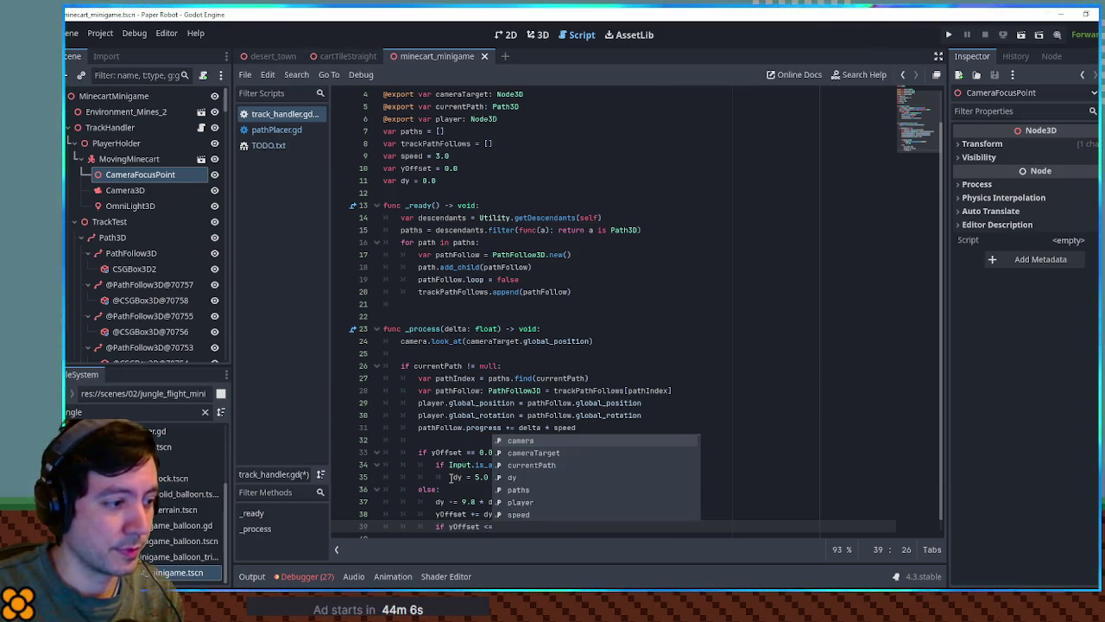
text( 0.0)
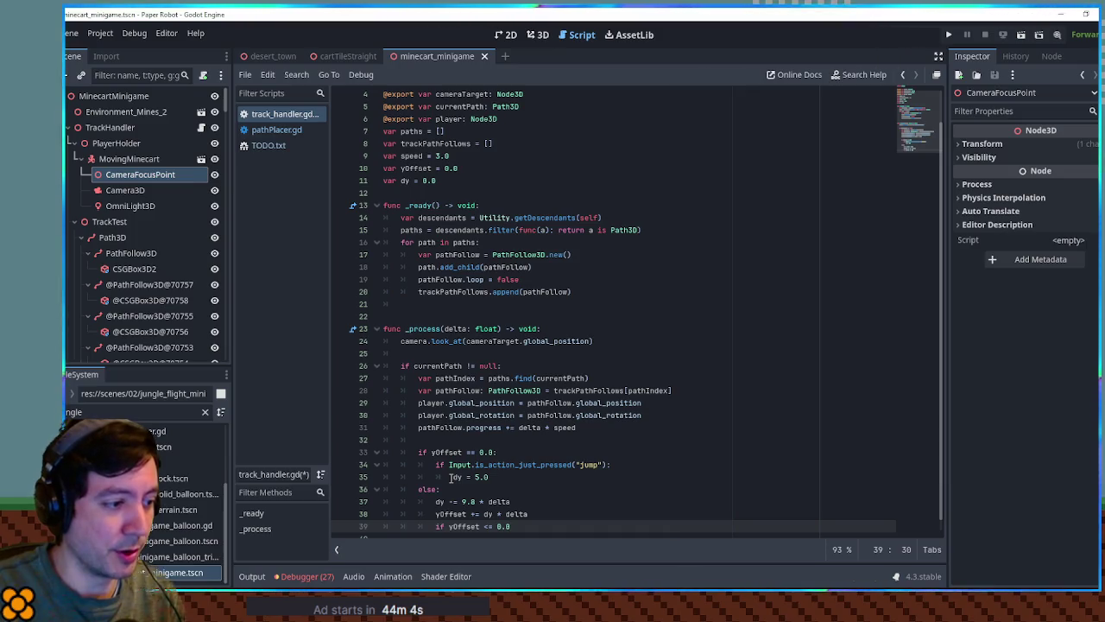
text(: yOffset = 0.0)
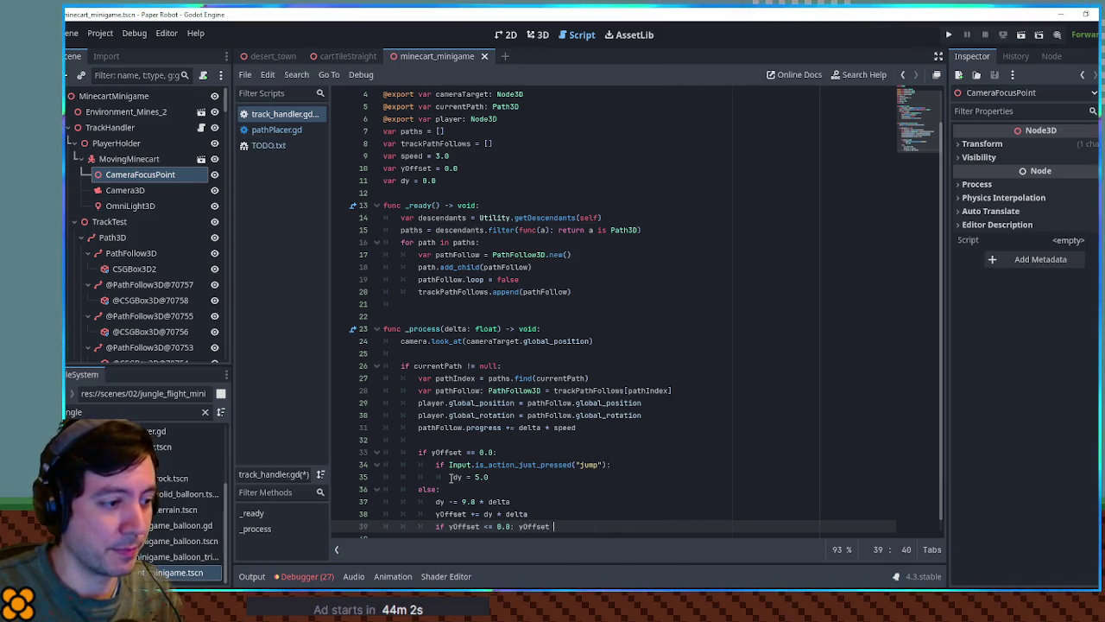
key(Return)
key(Return)
key(Up)
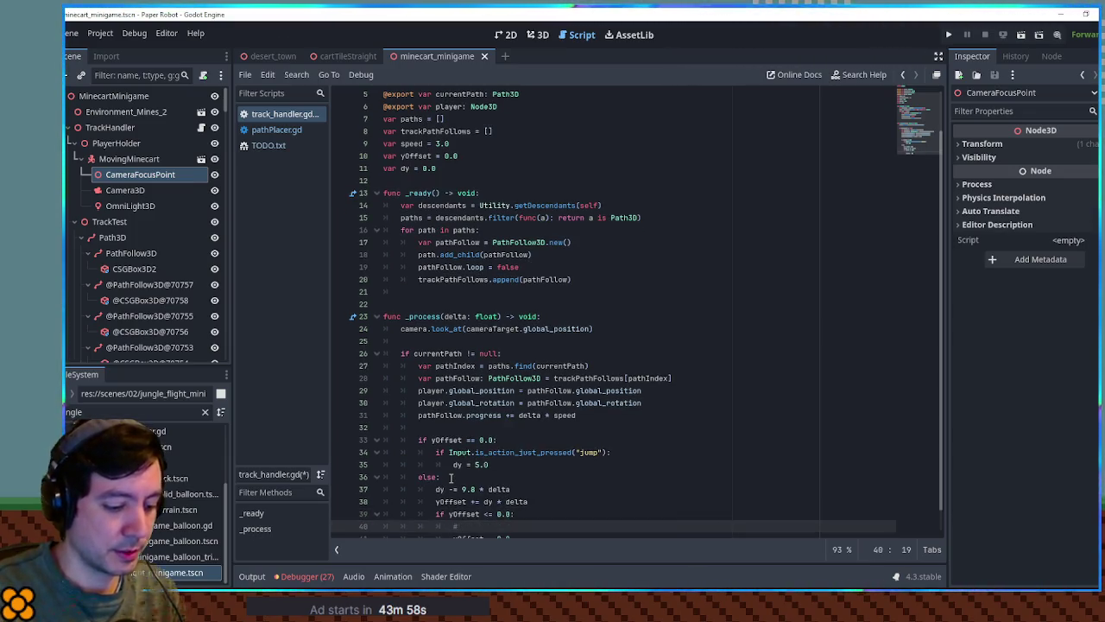
text(TODO sf)
text(clang sfx)
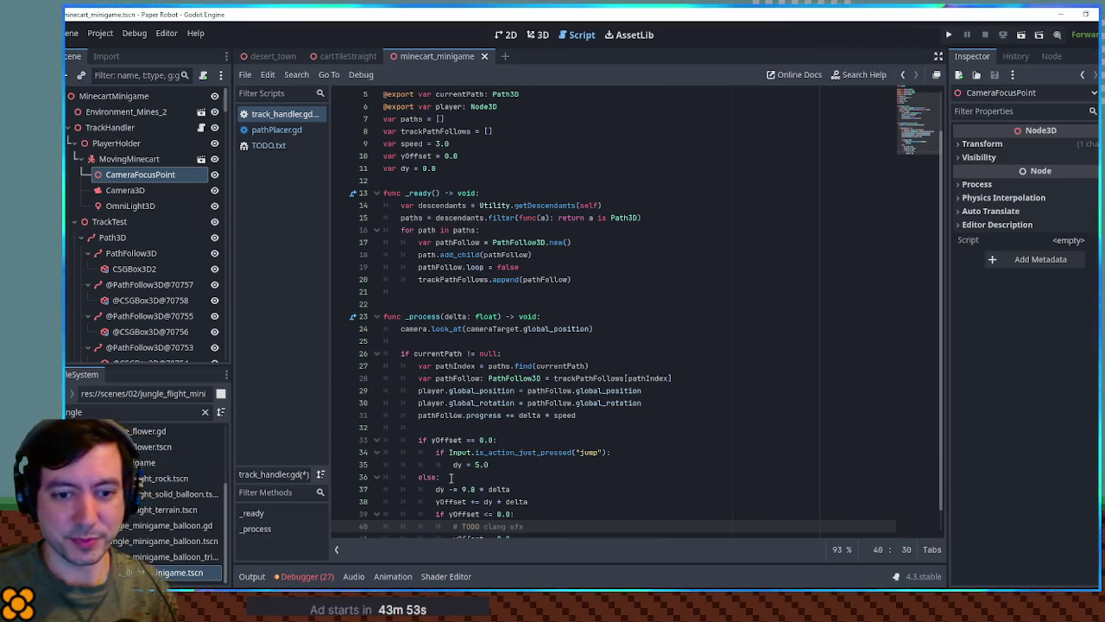
Step: Add + Vector3.UP * yOffset to the player position on line 29 and run the game
scroll(450, 477, down, 1)
click(580, 443)
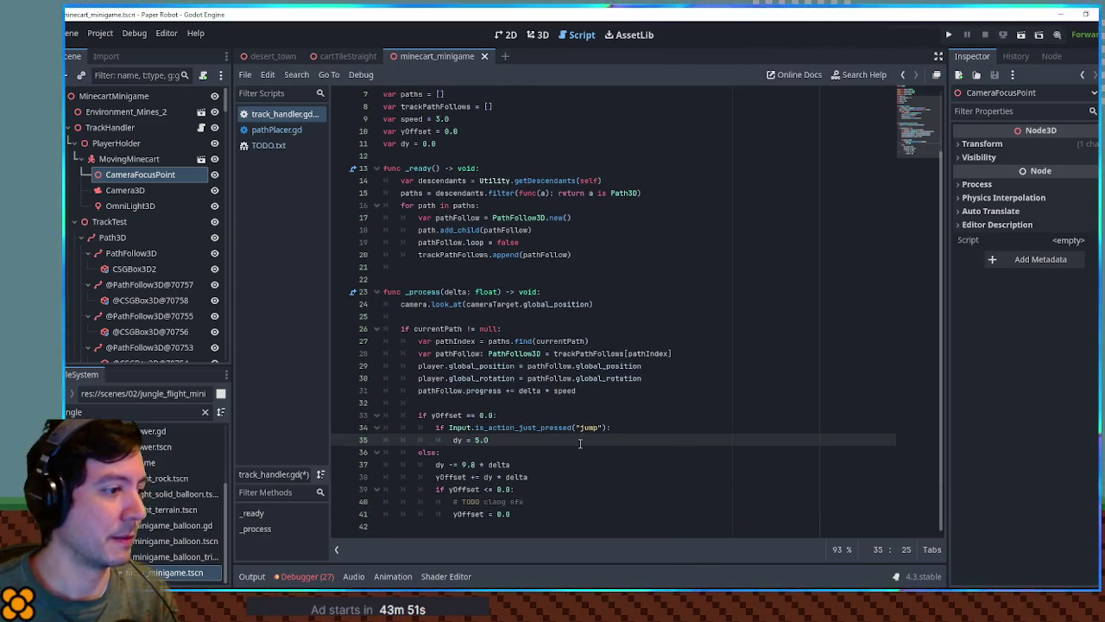
click(469, 366)
drag(417, 367, 516, 366)
click(516, 366)
click(665, 365)
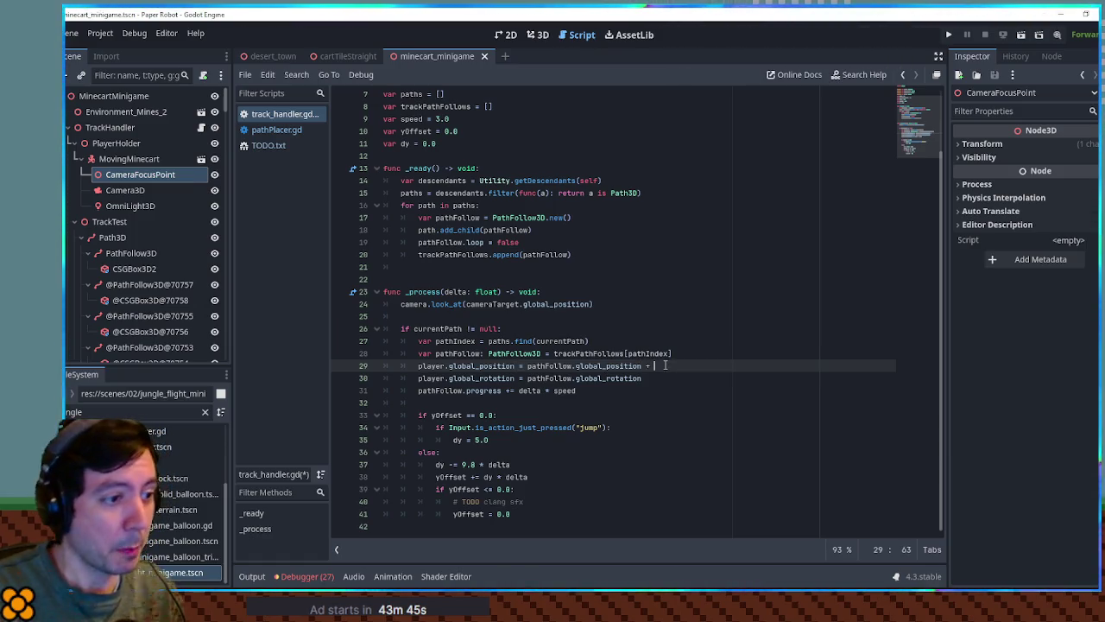
text(Vector3.UP)
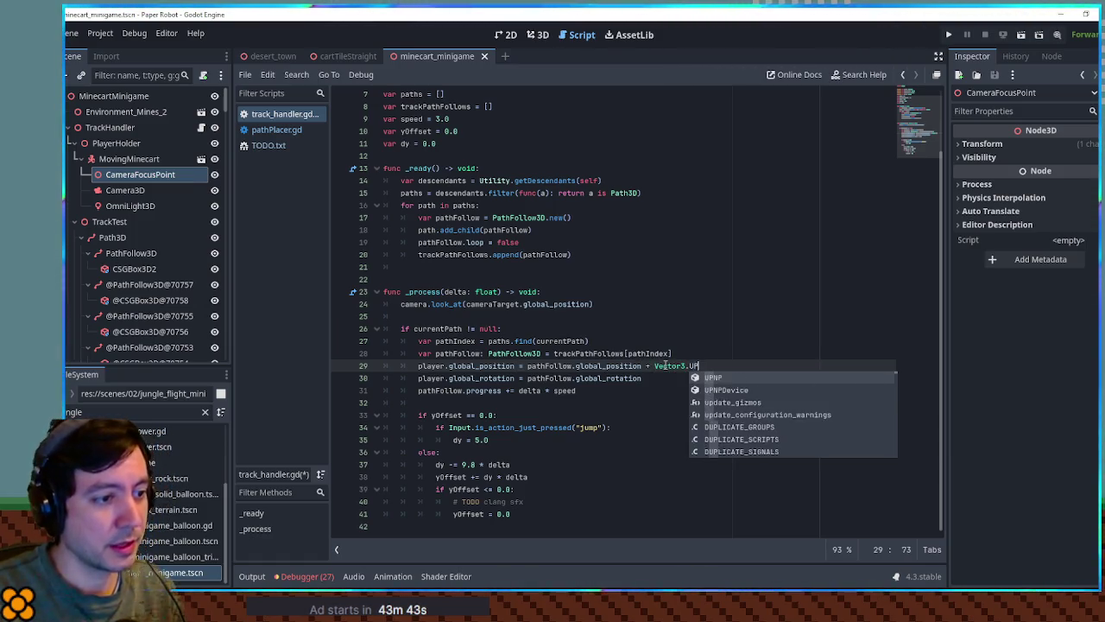
text( yOffset)
key(ctrl+Left)
text(*)
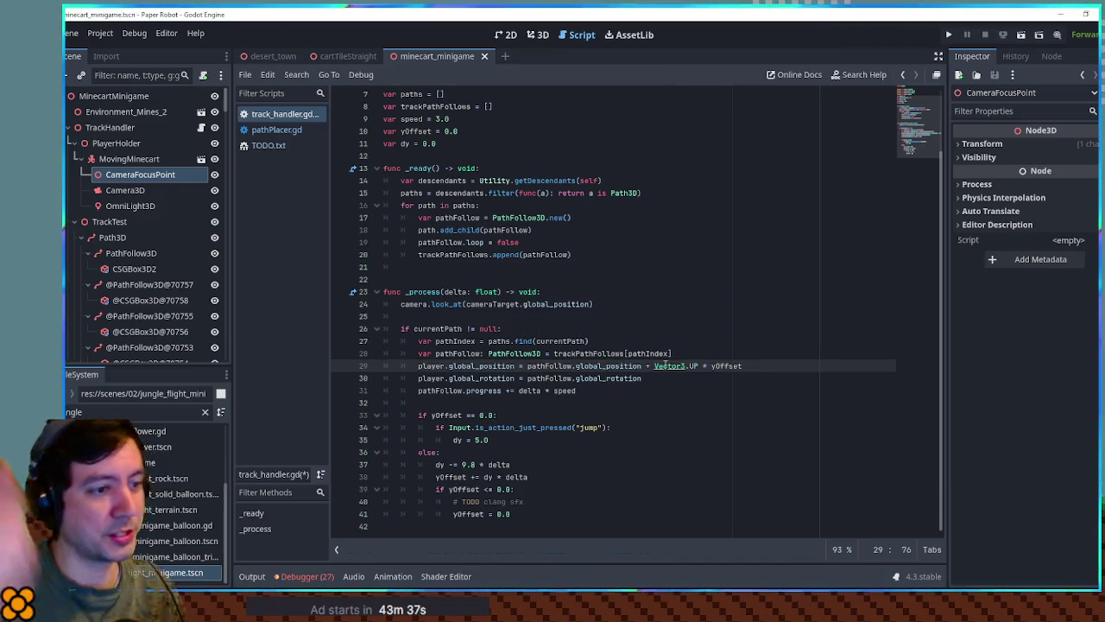
key(F6)
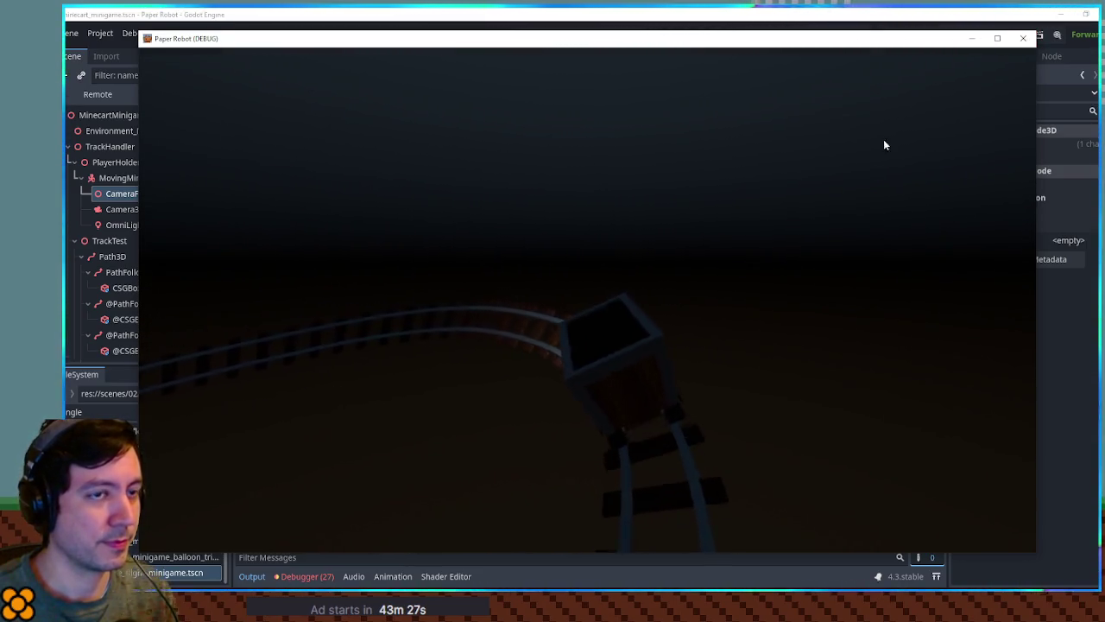
Step: Add a print("TEST") line inside the jump check and save
click(1022, 39)
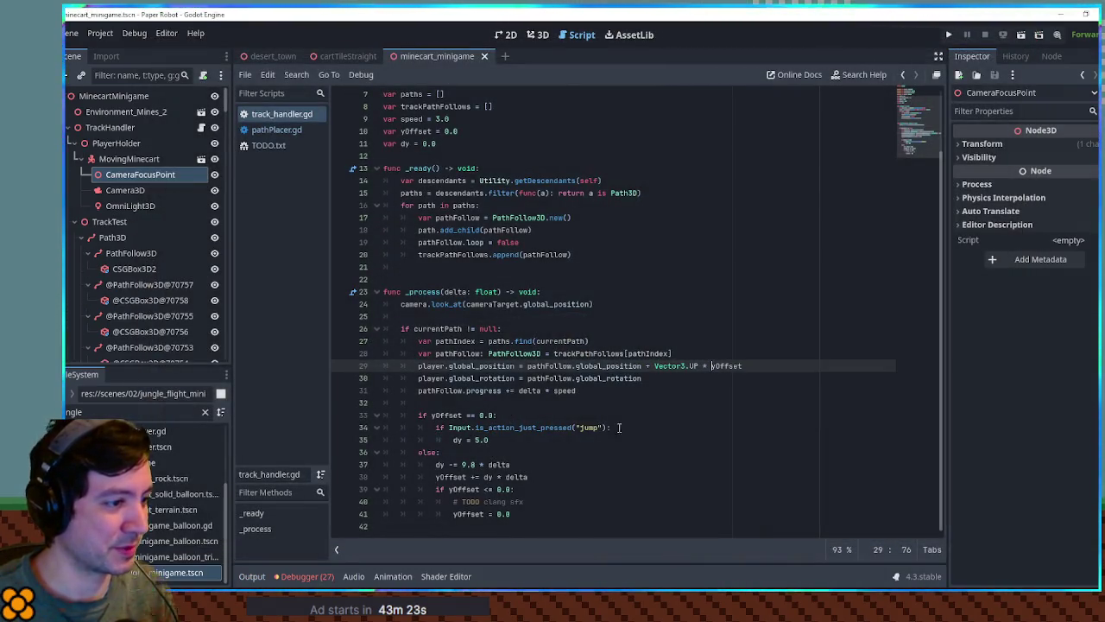
click(618, 427)
key(Return)
text(print("TEST)
key(ctrl+s)
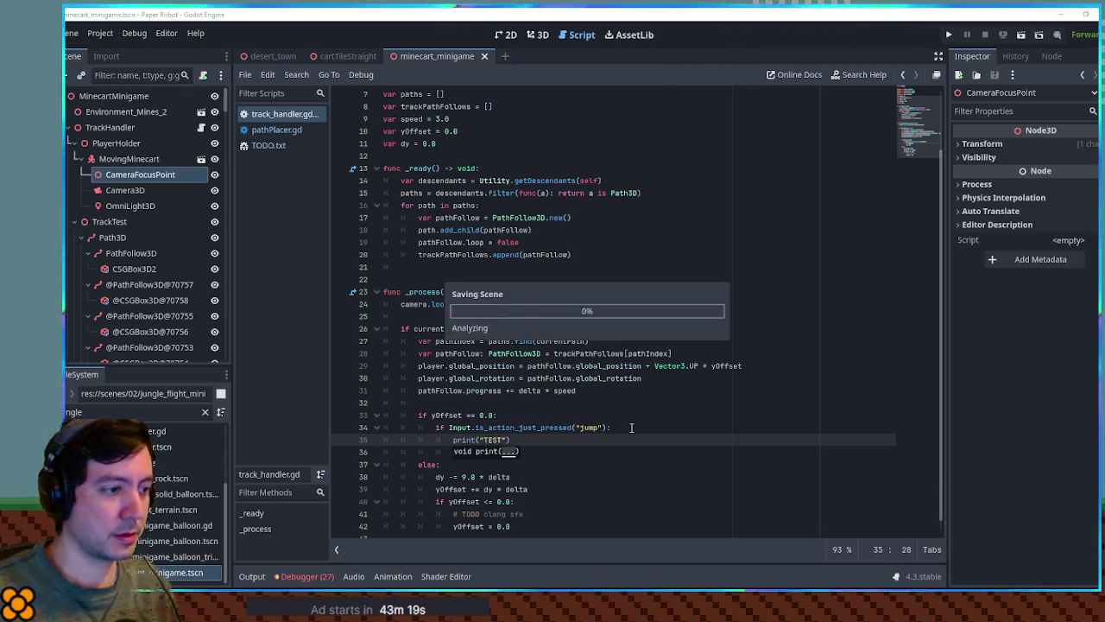
Step: Run the game, confirm TEST appears in the Output log, then close it
click(605, 391)
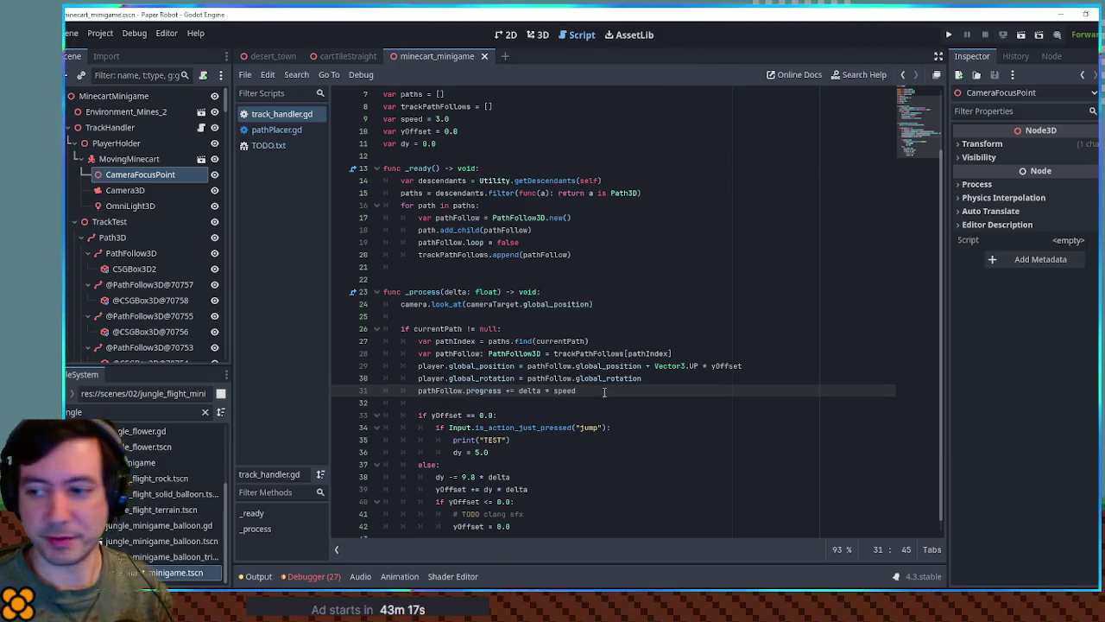
key(F6)
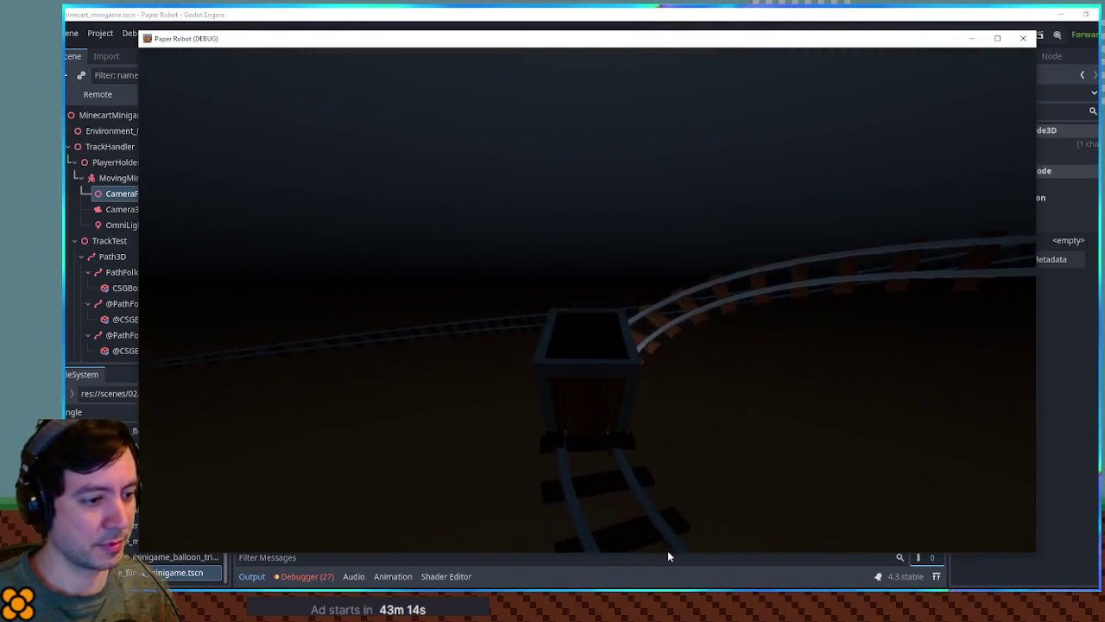
drag(668, 551, 664, 447)
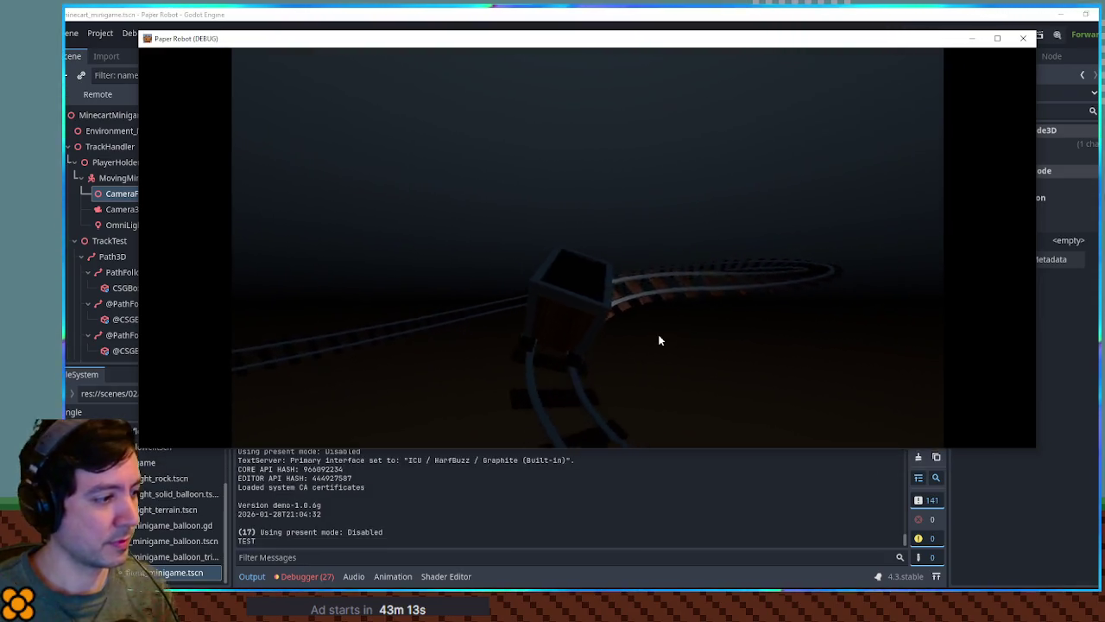
click(1022, 38)
double_click(481, 366)
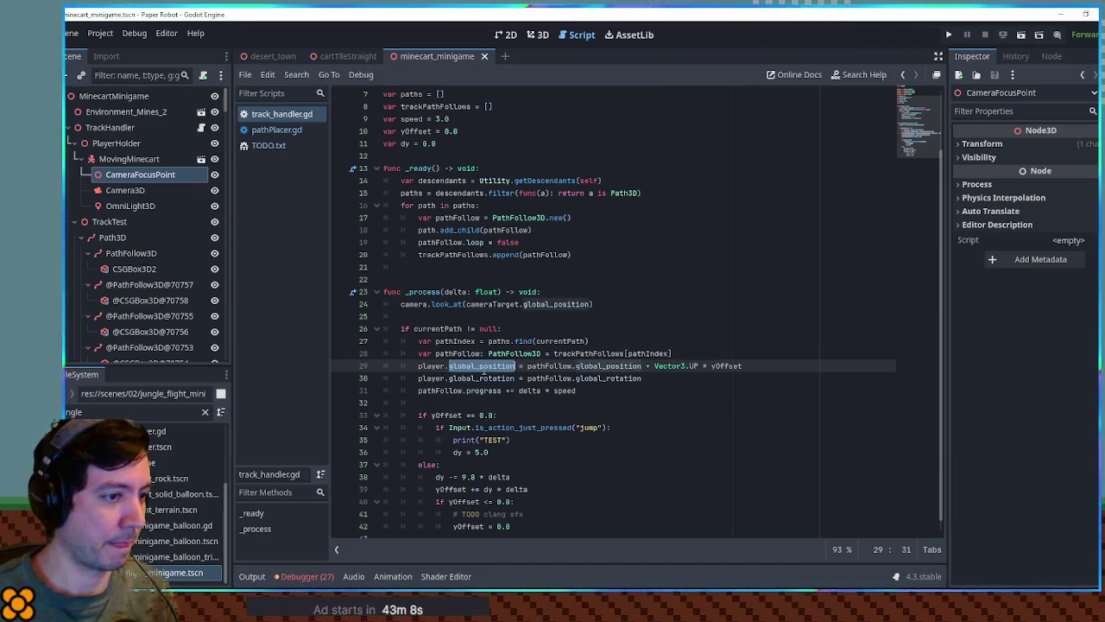
Step: Delete the print("TEST") debug line from the jump check
click(735, 366)
double_click(725, 366)
double_click(447, 415)
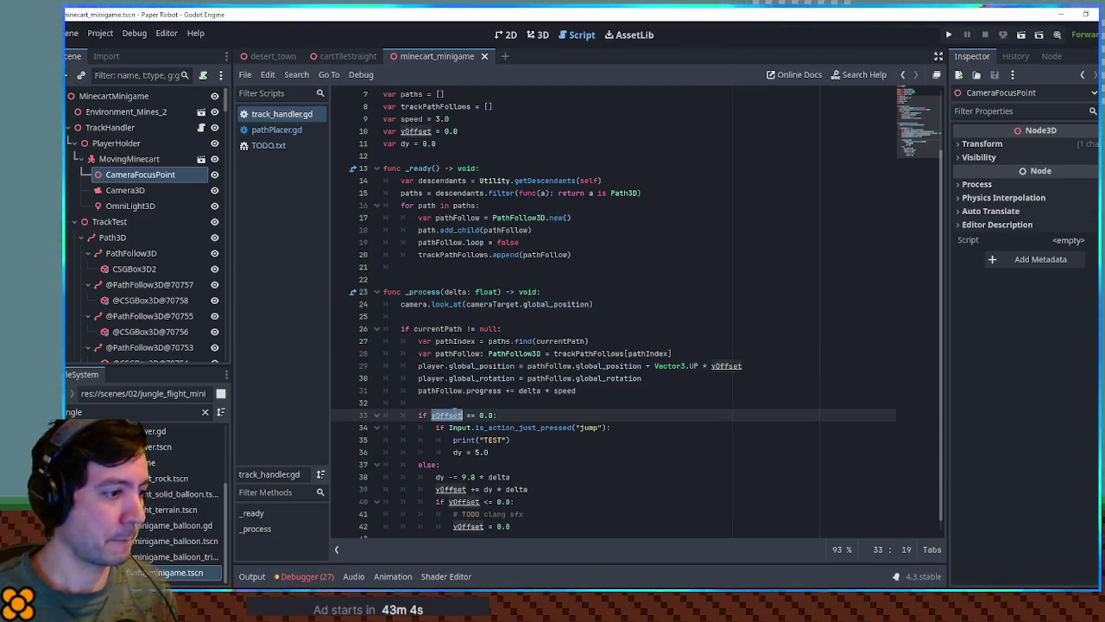
click(518, 439)
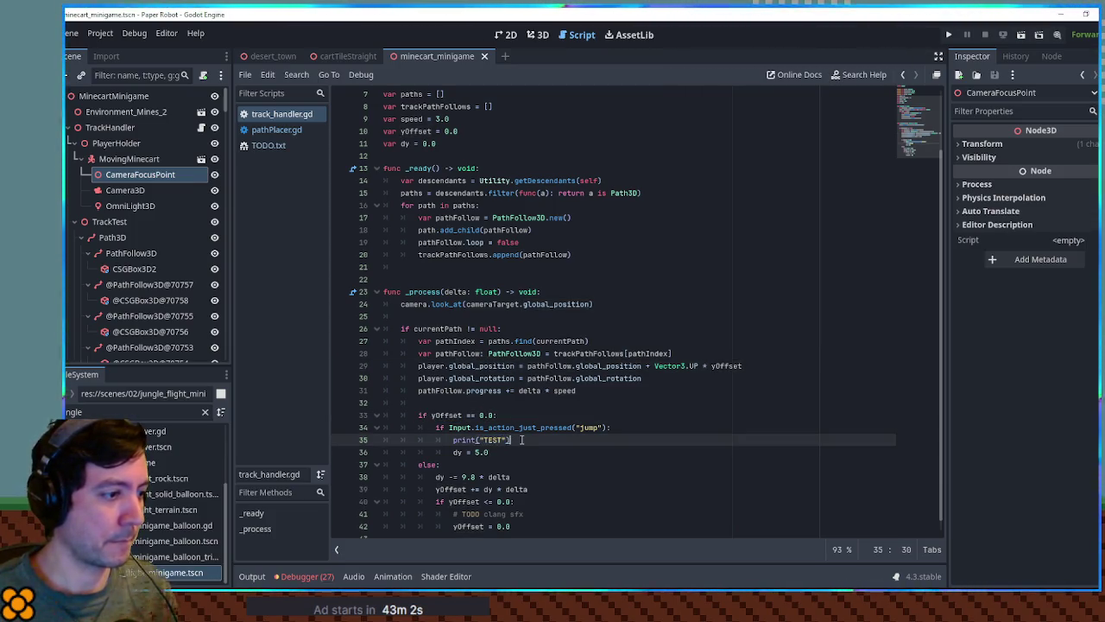
key(ctrl+shift+k)
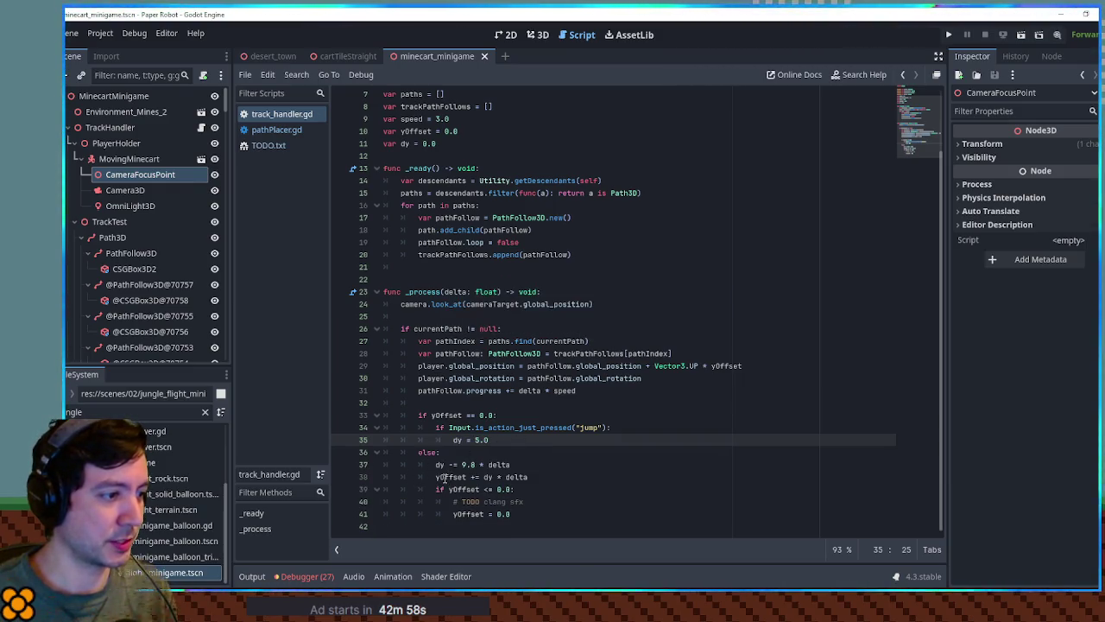
Step: Move yOffset += dy * delta above the yOffset == 0.0 check and test-run the game
mouse_move(436, 476)
mouse_down()
mouse_move(537, 477)
mouse_move(548, 464)
mouse_up()
key(ctrl+c)
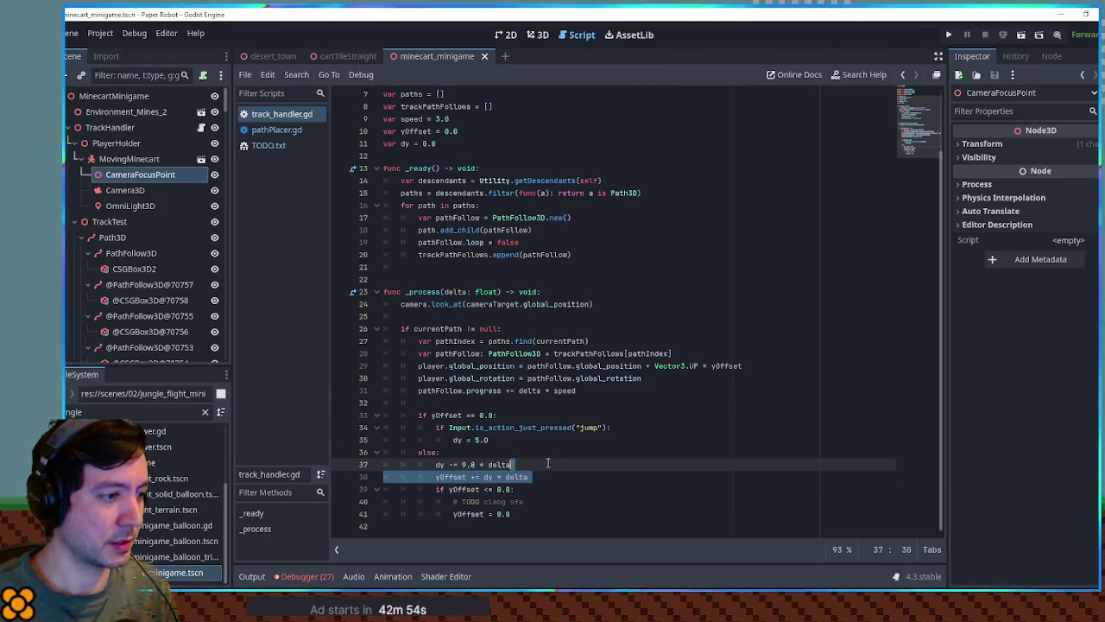
click(459, 408)
key(ctrl+v)
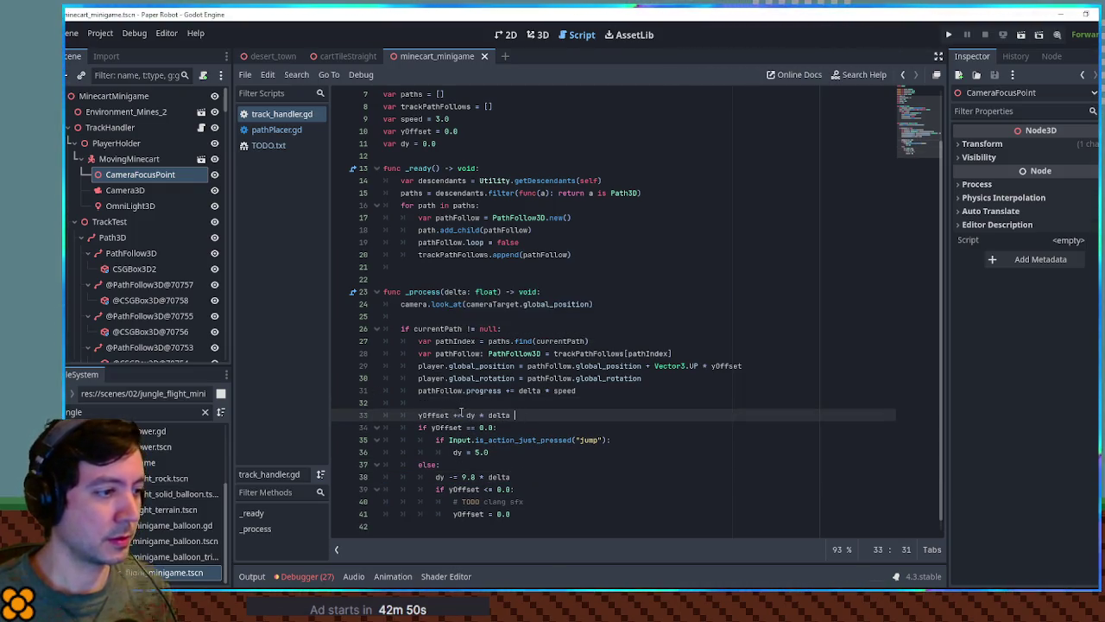
key(F6)
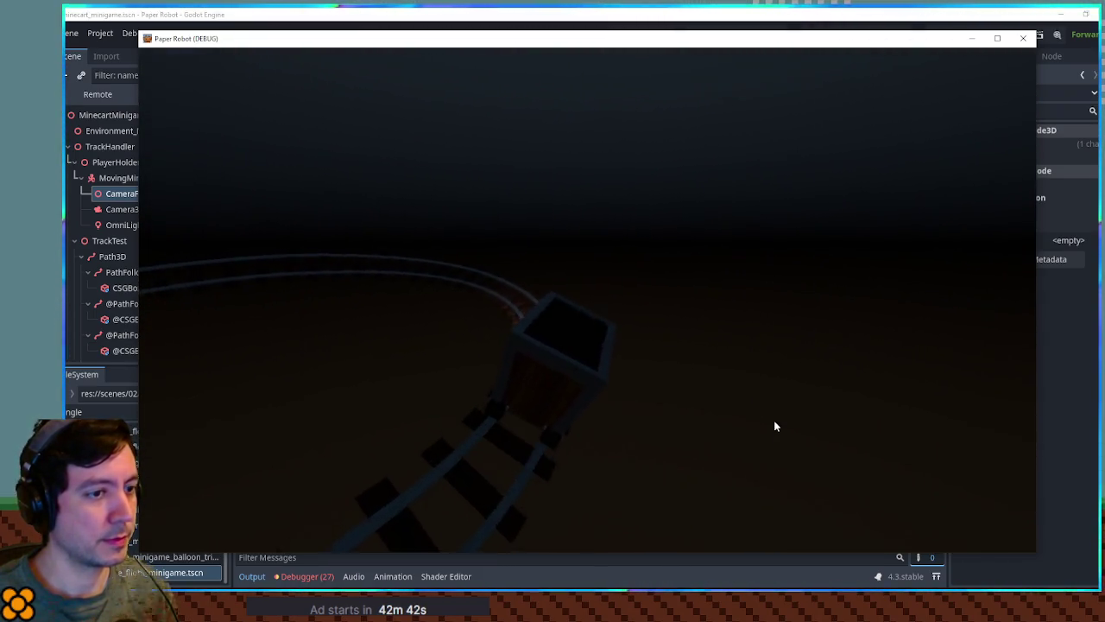
click(1023, 38)
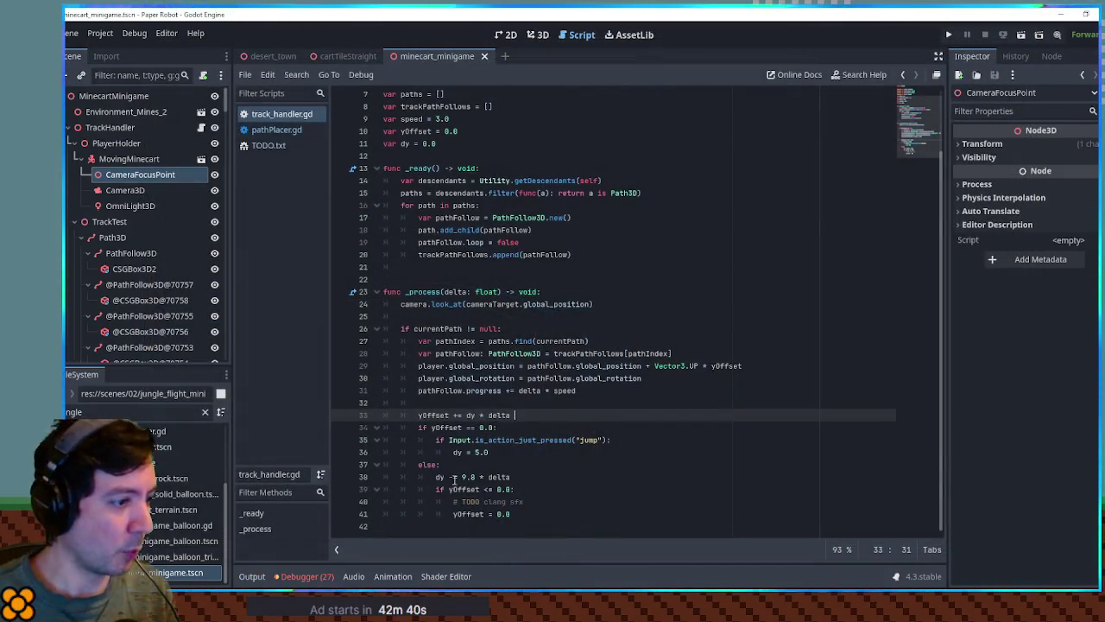
Step: Add dy = 0.0 below the yOffset = 0.0 landing reset
click(525, 514)
key(Return)
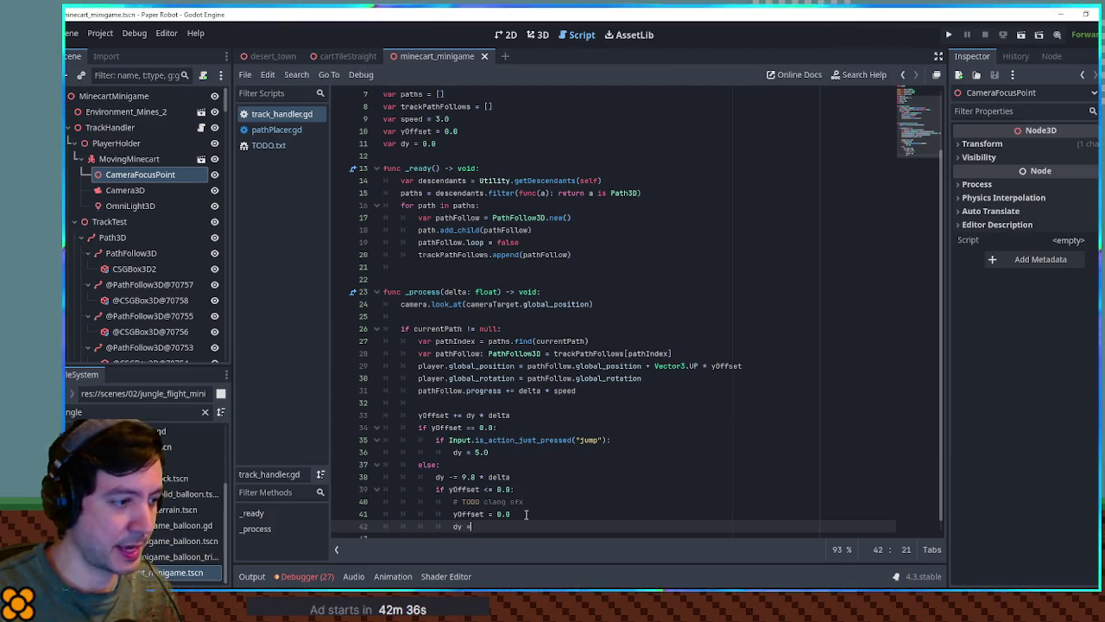
text( 0.0)
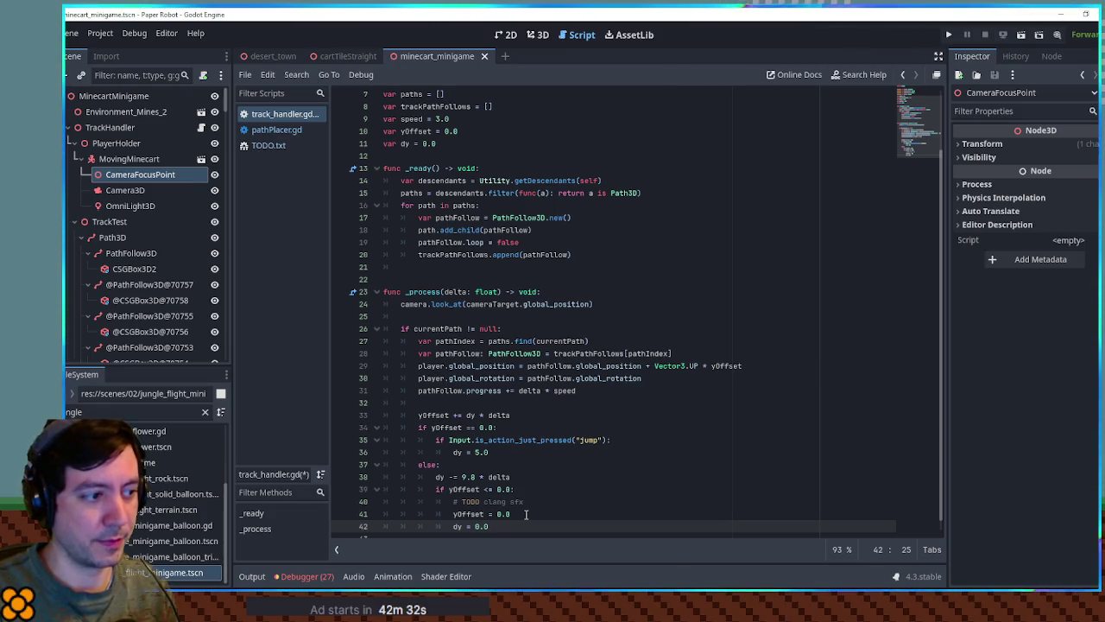
Step: Save the script with the dy landing reset and play-test the minecart jump
key(ctrl+s)
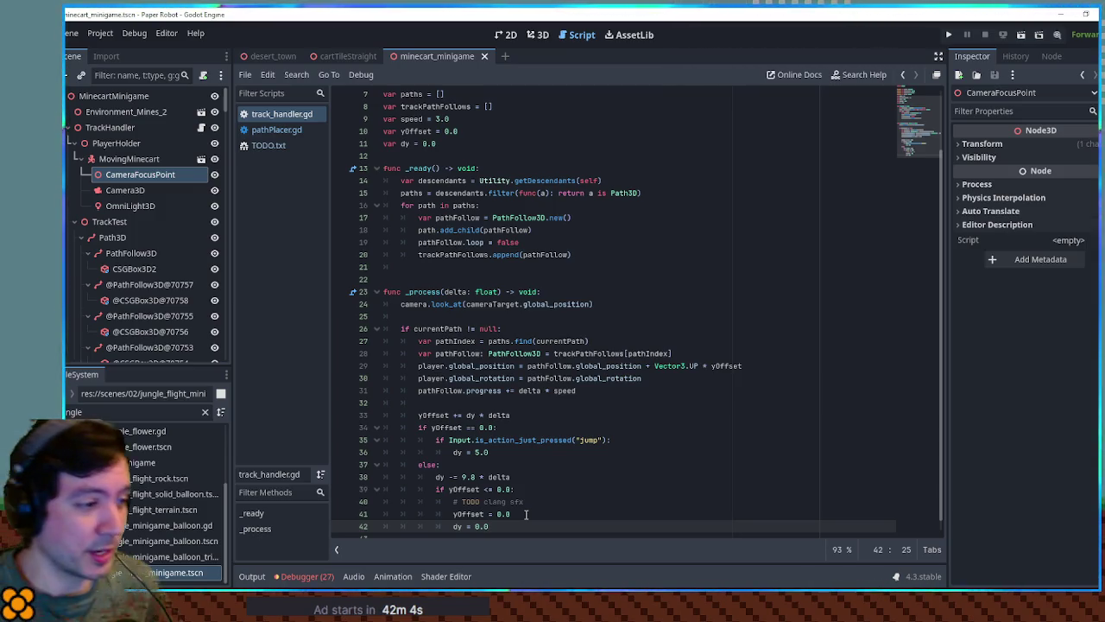
double_click(441, 328)
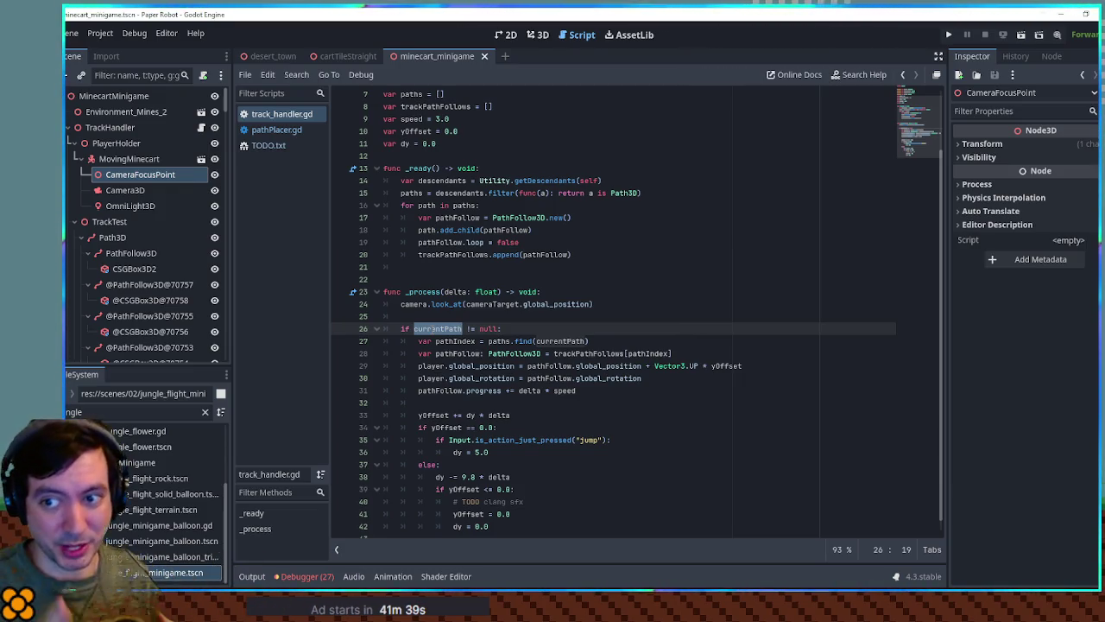
click(445, 304)
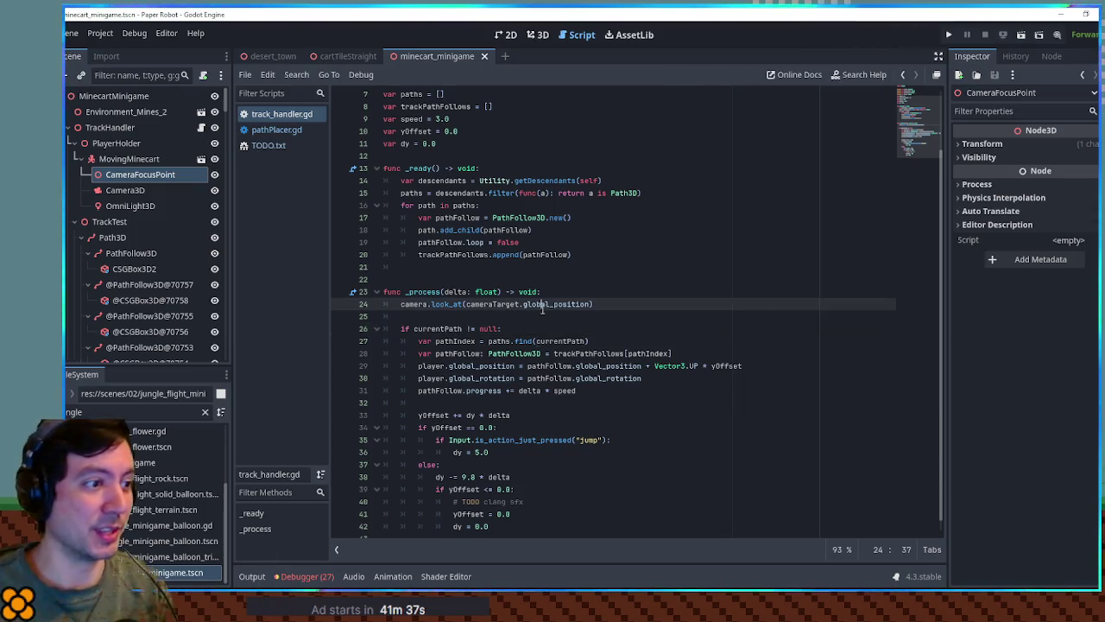
key(F6)
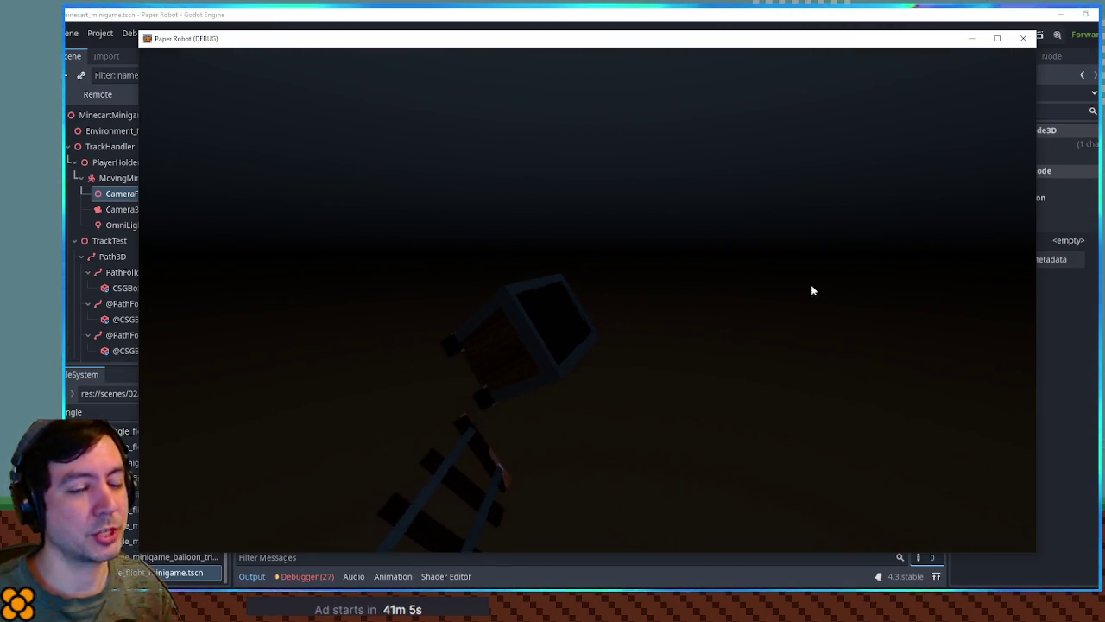
click(1033, 43)
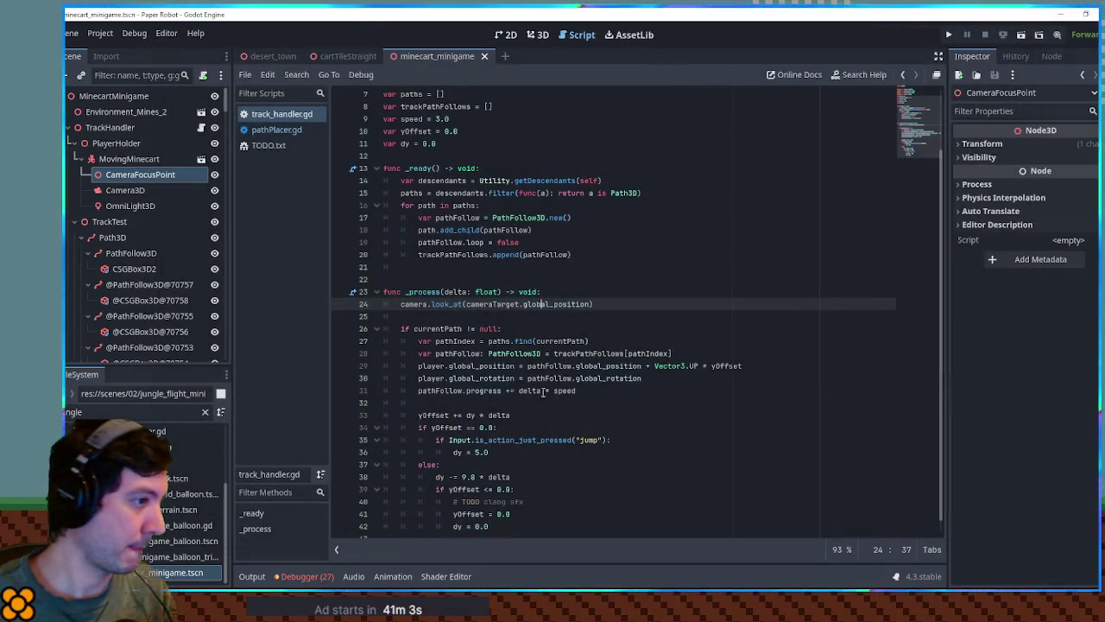
click(536, 39)
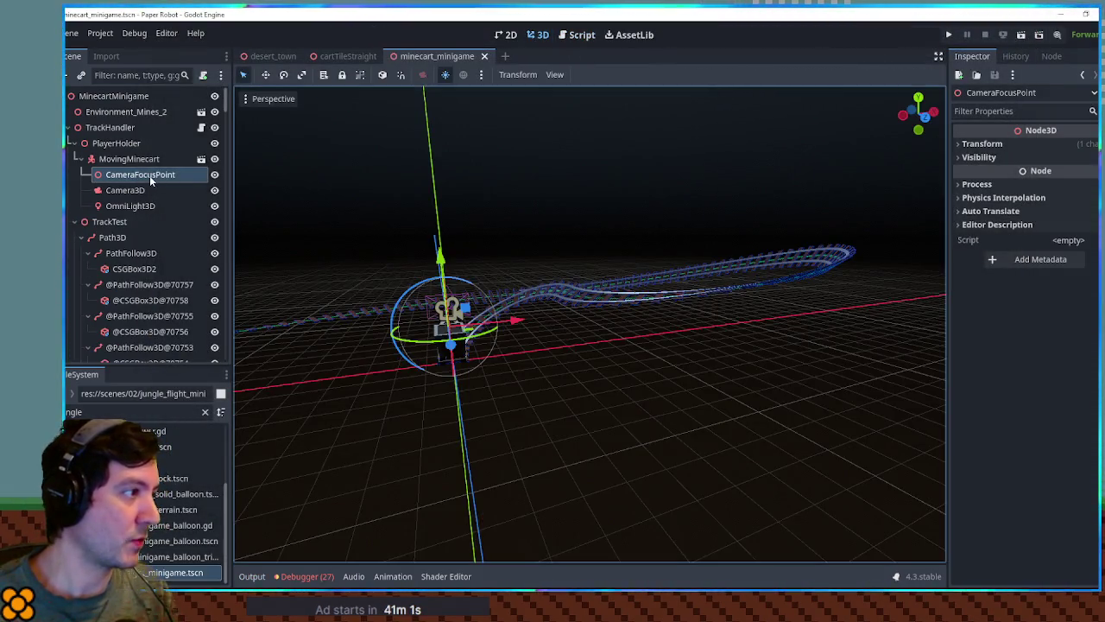
Step: Insert cameraTarget.position.y = -yOffset above the camera's look_at call and run the minigame
mouse_move(483, 285)
mouse_down()
mouse_move(462, 273)
mouse_move(305, 273)
mouse_move(488, 277)
mouse_move(671, 259)
mouse_move(516, 264)
mouse_move(526, 257)
mouse_up()
click(575, 34)
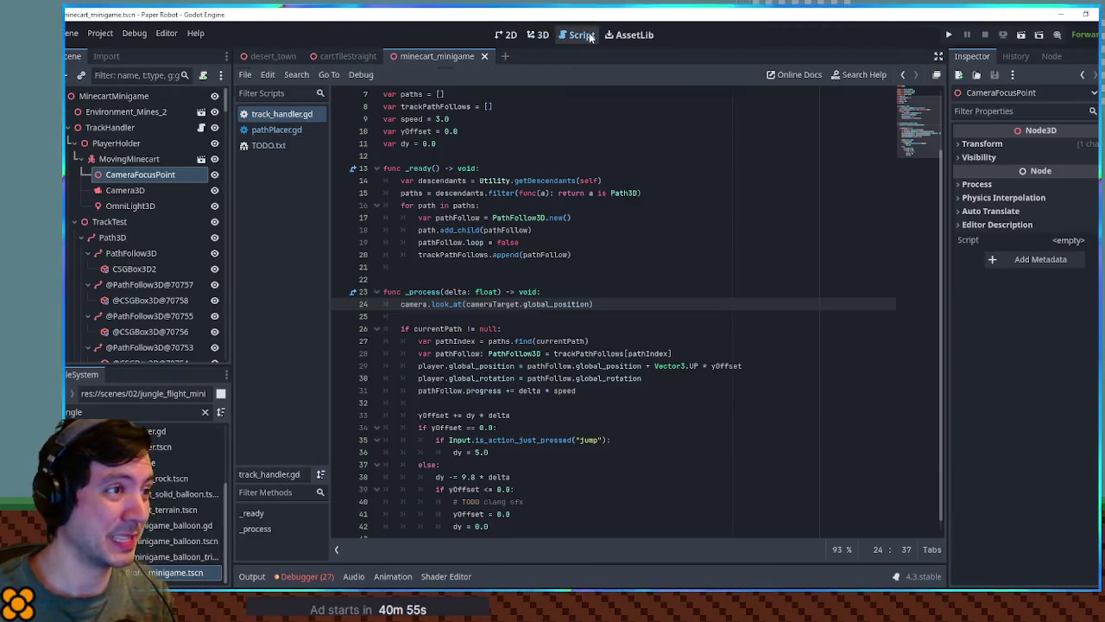
scroll(674, 301, down, 1)
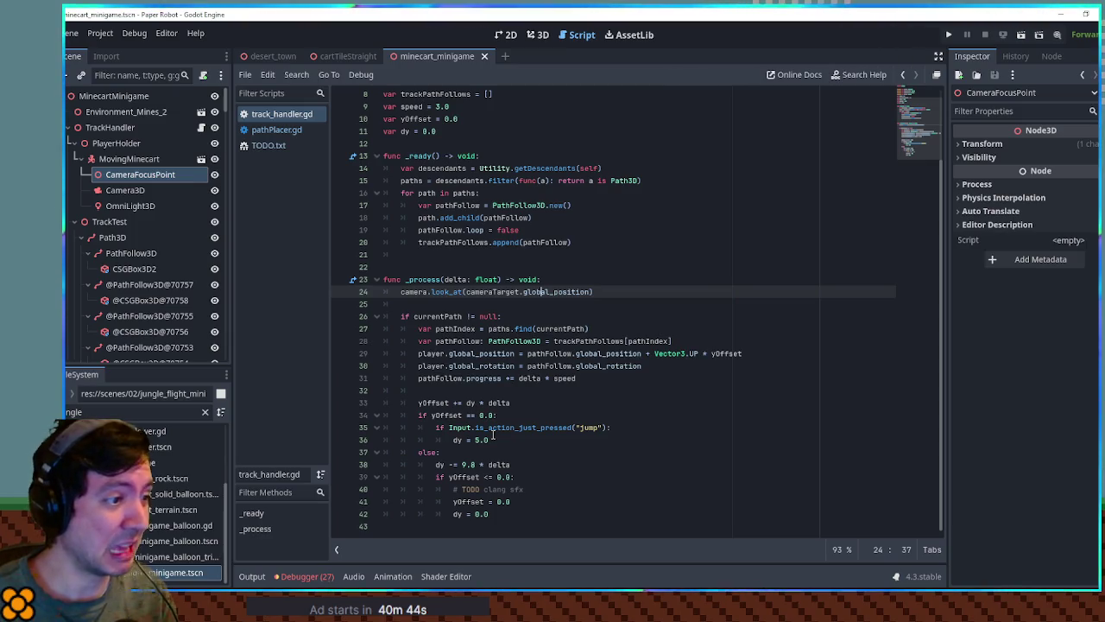
double_click(433, 402)
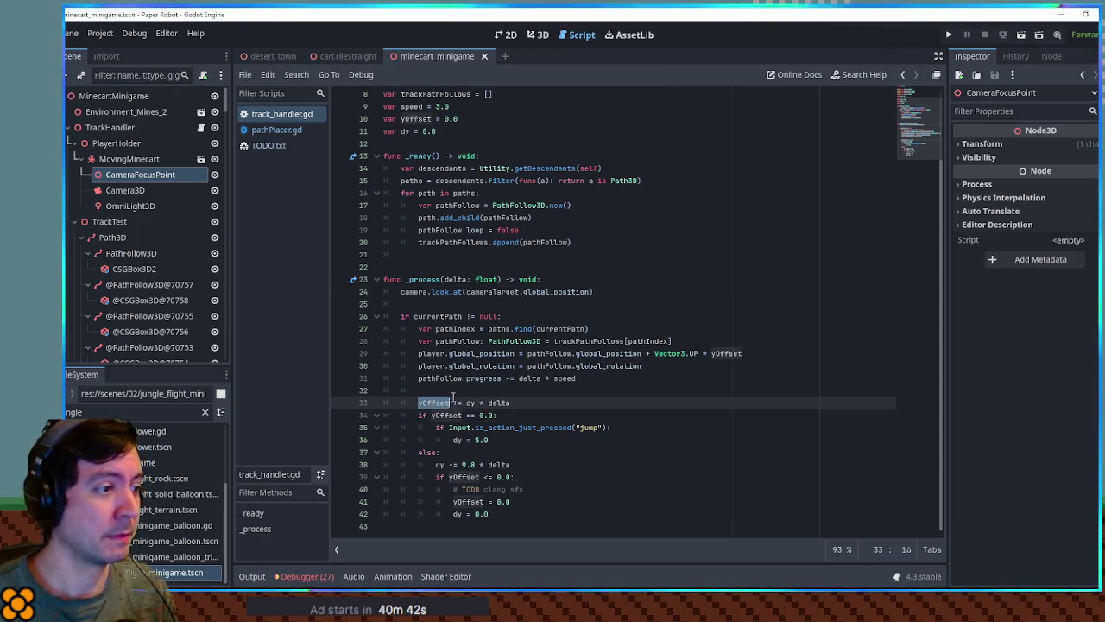
scroll(433, 371, up, 3)
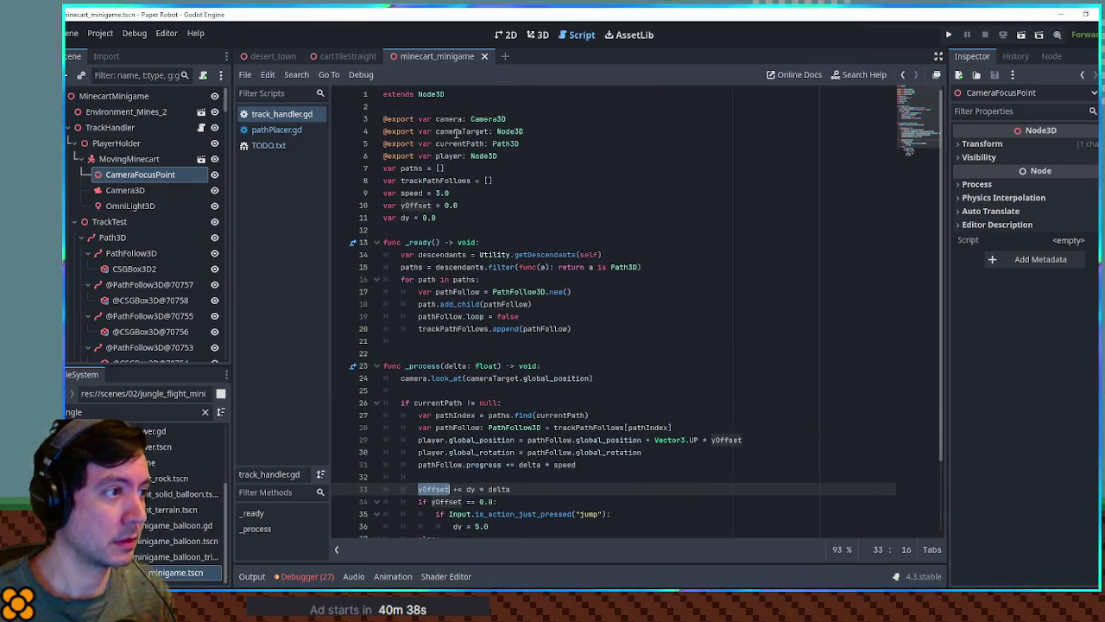
double_click(458, 131)
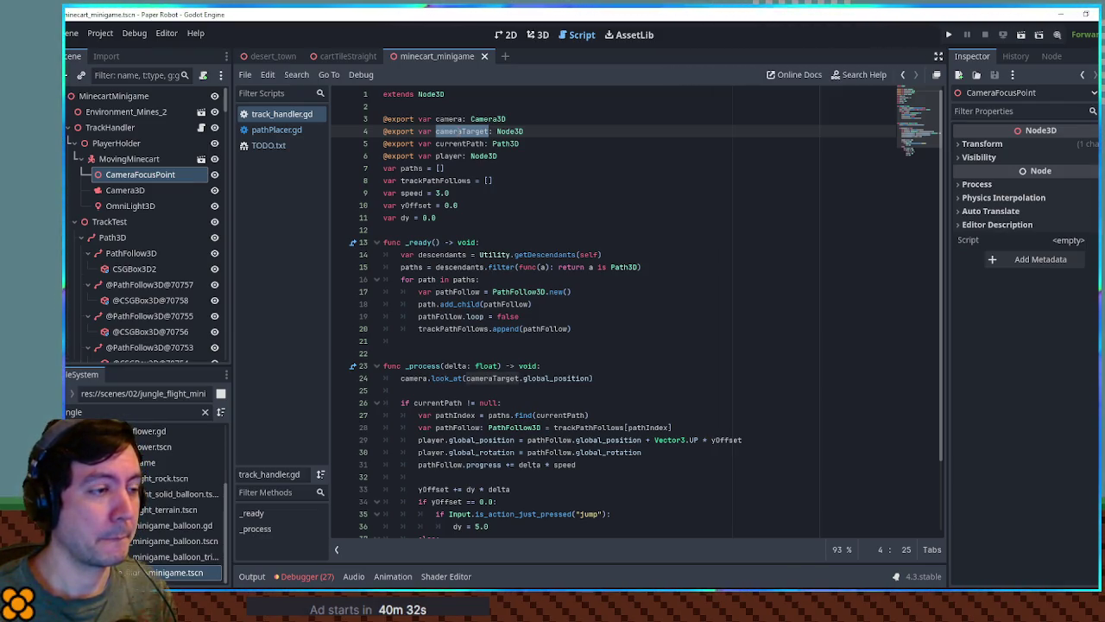
scroll(523, 243, down, 3)
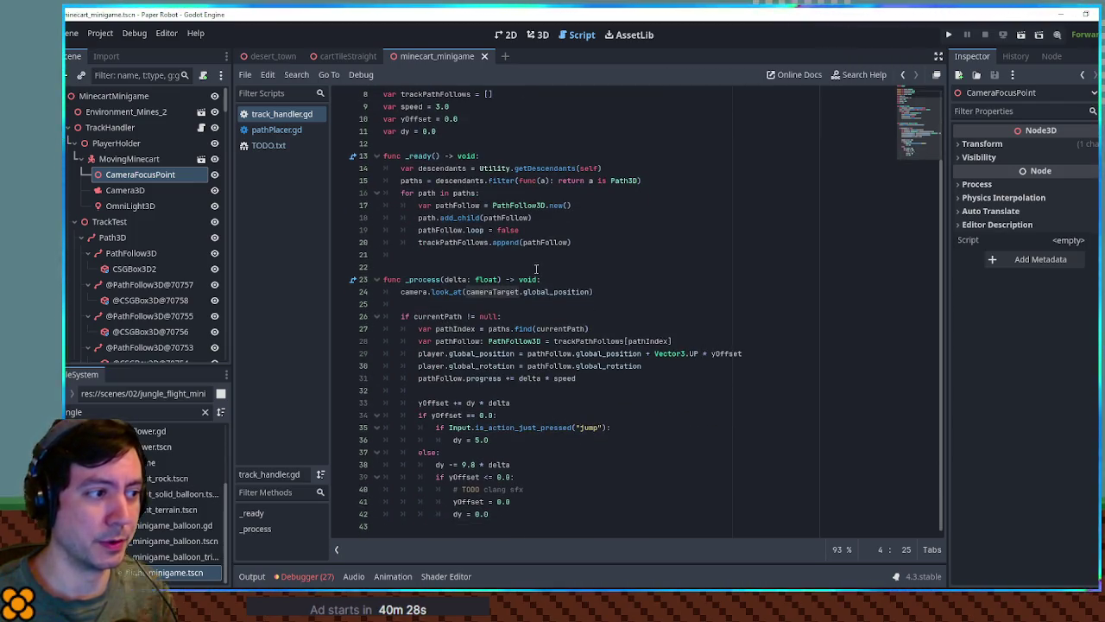
double_click(495, 292)
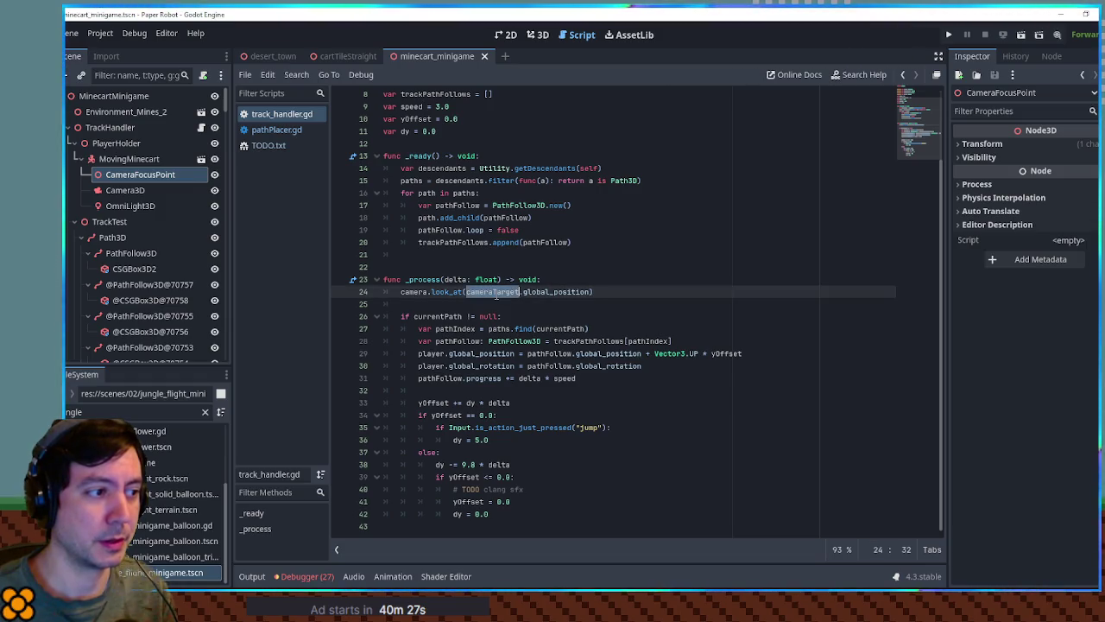
click(607, 289)
key(ctrl+shift+Return)
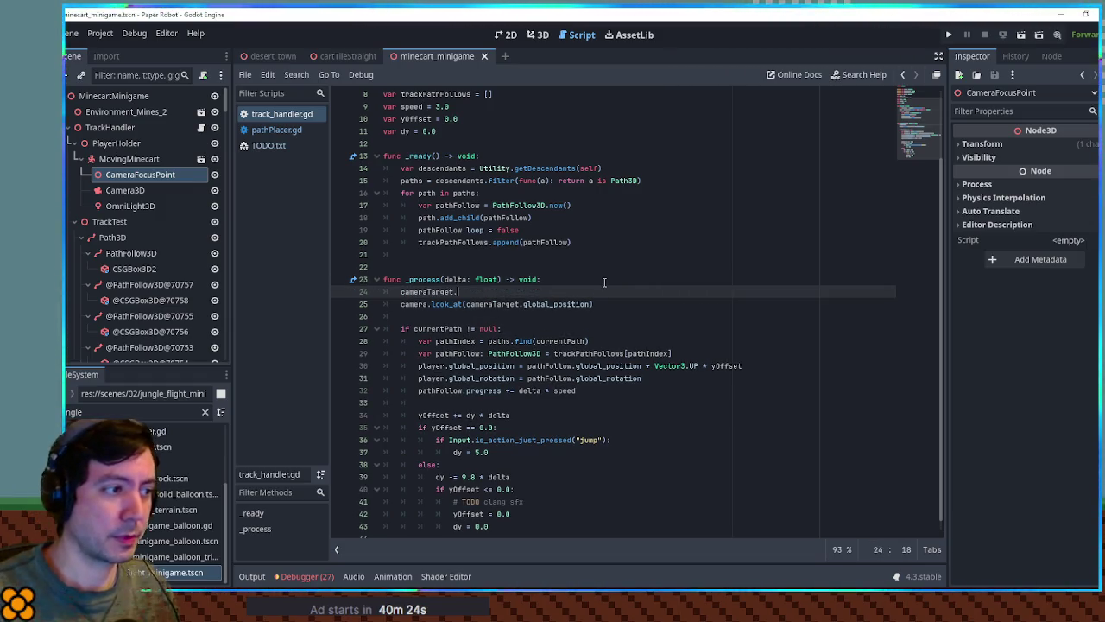
text(position)
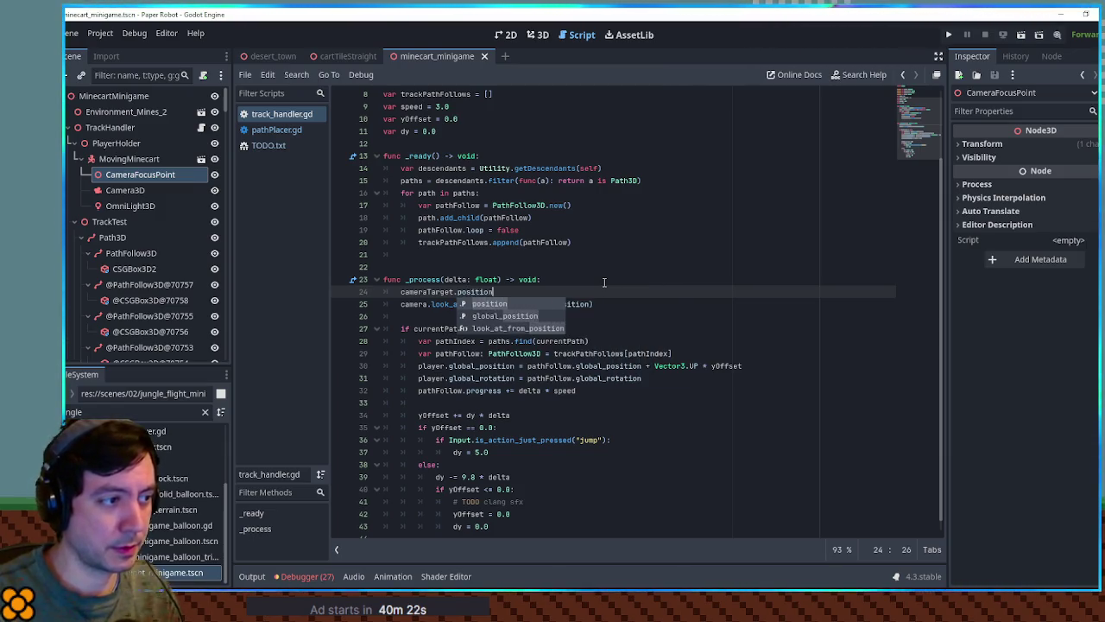
text(.y )
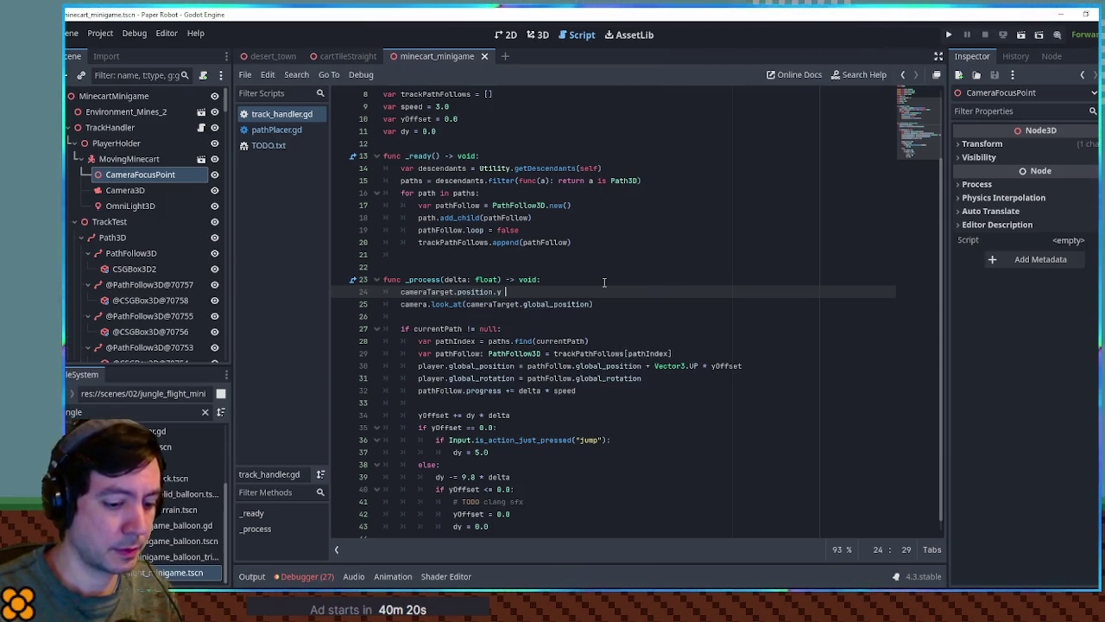
text(= -yOffset)
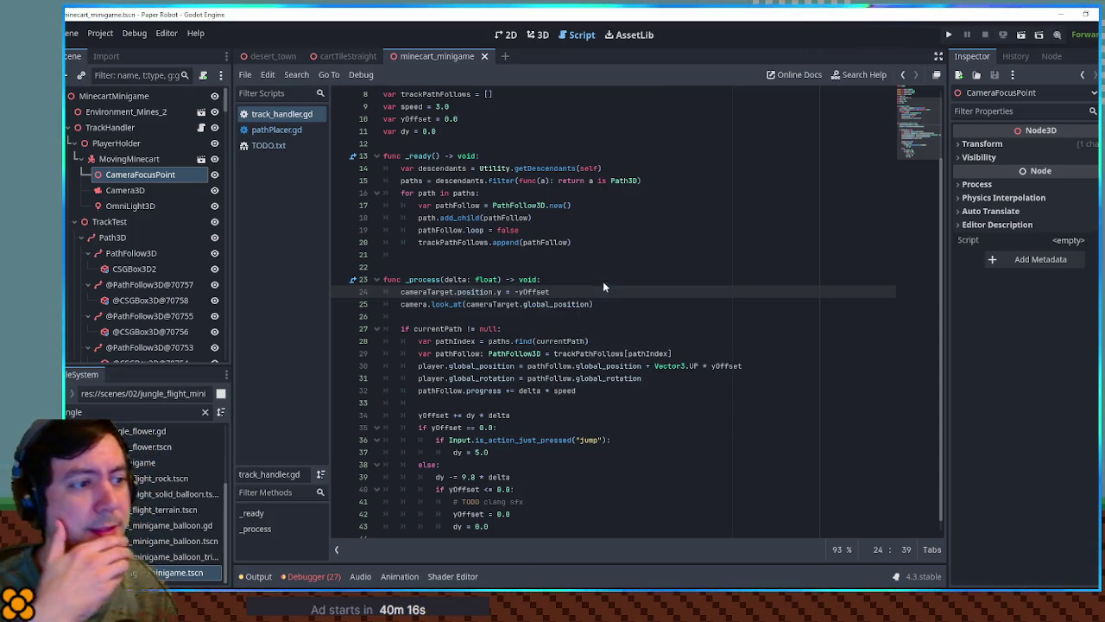
key(F6)
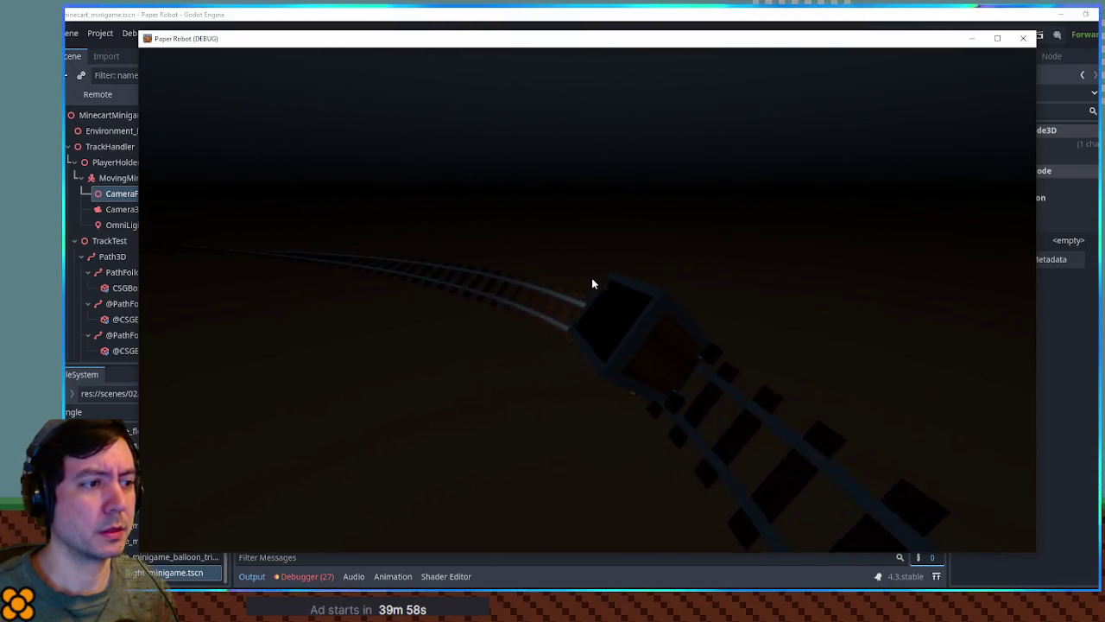
Step: Test the camera target without the minus, restore -yOffset, and relaunch the minigame
key(F8)
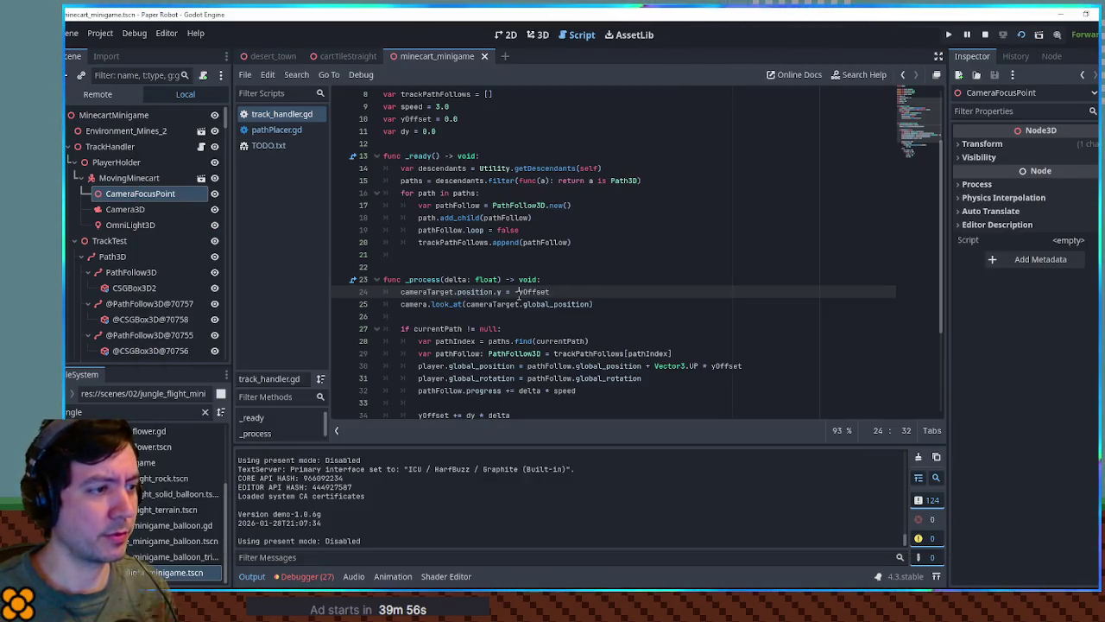
key(F6)
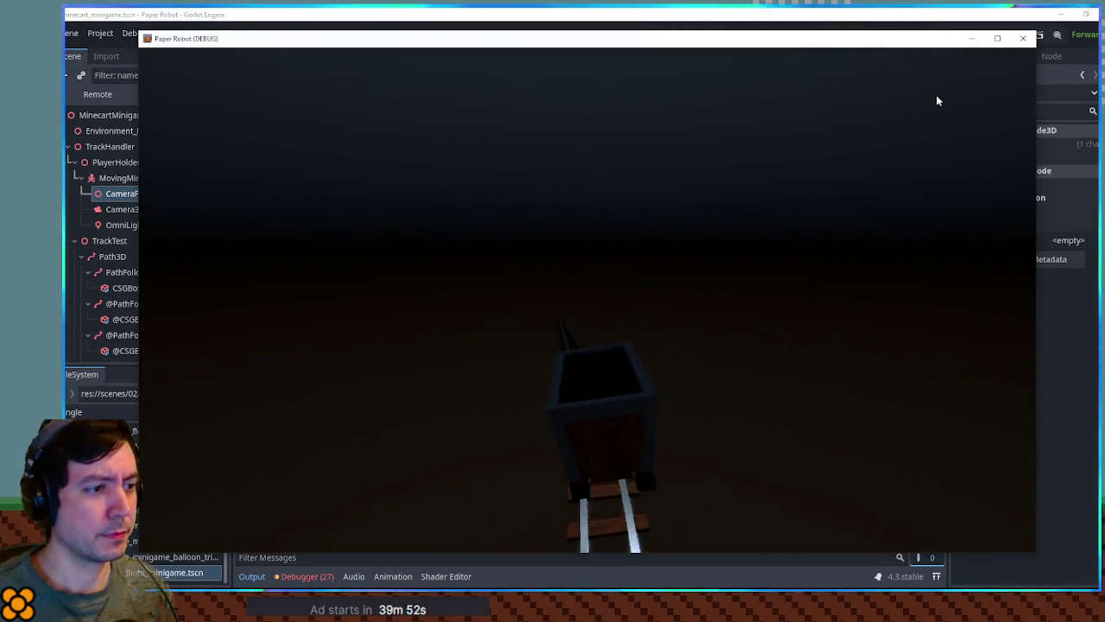
click(1022, 41)
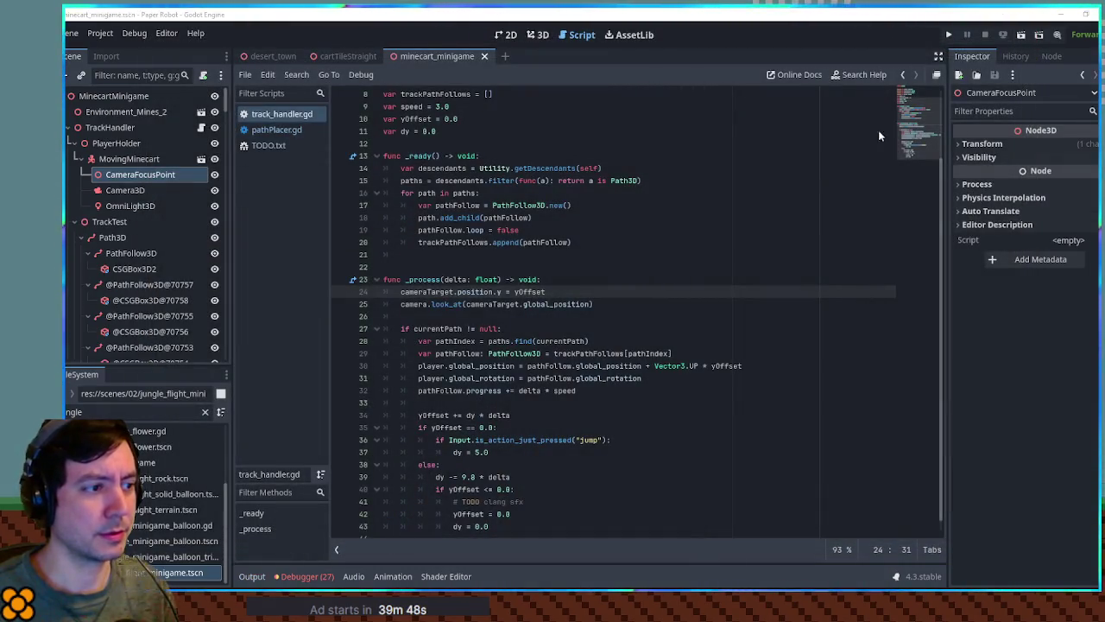
text(-)
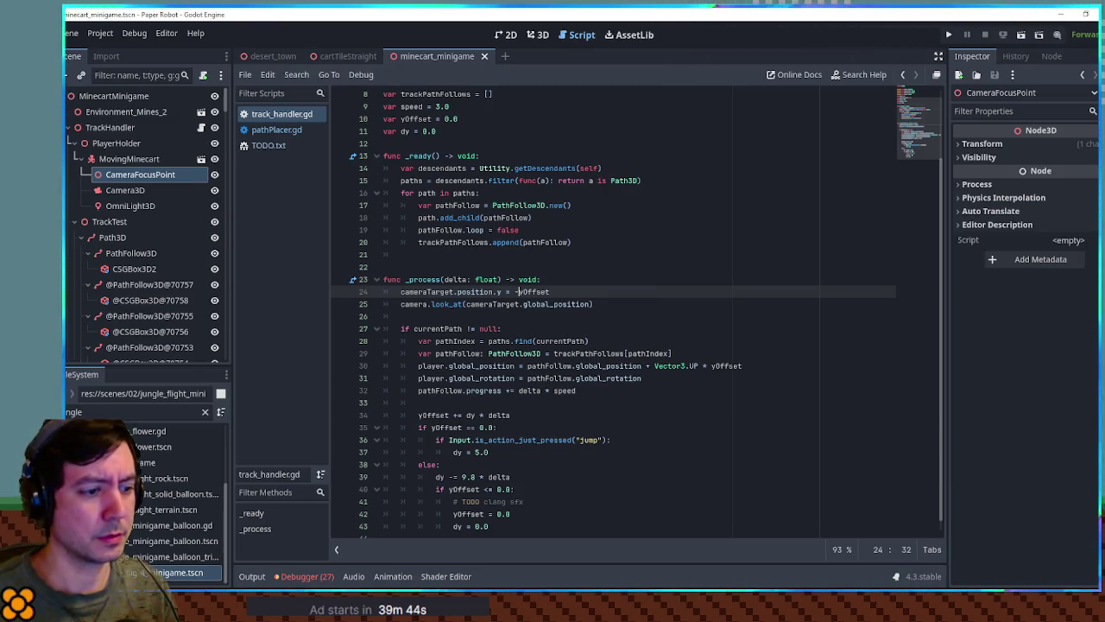
click(762, 452)
key(F6)
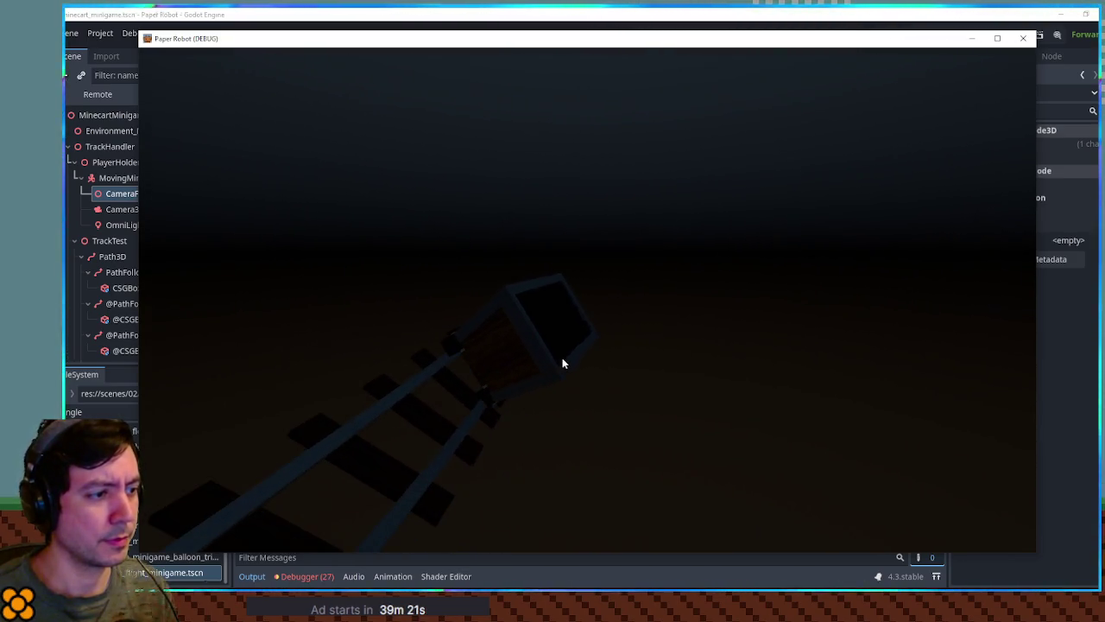
click(706, 17)
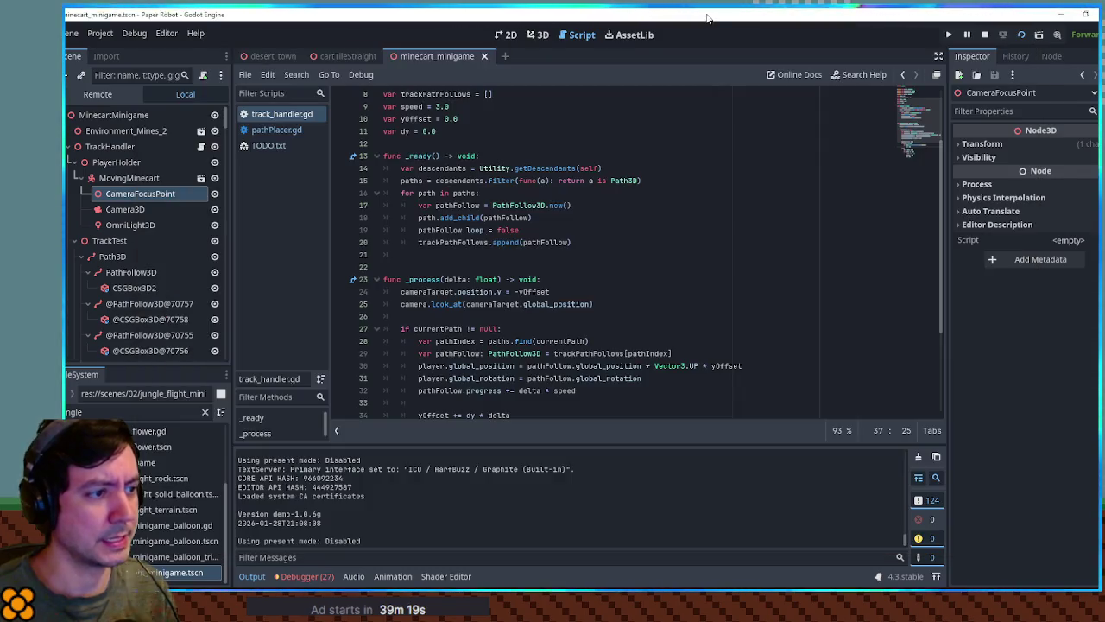
Step: Tilt the Path3D track's last point to about -0.89 and test-ride the rails
click(538, 34)
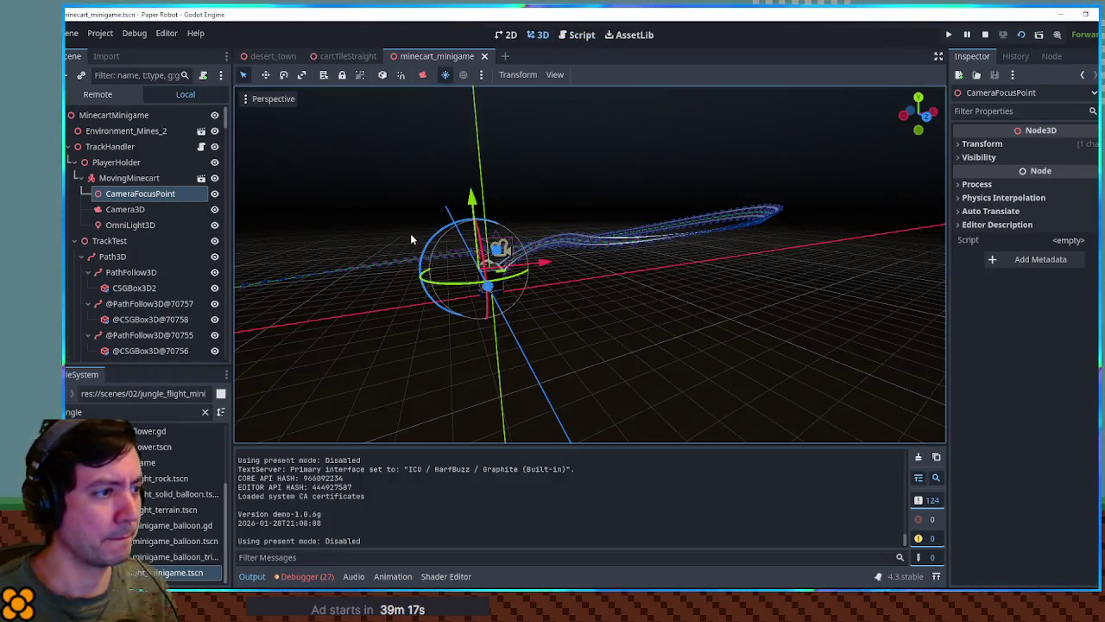
drag(672, 231, 357, 249)
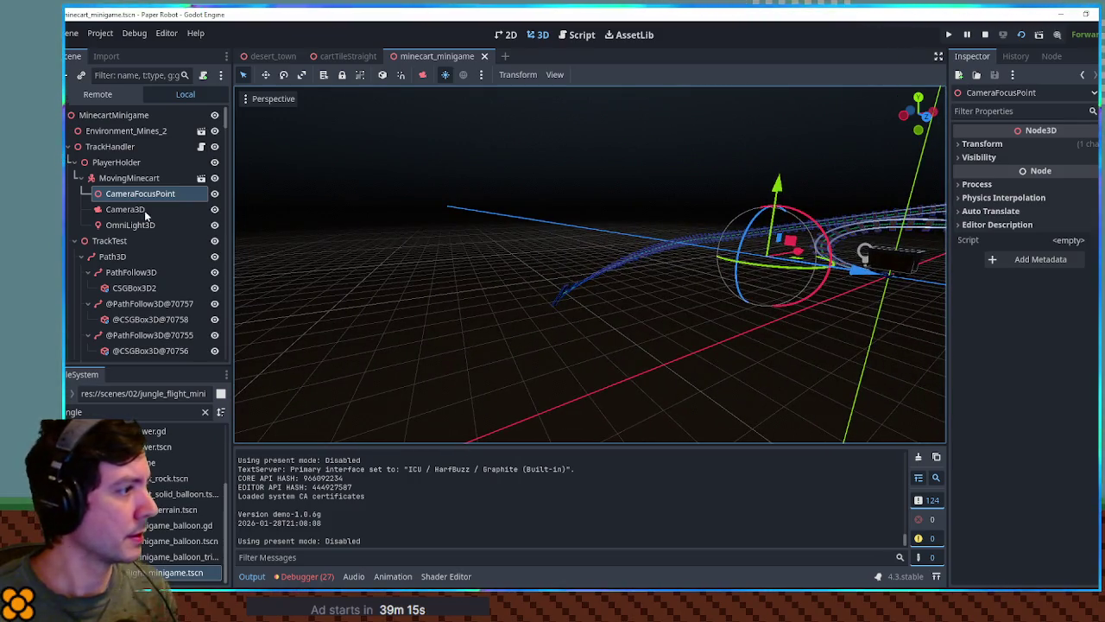
click(113, 257)
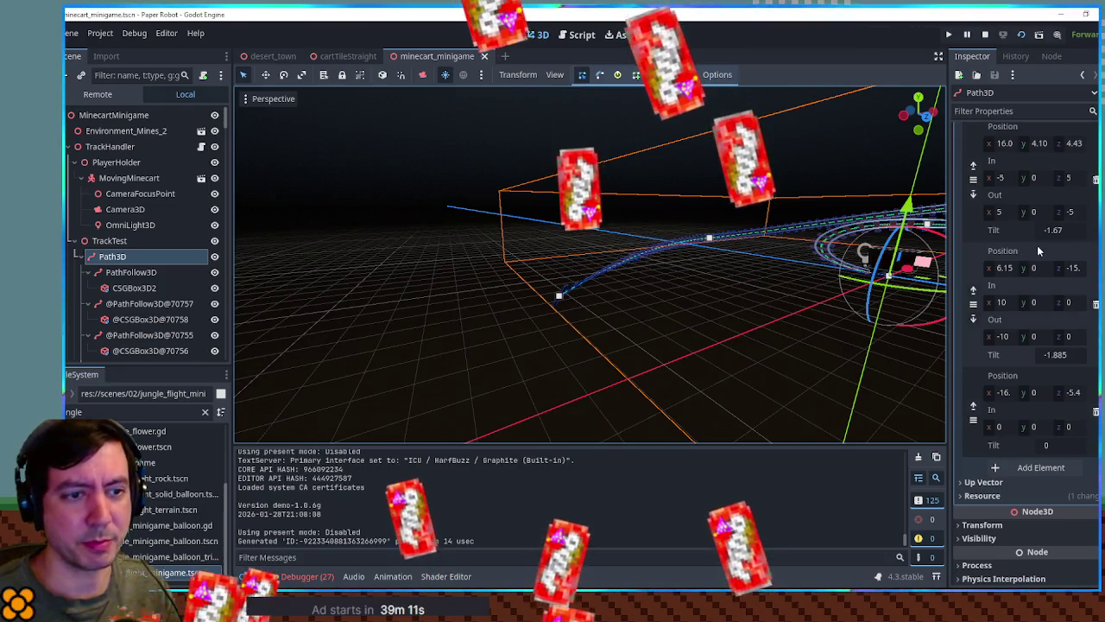
drag(1050, 450, 1027, 450)
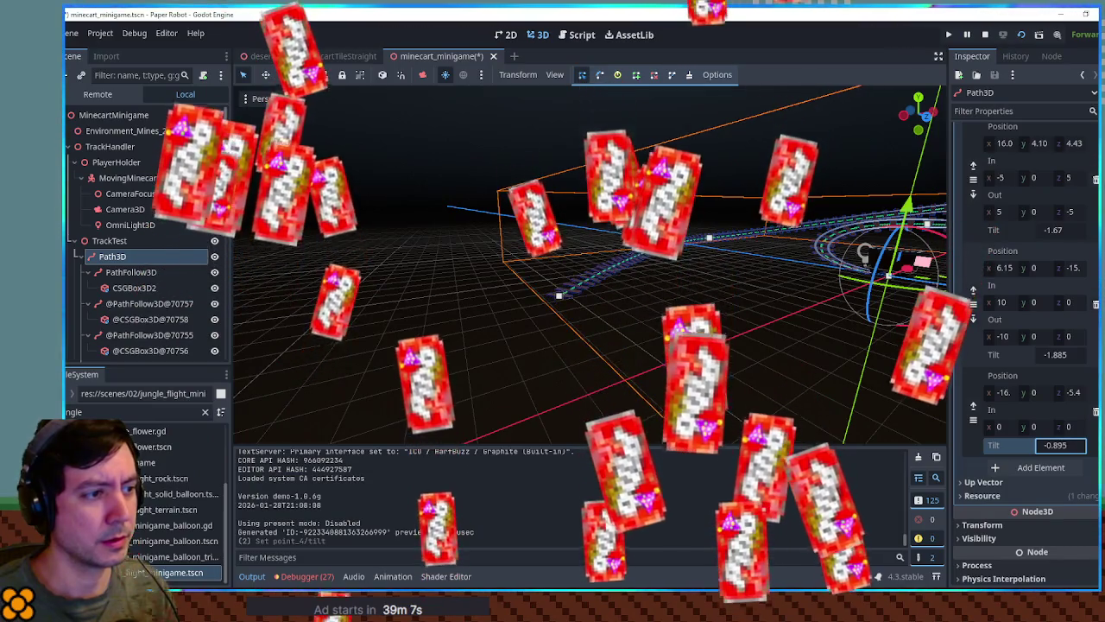
key(F6)
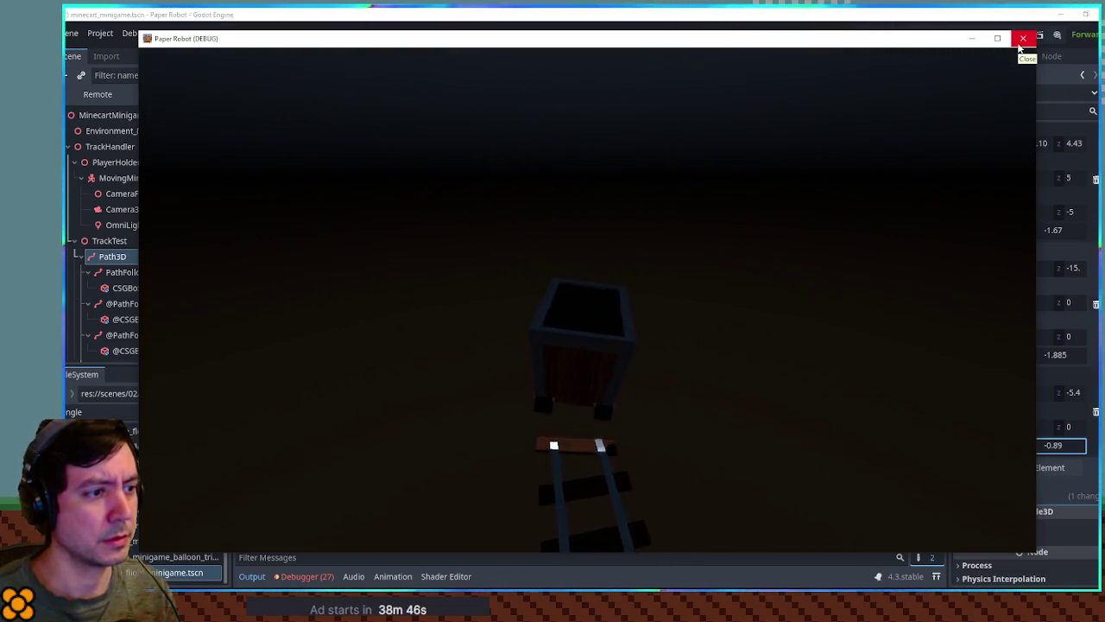
click(1019, 46)
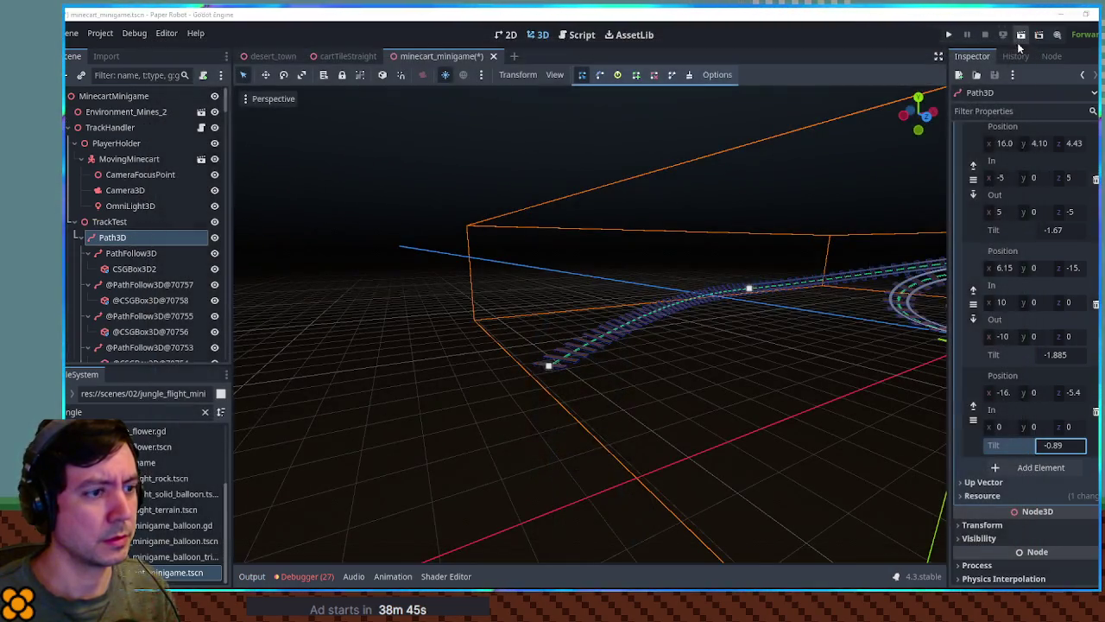
click(789, 336)
click(576, 37)
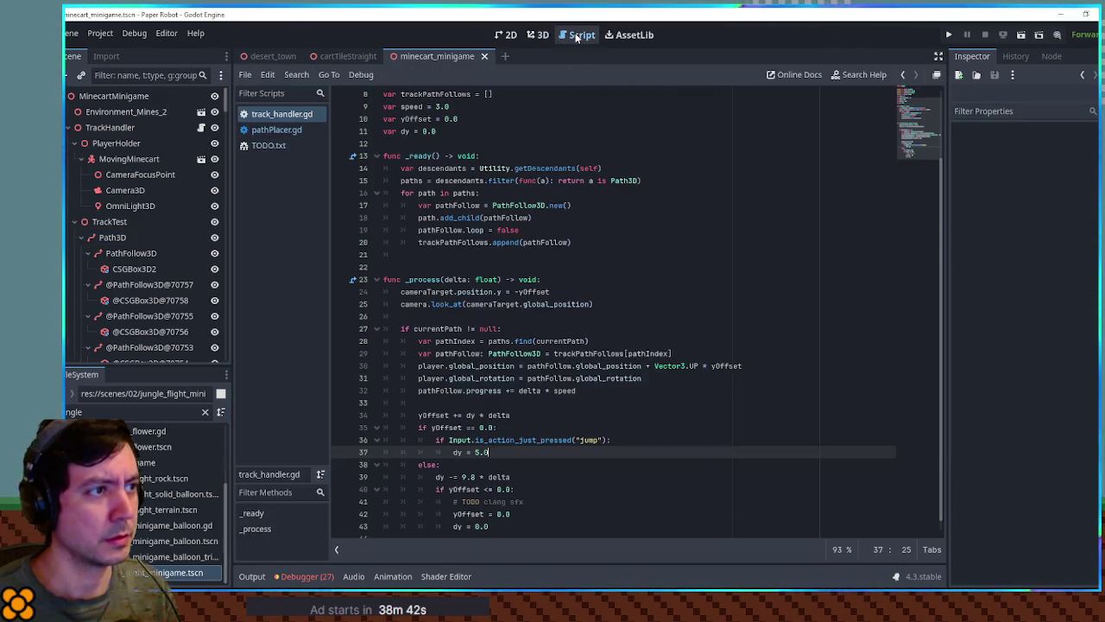
Step: Duplicate line 24 and retarget the copy to camera.position.y = -yOffset
click(144, 175)
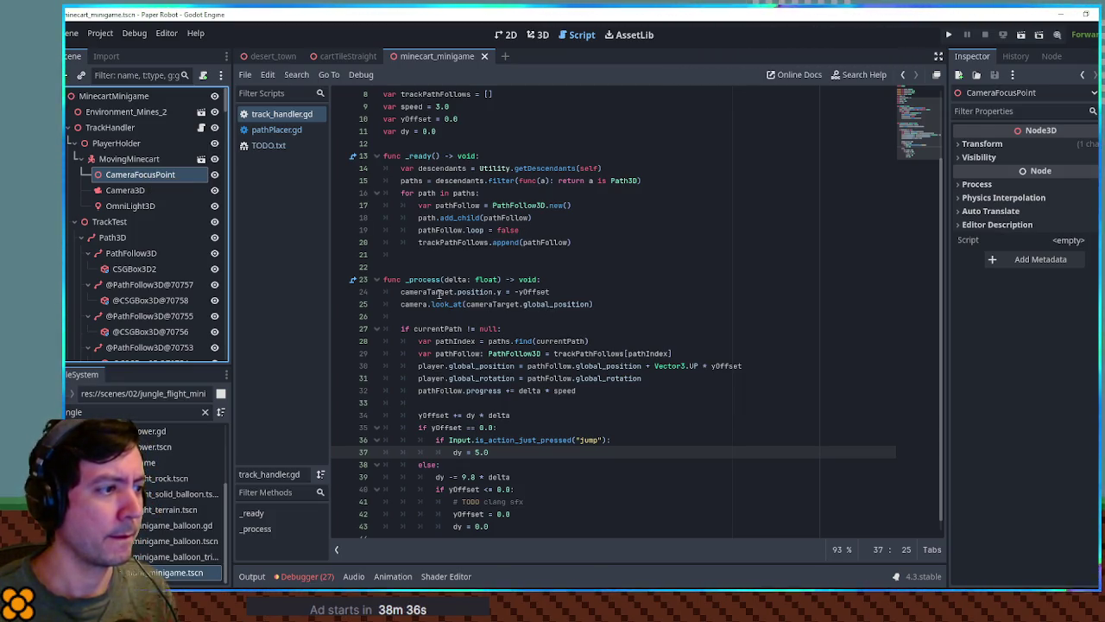
double_click(439, 292)
click(582, 294)
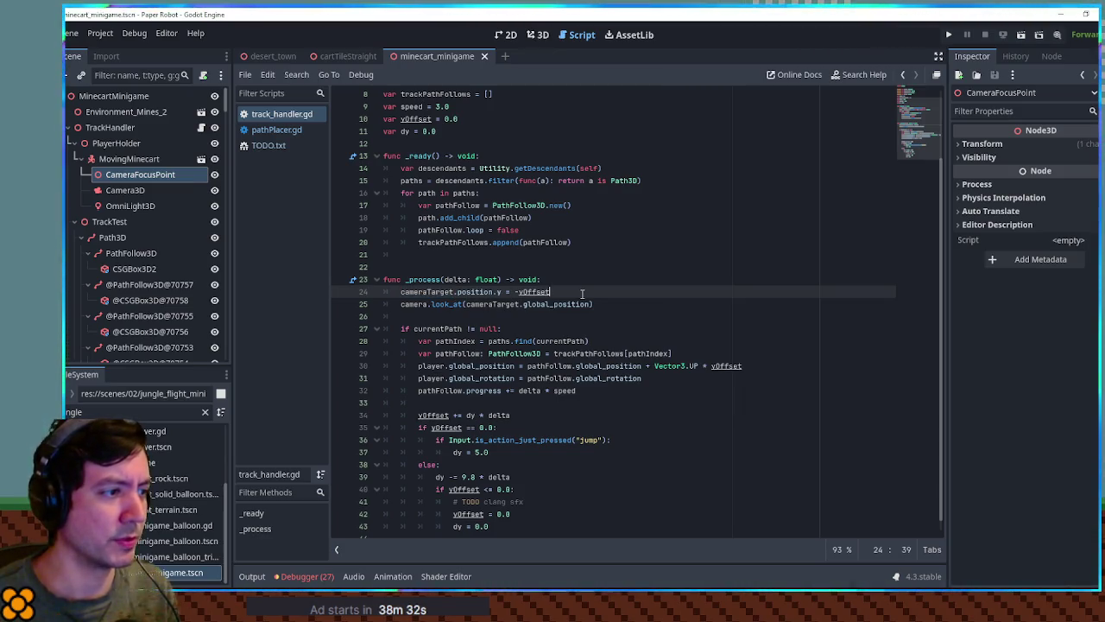
key(ctrl+shift+d)
double_click(415, 314)
click(426, 304)
key(ctrl+Delete)
Step: Save, test the camera height in the game, then edit line 24's -yOffset expression
key(ctrl+s)
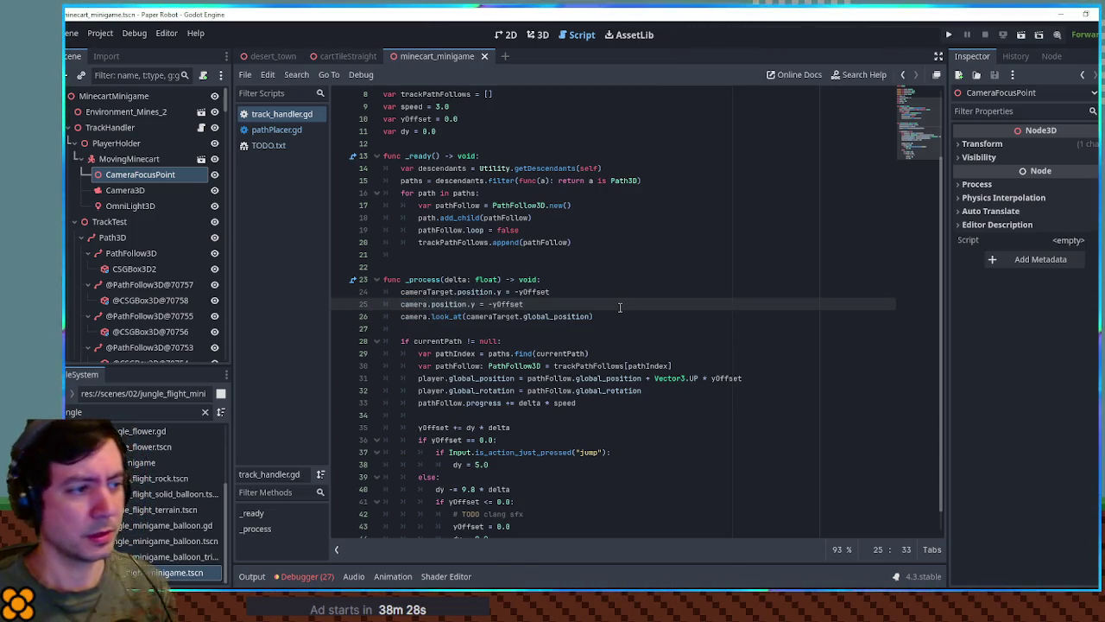
key(F6)
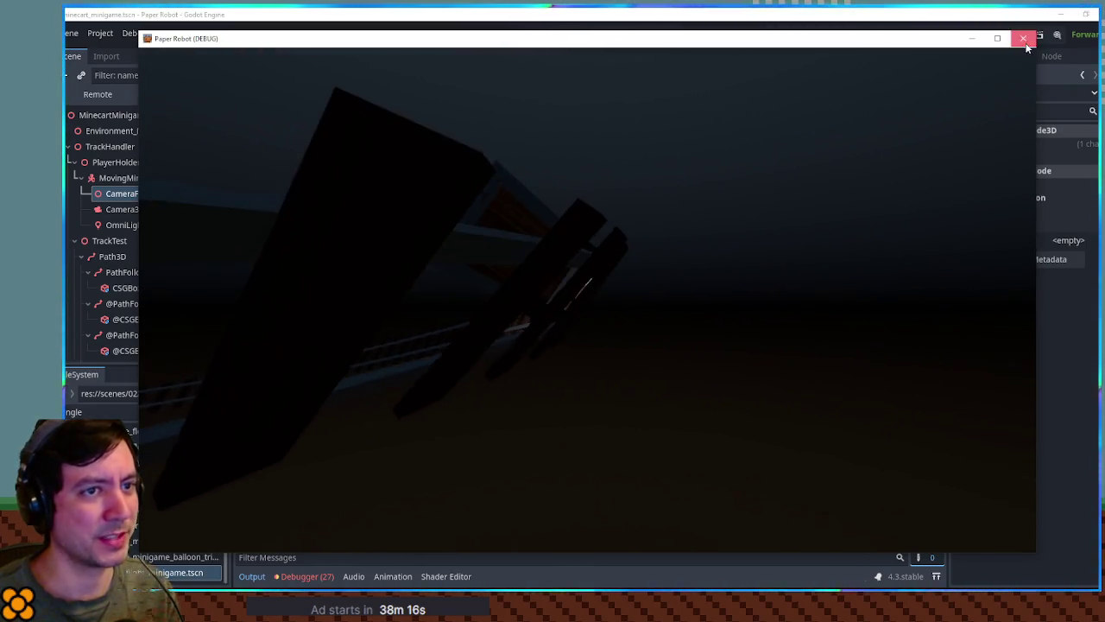
click(1023, 38)
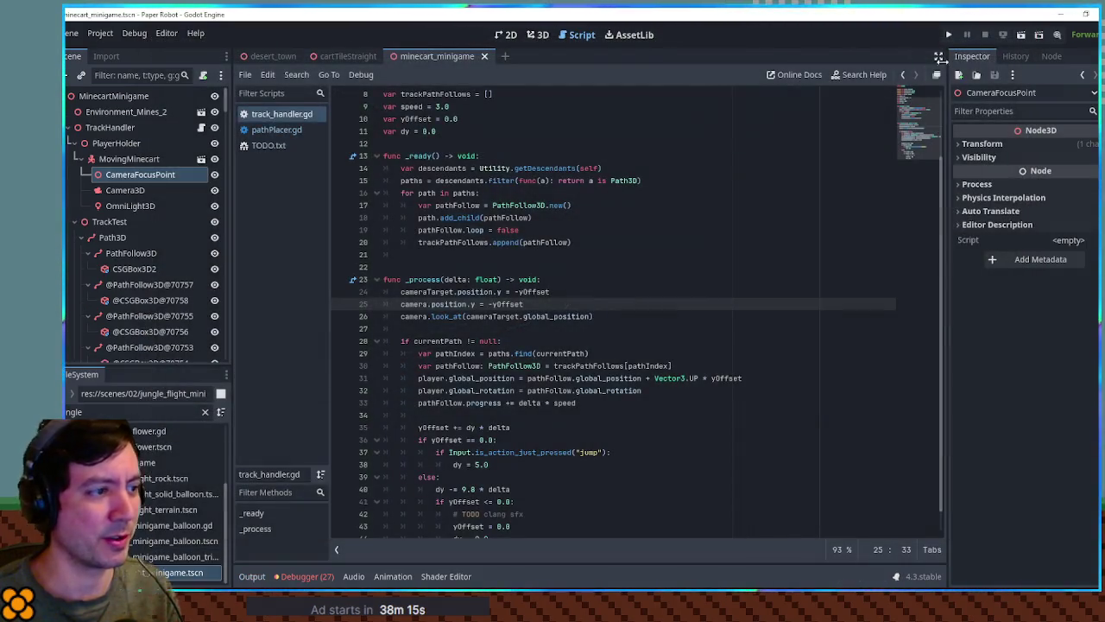
click(516, 291)
text(-)
double_click(533, 291)
Step: Start a new variable line below the dy declaration, then discard it
scroll(563, 291, up, 2)
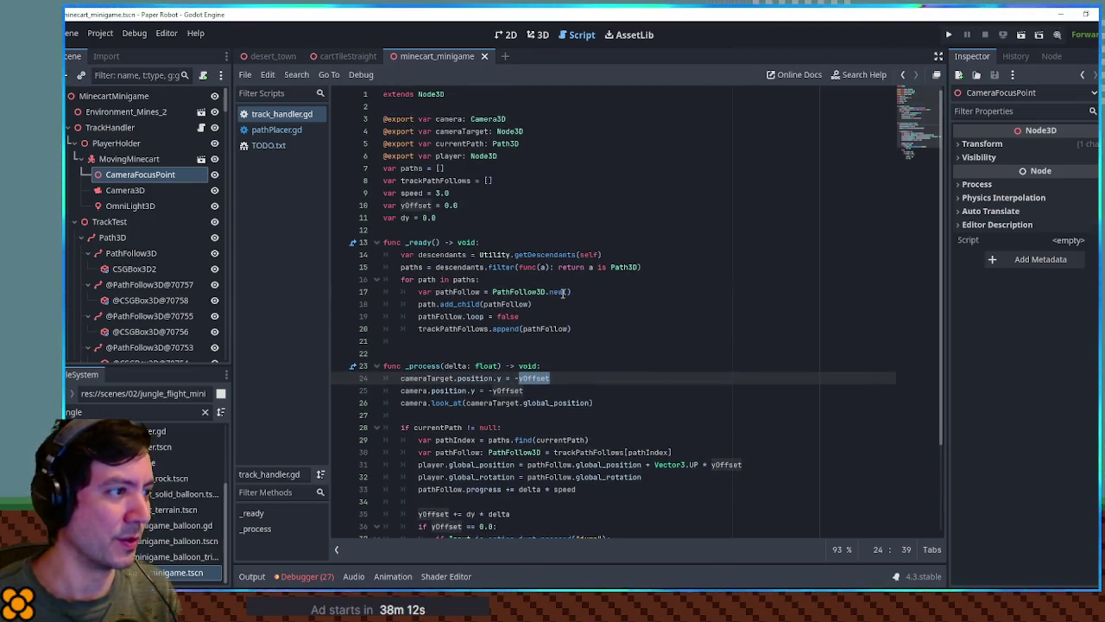
click(469, 218)
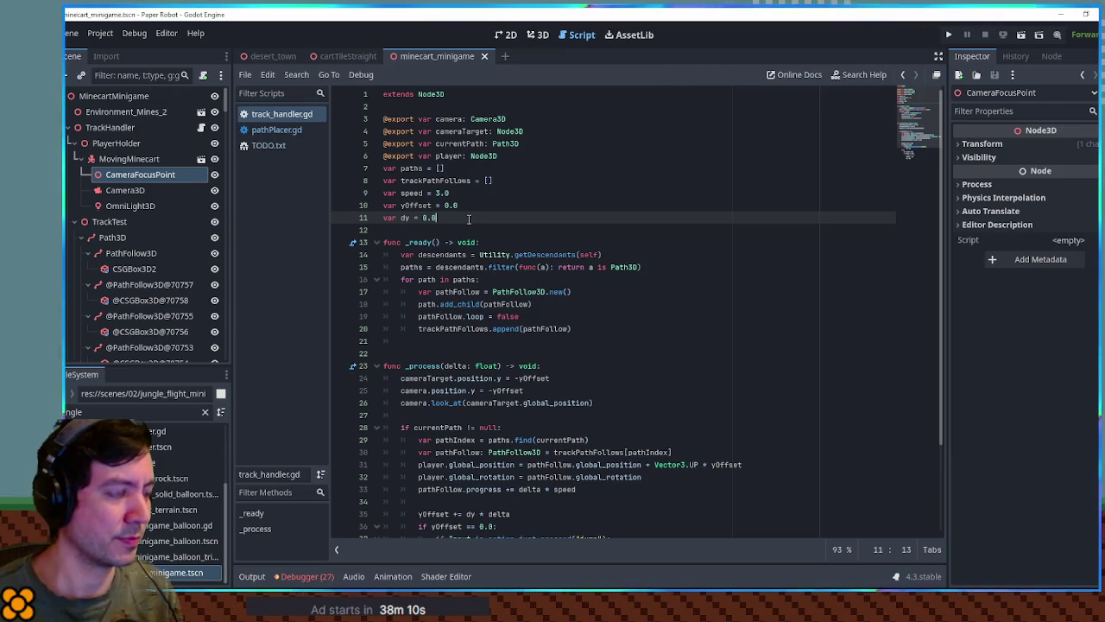
key(Return)
key(Return)
text(var)
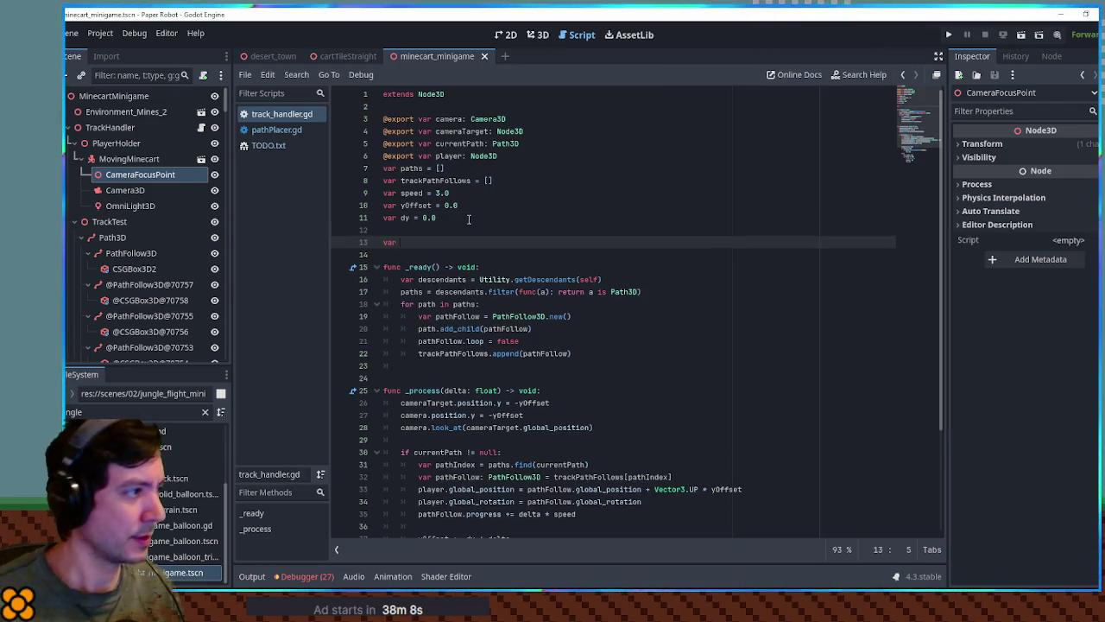
key(BackSpace)
key(BackSpace)
Step: Set Camera3D's Transform Position Y to 3 in the Inspector
click(164, 186)
click(164, 177)
click(1019, 143)
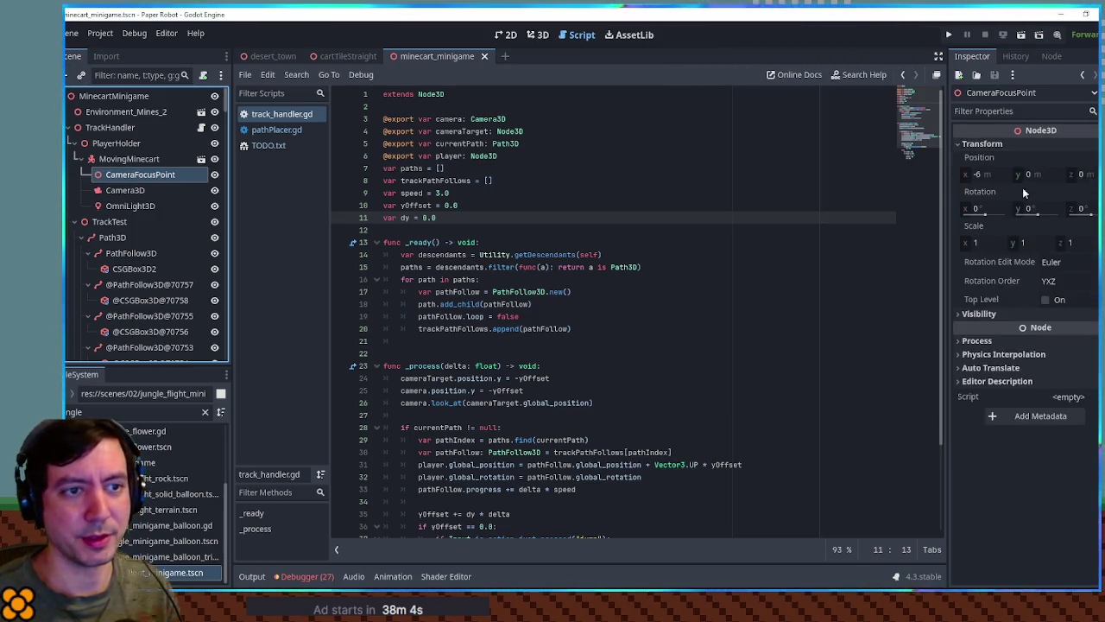
click(107, 191)
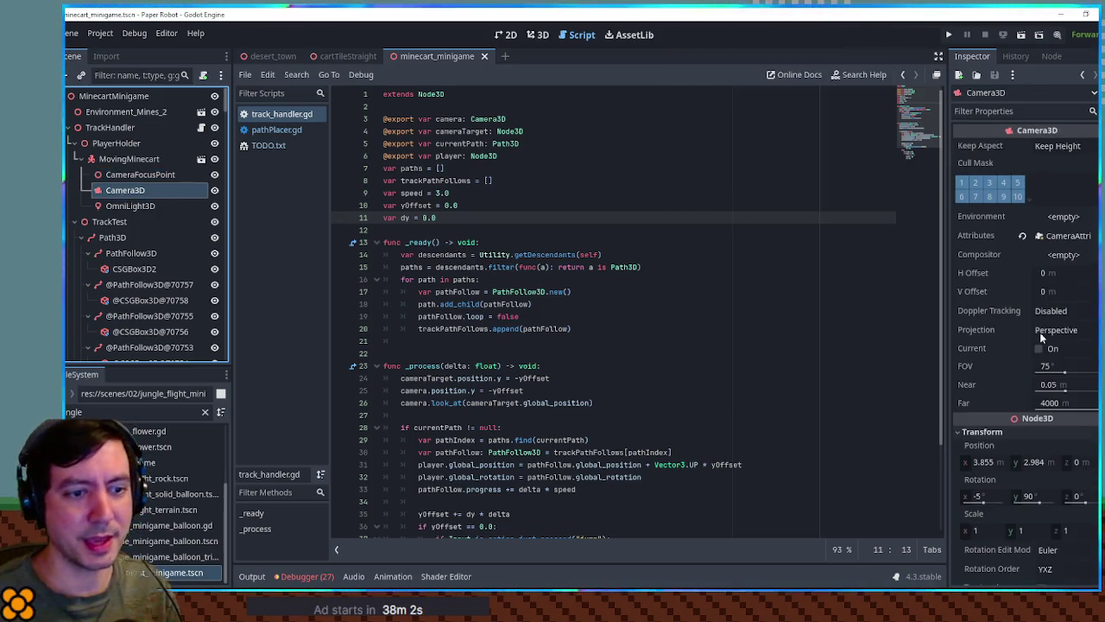
click(1050, 464)
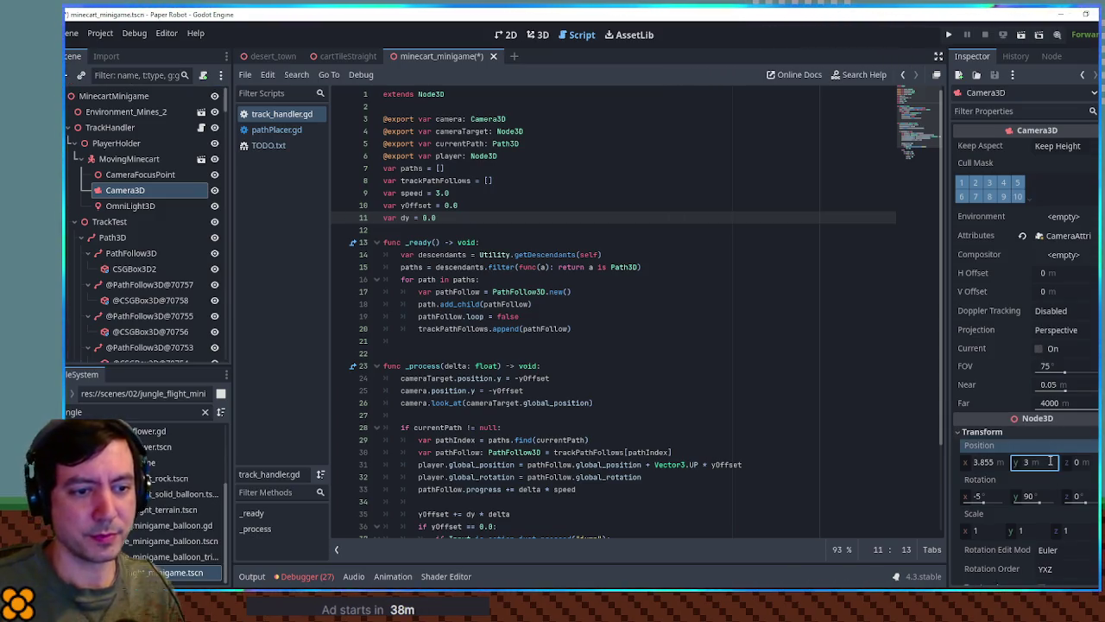
Step: Make line 25 read camera.position.y = -yOffset + 3, save, and test-run the game
click(534, 390)
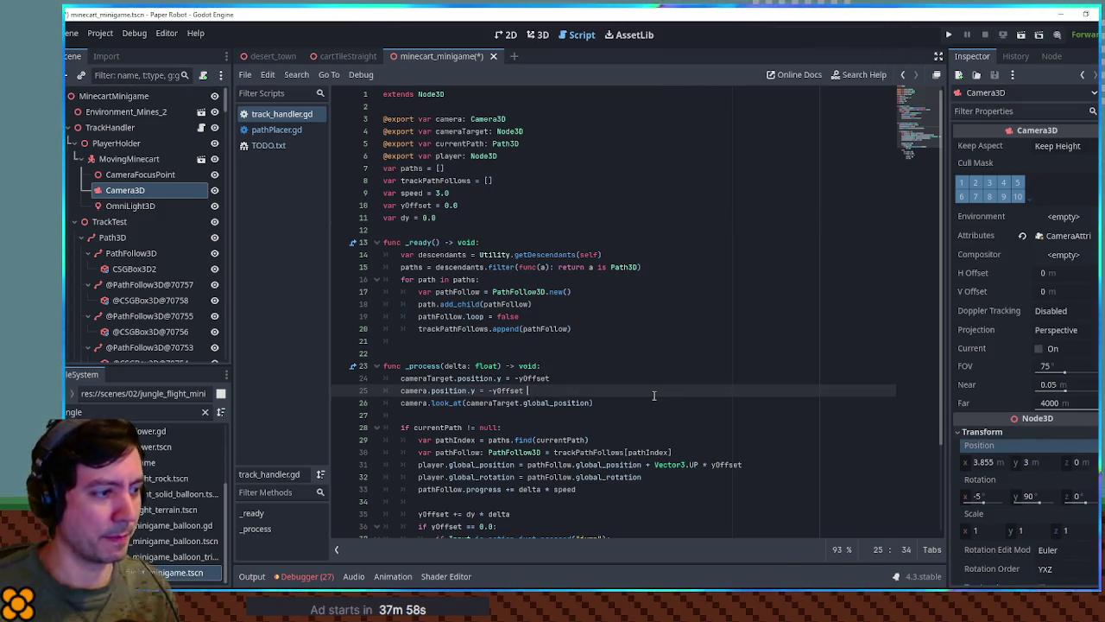
key(ctrl+s)
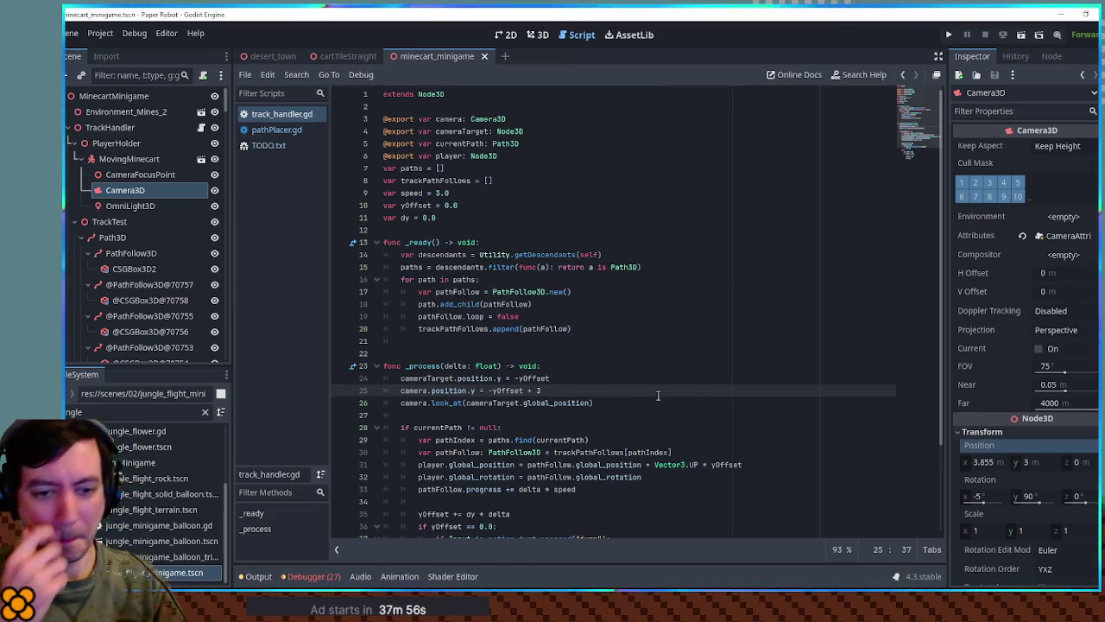
key(F6)
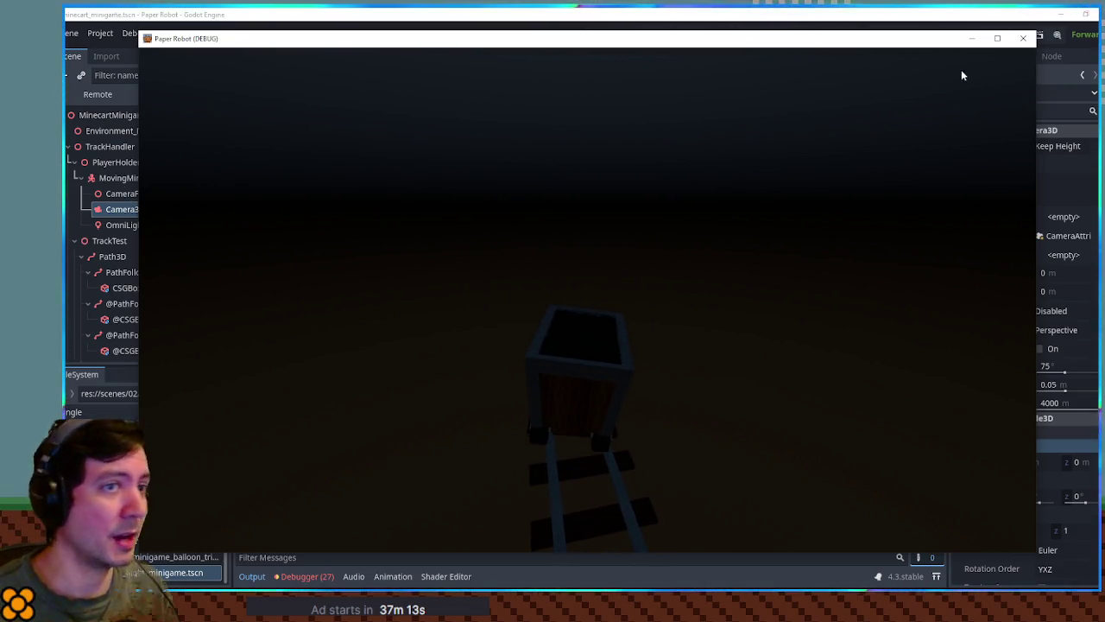
click(1023, 40)
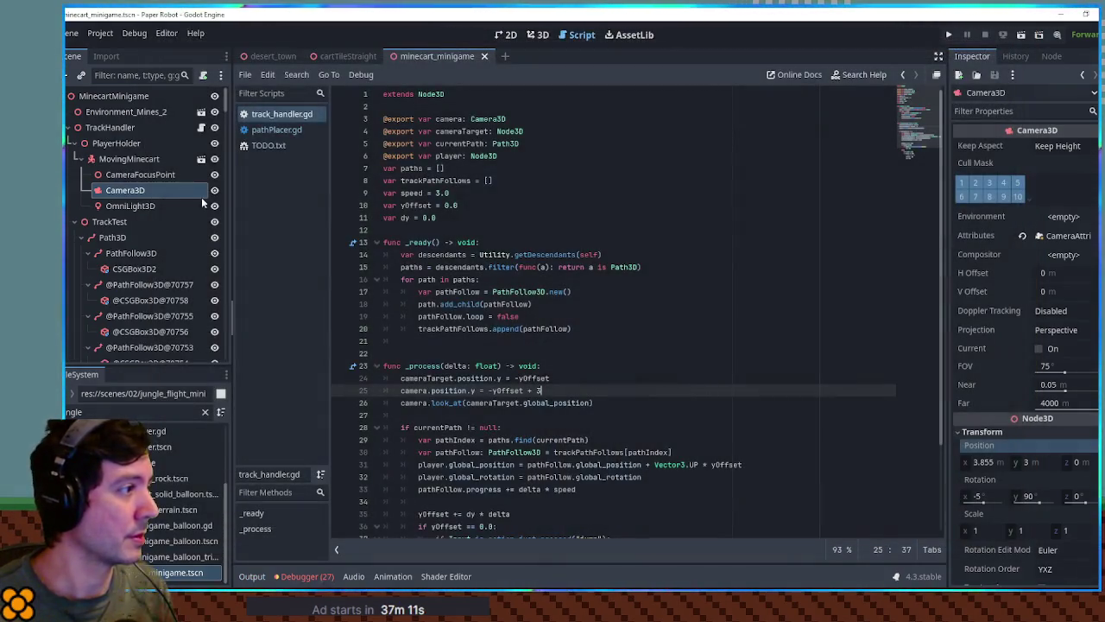
Step: Move CameraFocusPoint, Camera3D and OmniLight3D from MovingMinecart under PlayerHolder
click(129, 156)
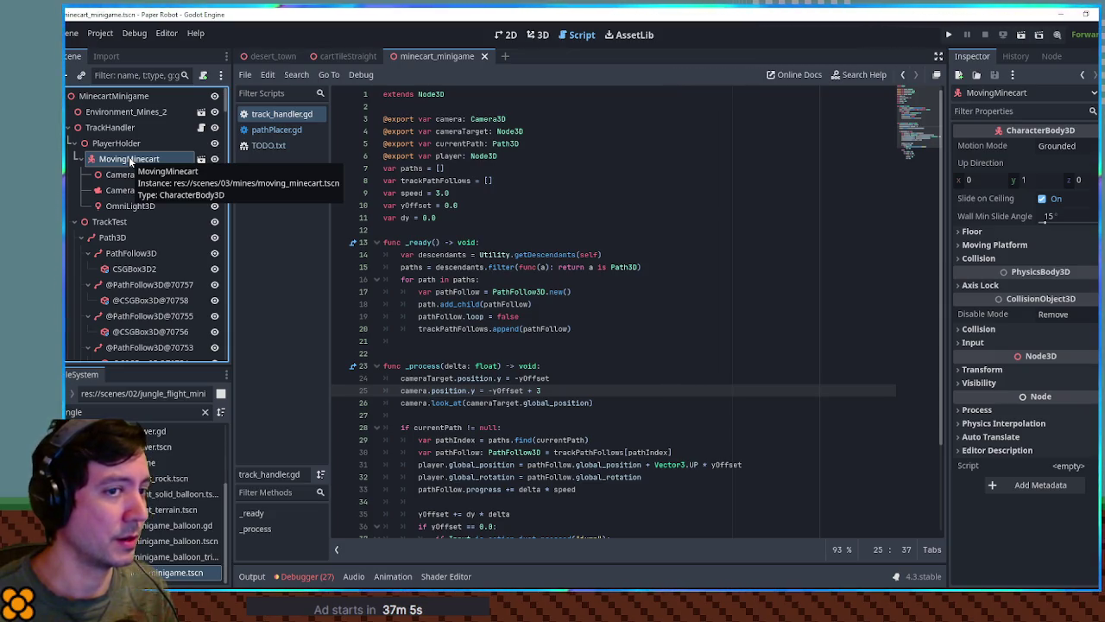
click(129, 205)
shift+click(129, 174)
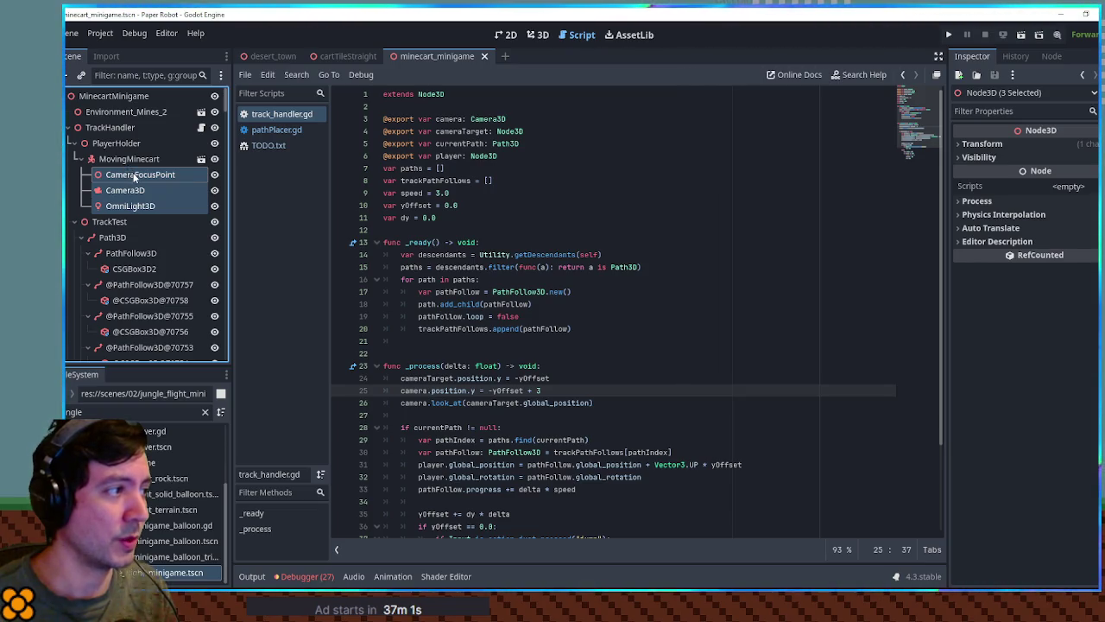
drag(134, 176, 125, 145)
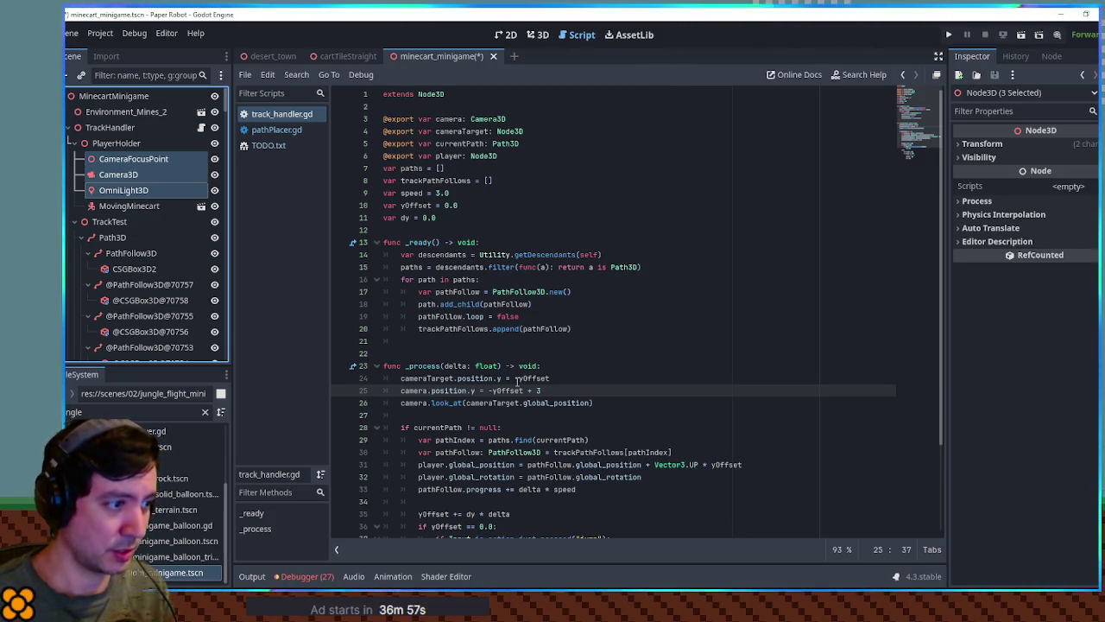
Step: Add an exported cartModel: Node3D variable below the player export and save
scroll(518, 380, down, 3)
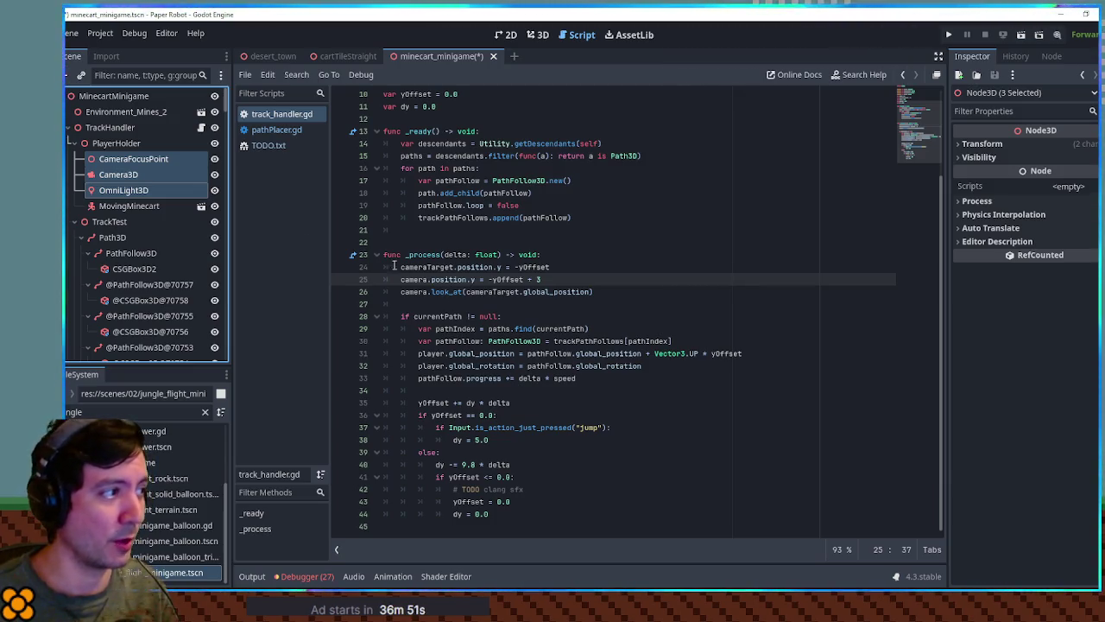
scroll(593, 289, up, 3)
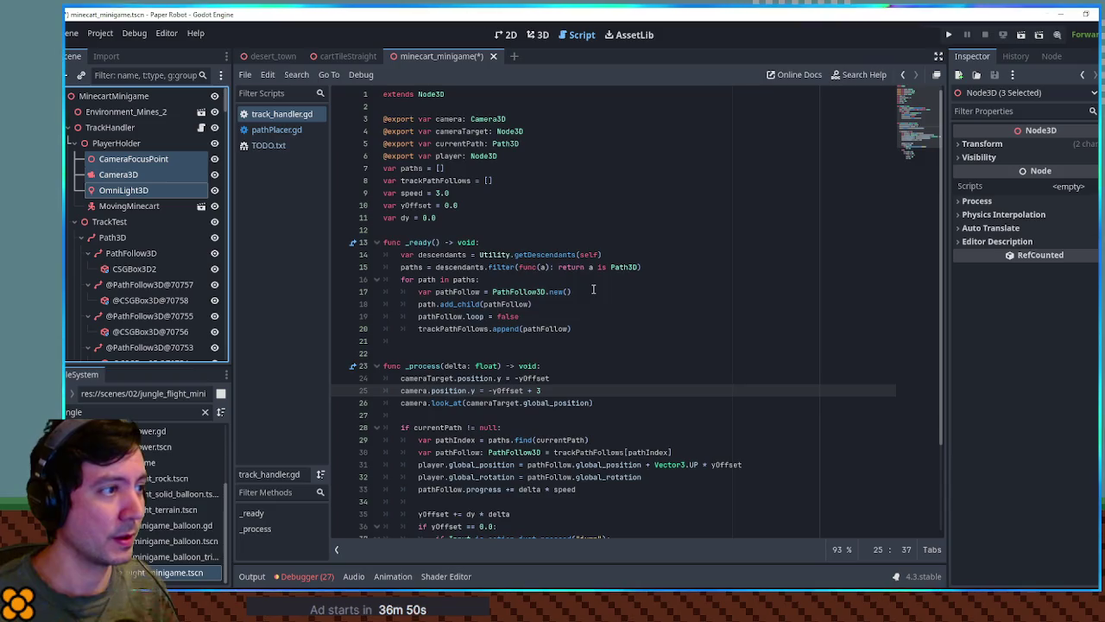
click(532, 159)
key(Return)
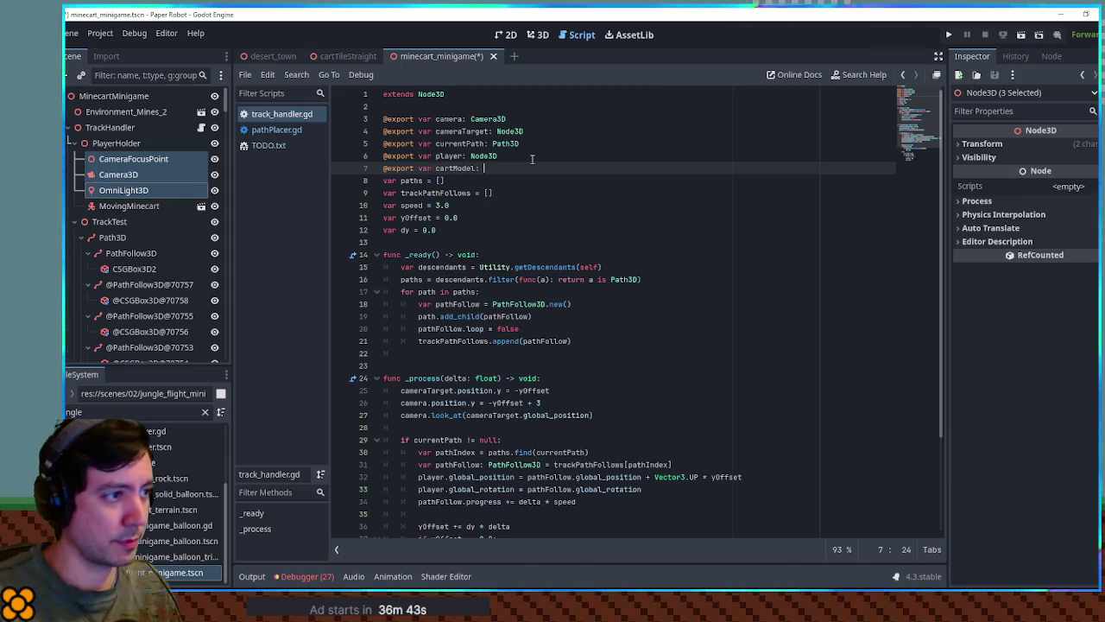
text(3D)
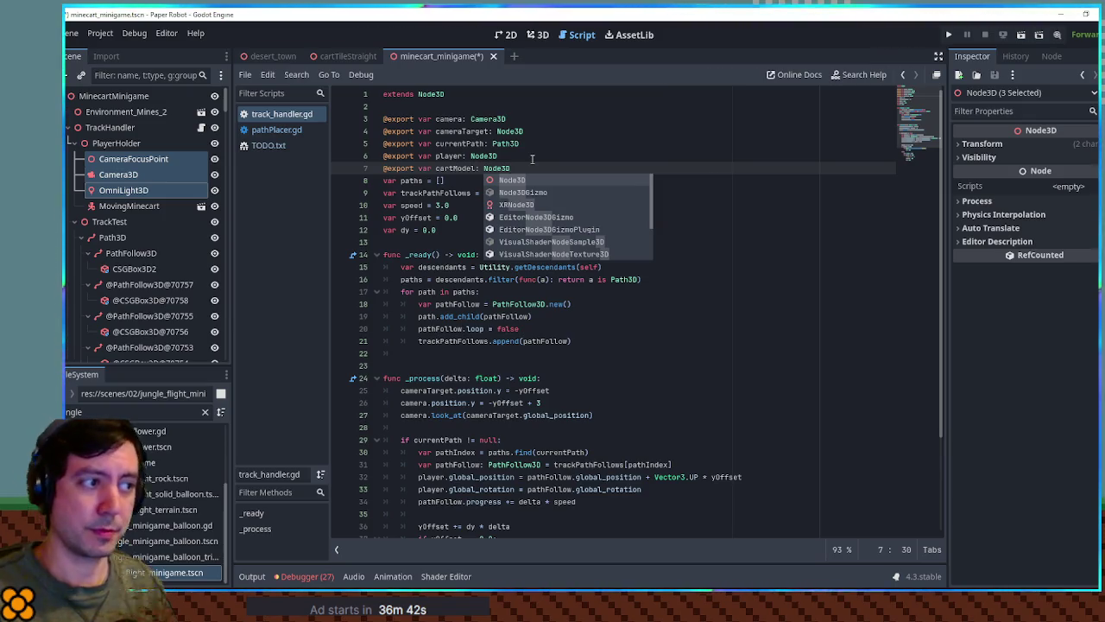
double_click(462, 169)
key(ctrl+s)
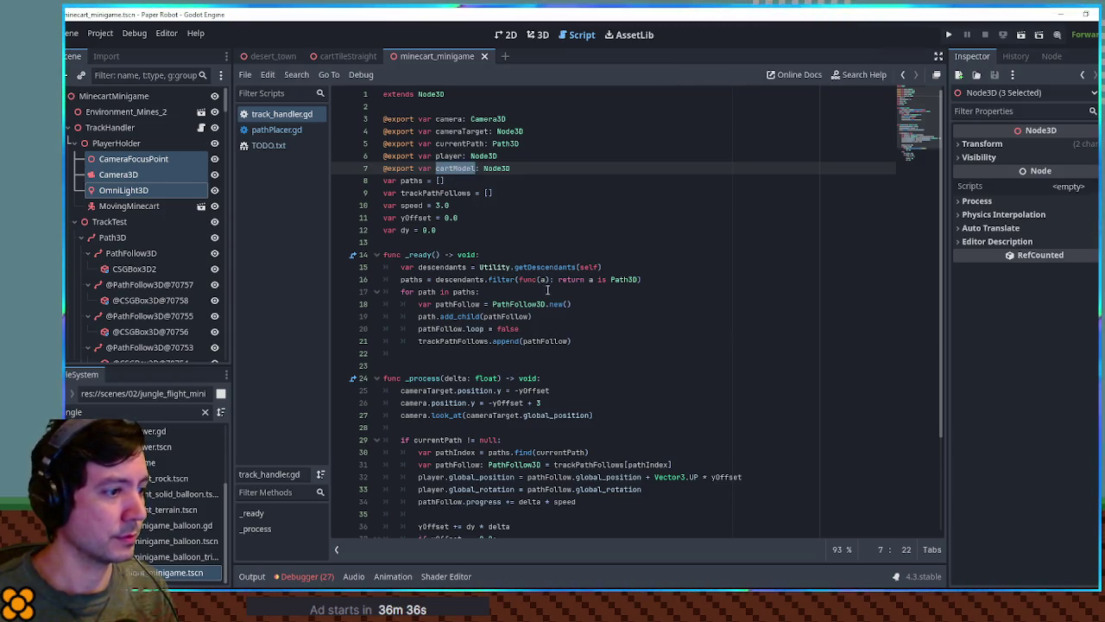
Step: Insert a cartModel.global_position line above the rotation assignment
scroll(548, 290, down, 3)
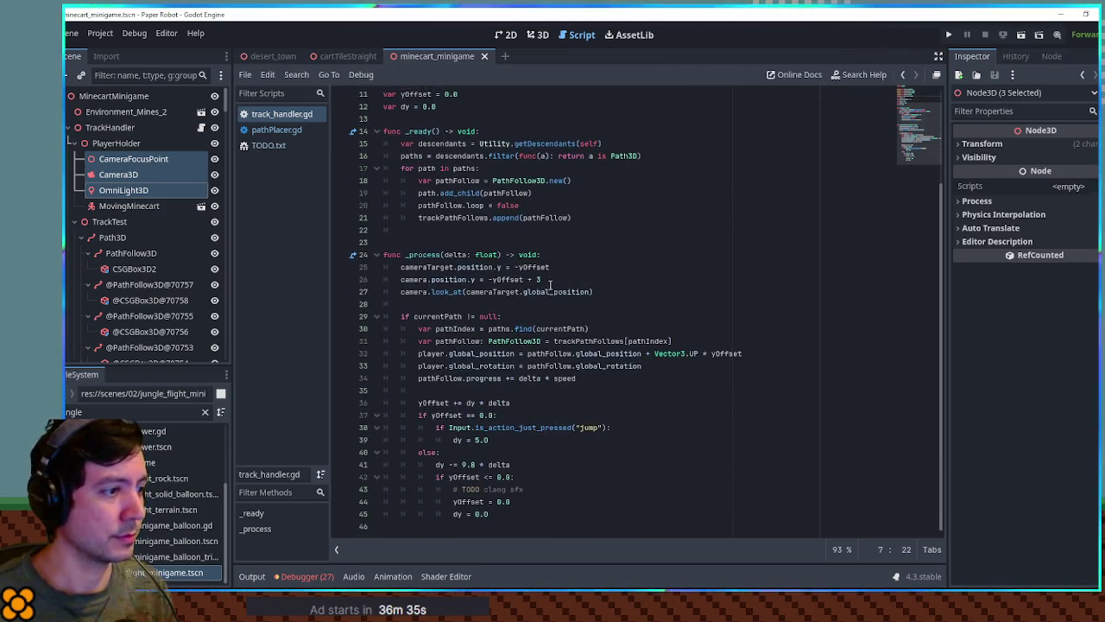
double_click(435, 367)
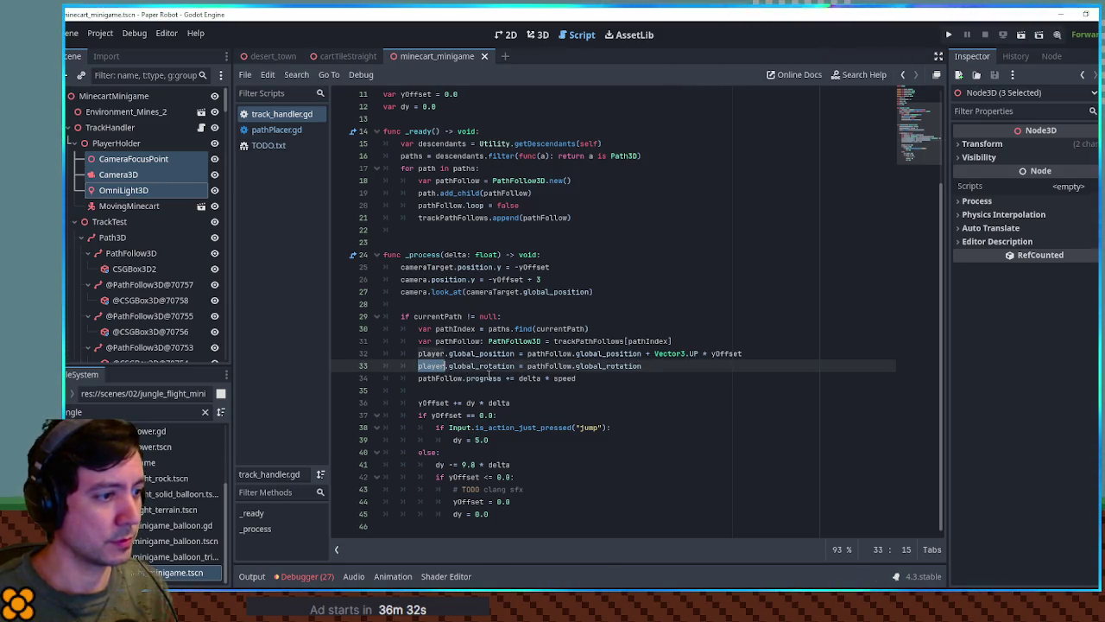
key(ctrl+shift+Return)
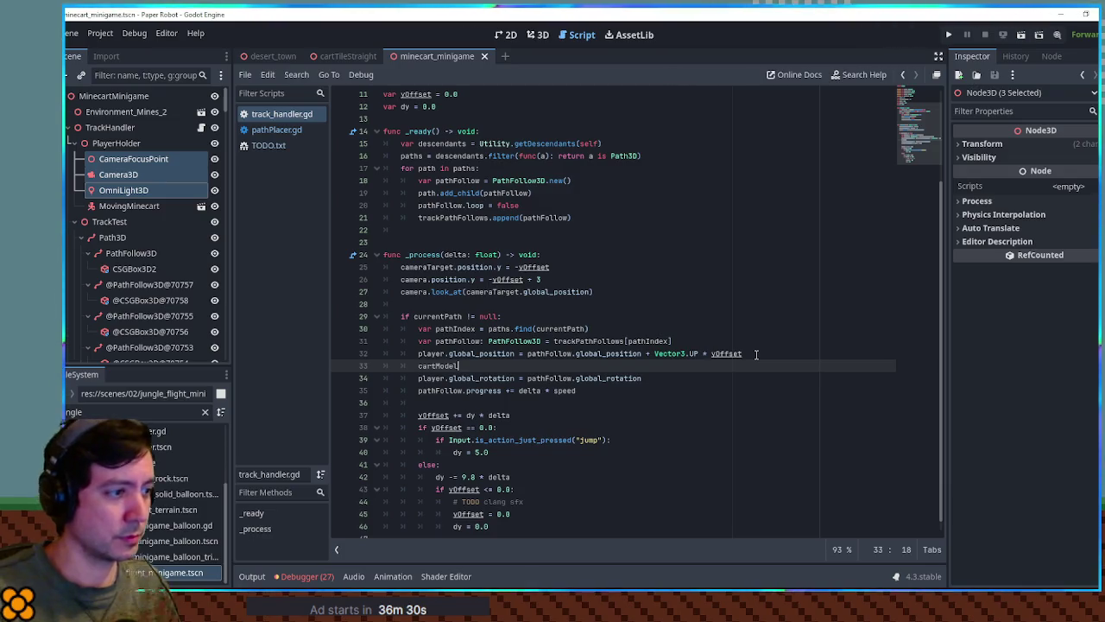
text(cartModel.position)
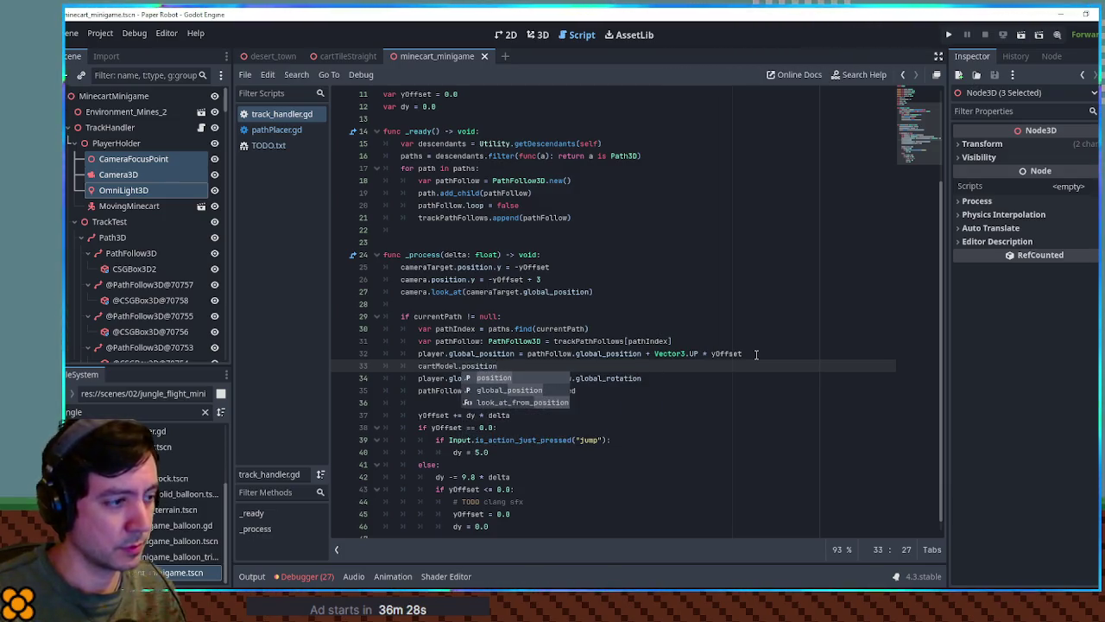
key(ctrl+BackSpace)
key(ctrl+BackSpace)
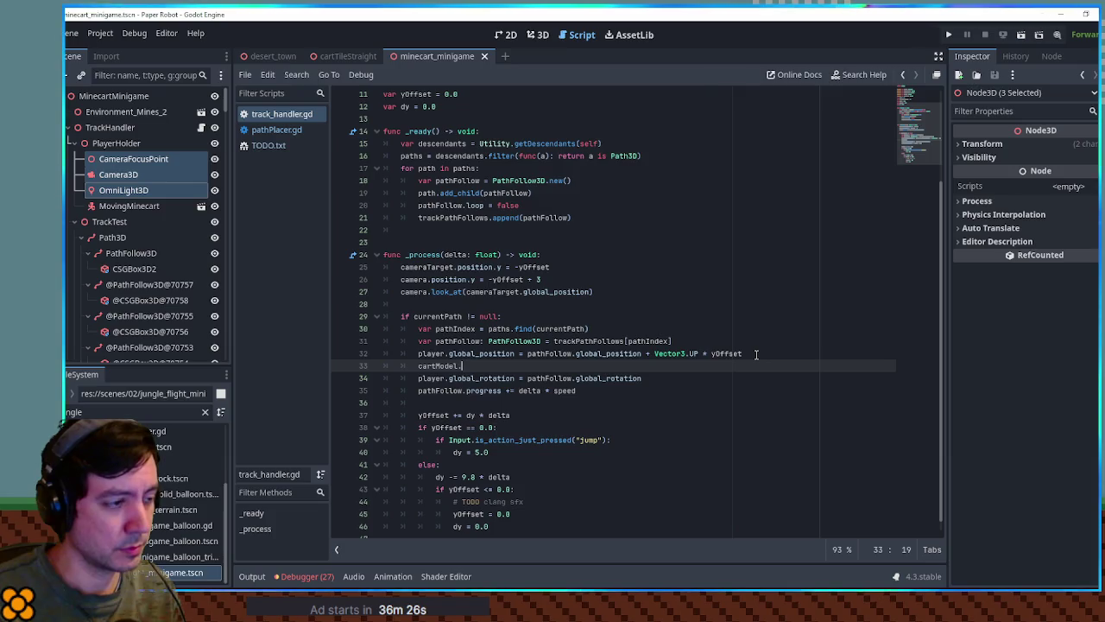
key(Down)
key(Return)
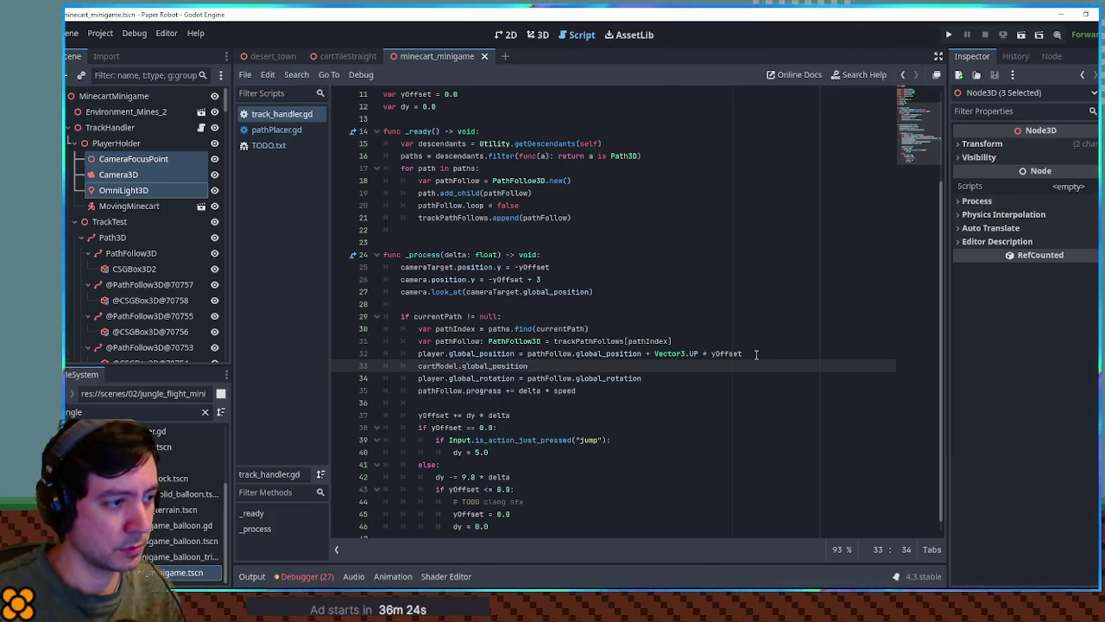
Step: Assign player.global_position plus the yOffset term, moved from the player line, to cartModel.global_position
drag(418, 353, 516, 353)
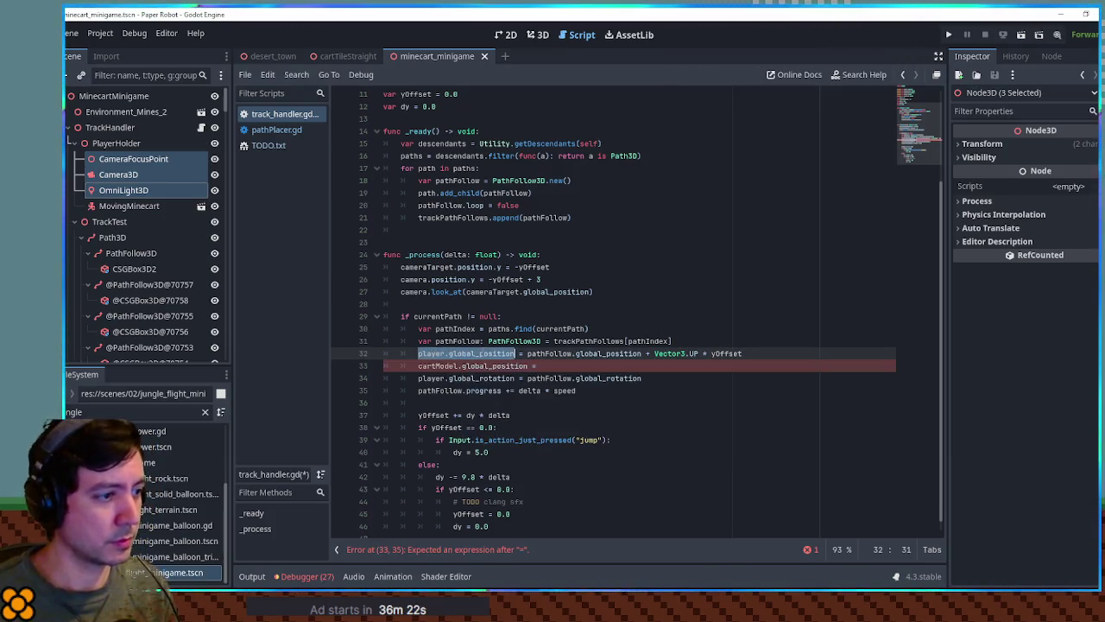
key(ctrl+c)
click(559, 365)
key(ctrl+v)
drag(644, 353, 739, 365)
key(ctrl+x)
click(665, 365)
key(ctrl+v)
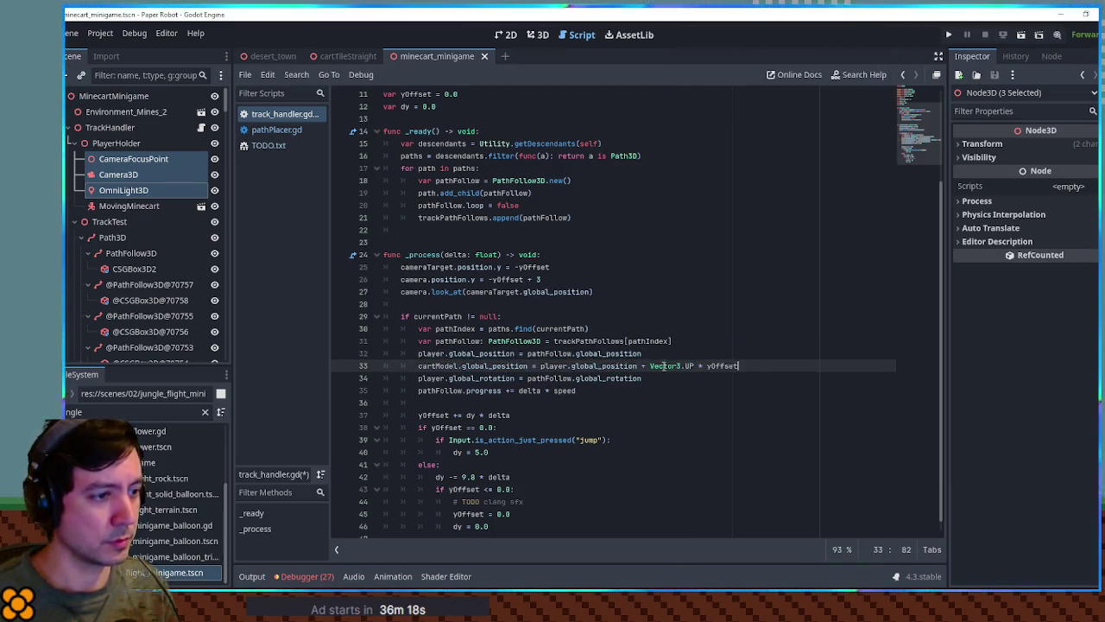
Step: Delete the camera height offset lines and save the script
click(652, 329)
click(430, 267)
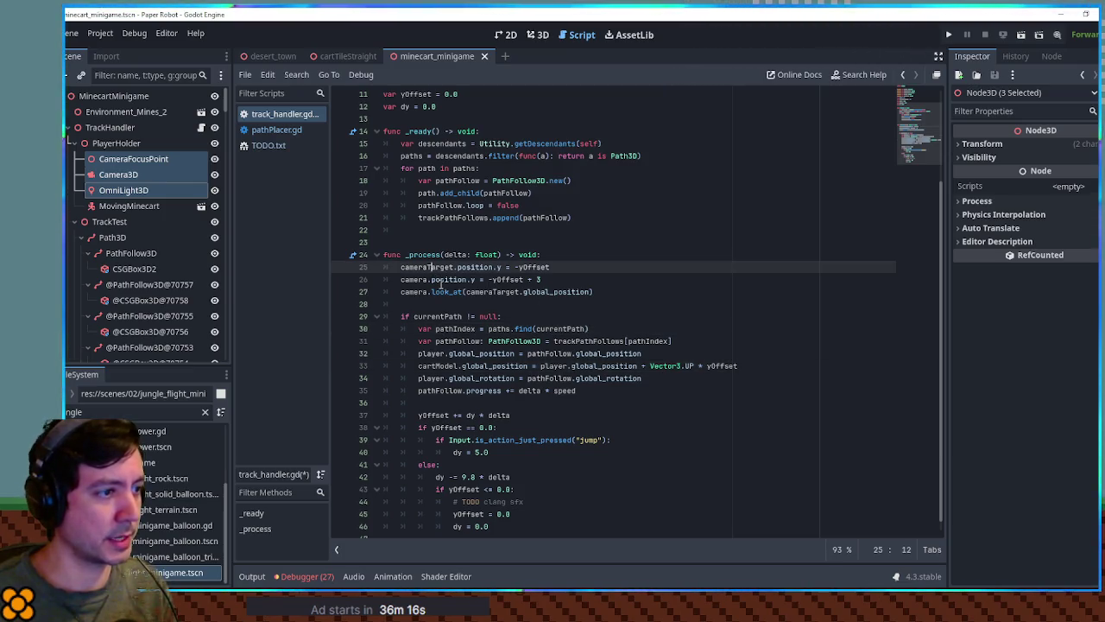
key(ctrl+x)
key(ctrl+x)
key(ctrl+s)
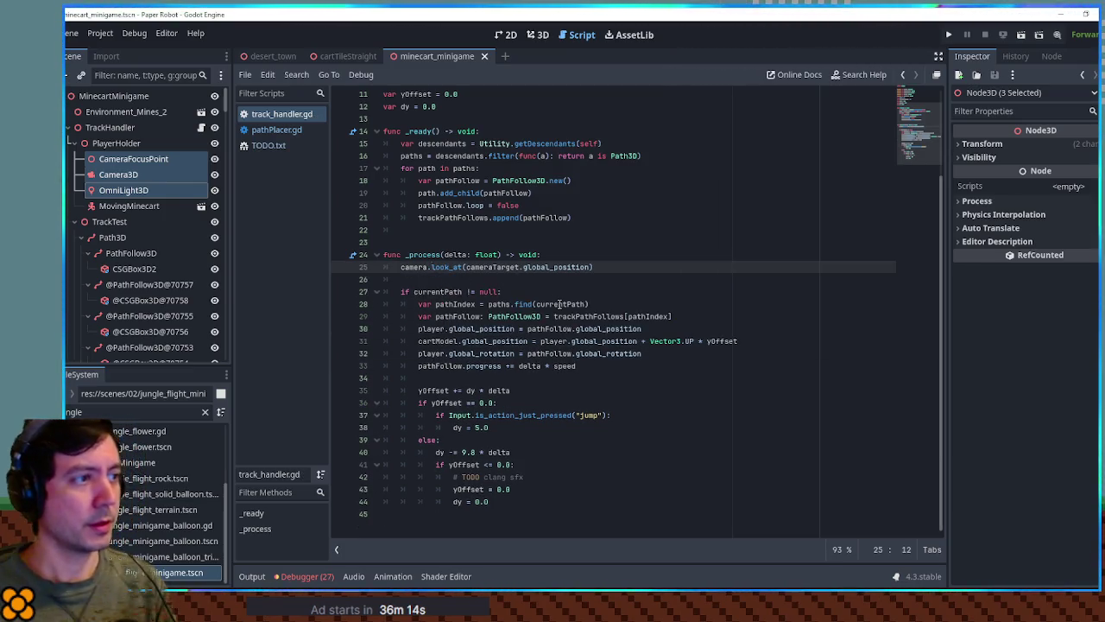
Step: Assign MovingMinecart as TrackHandler's Cart Model and run the game
click(134, 159)
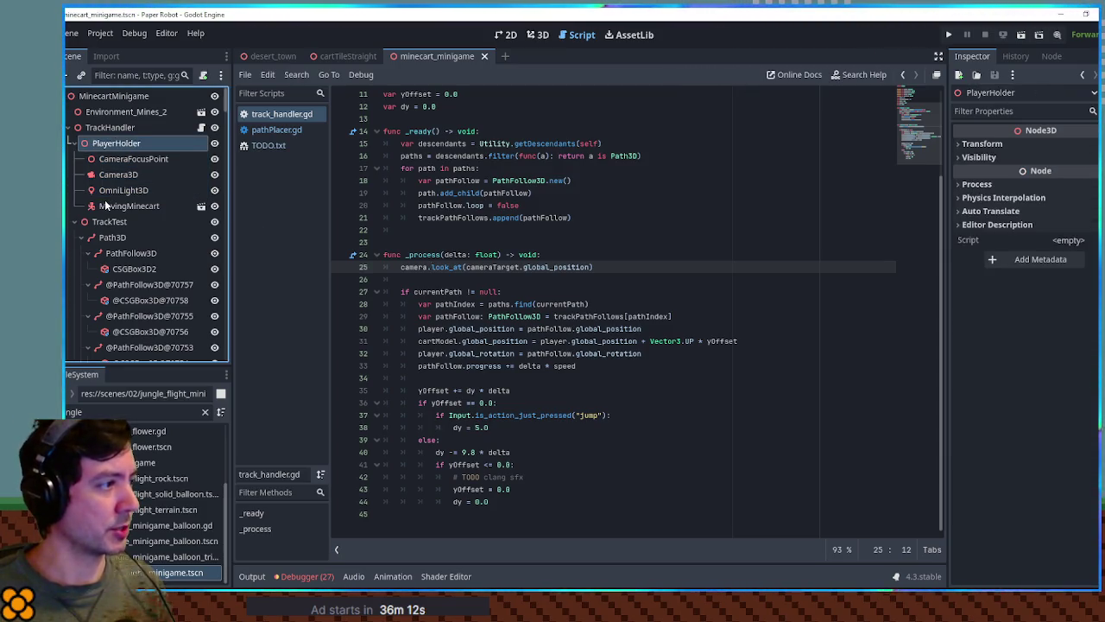
key(Up)
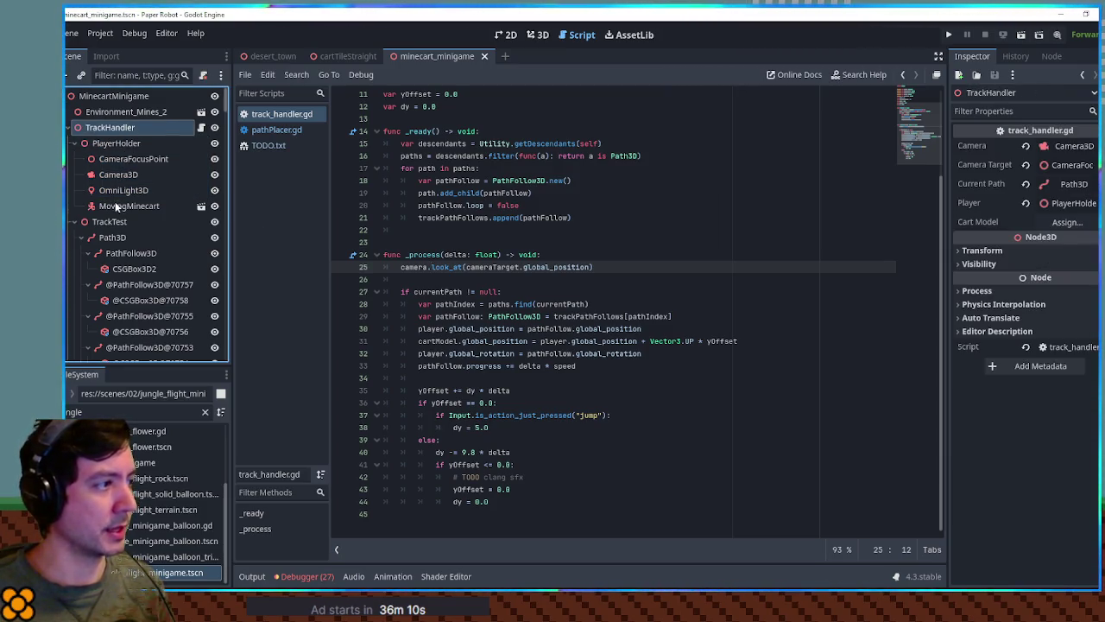
drag(115, 205, 1062, 222)
click(635, 215)
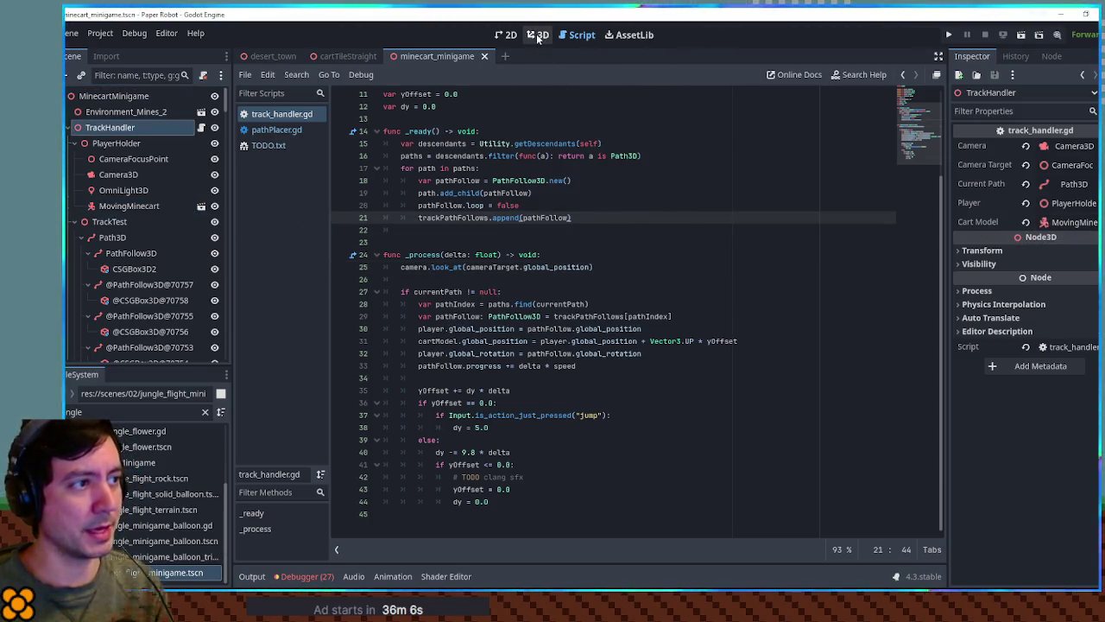
key(F6)
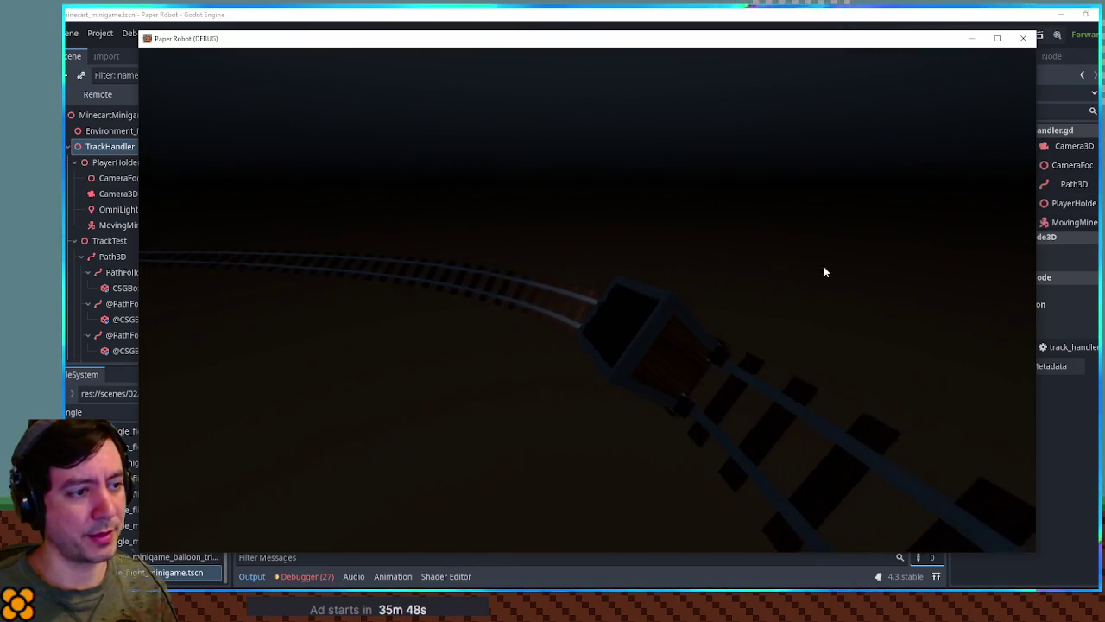
Step: Close the game and move OmniLight3D back under MovingMinecart
click(1024, 38)
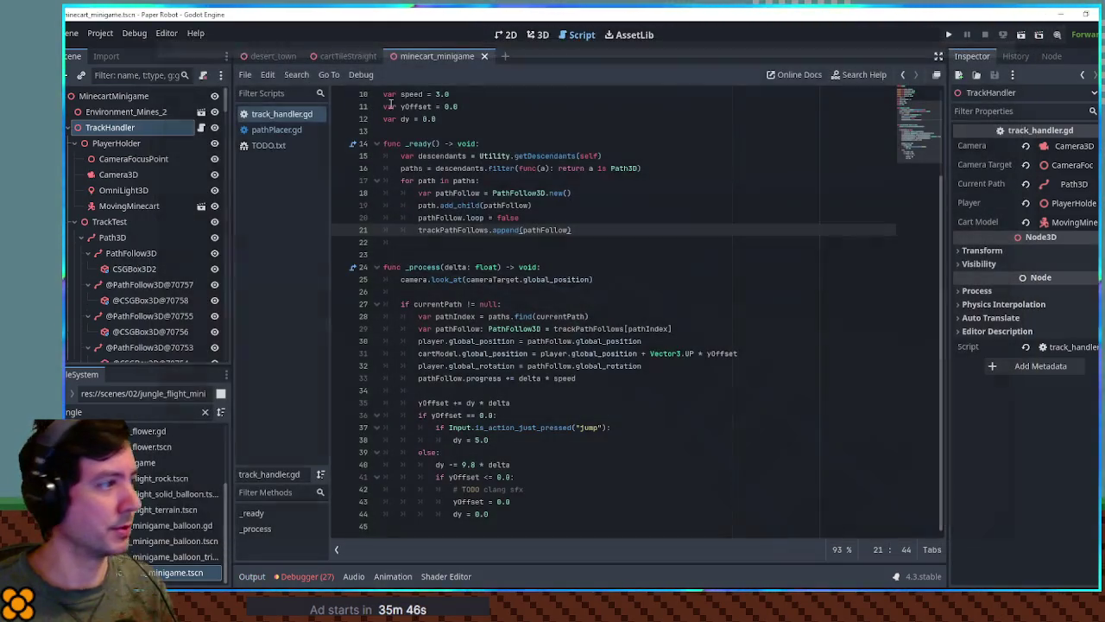
drag(123, 190, 125, 208)
click(542, 36)
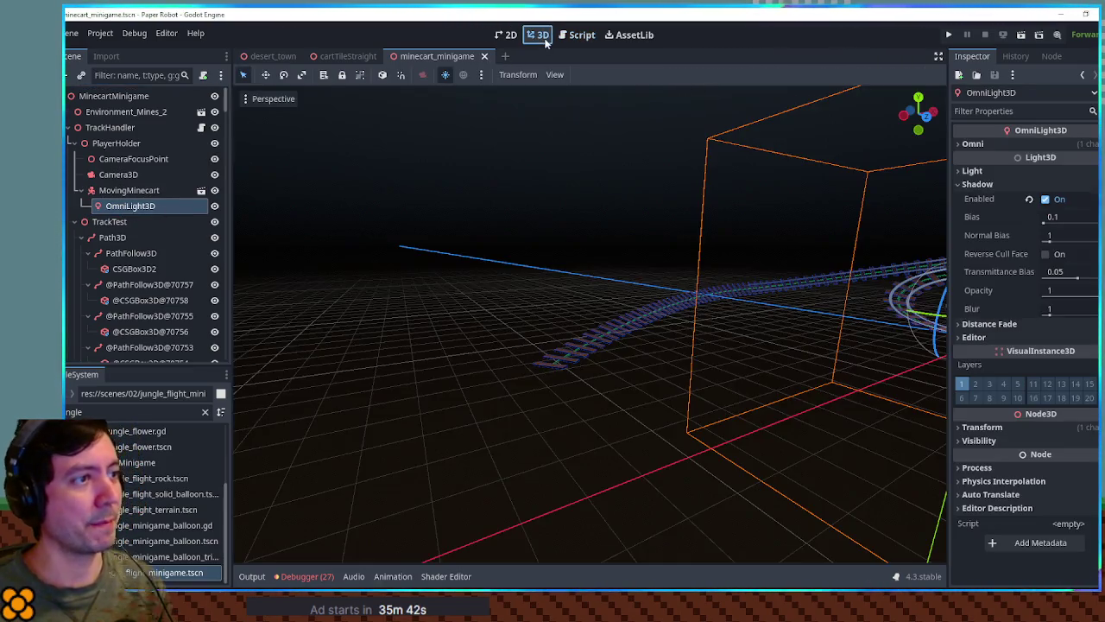
Step: Run the minigame again, close it, and clear the 3D selection
key(F6)
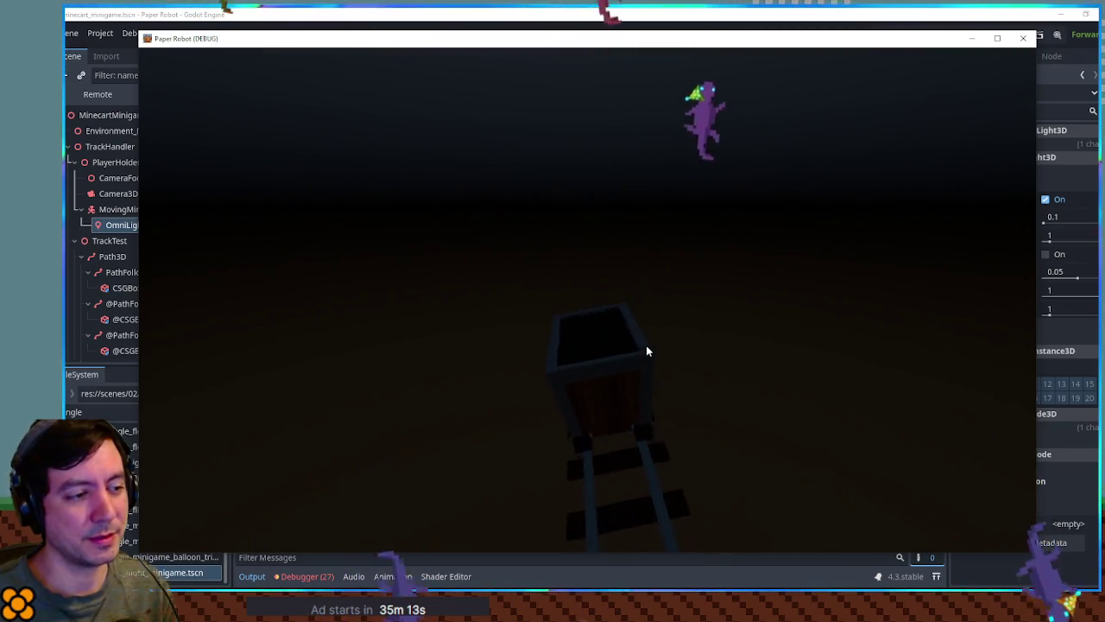
click(1022, 41)
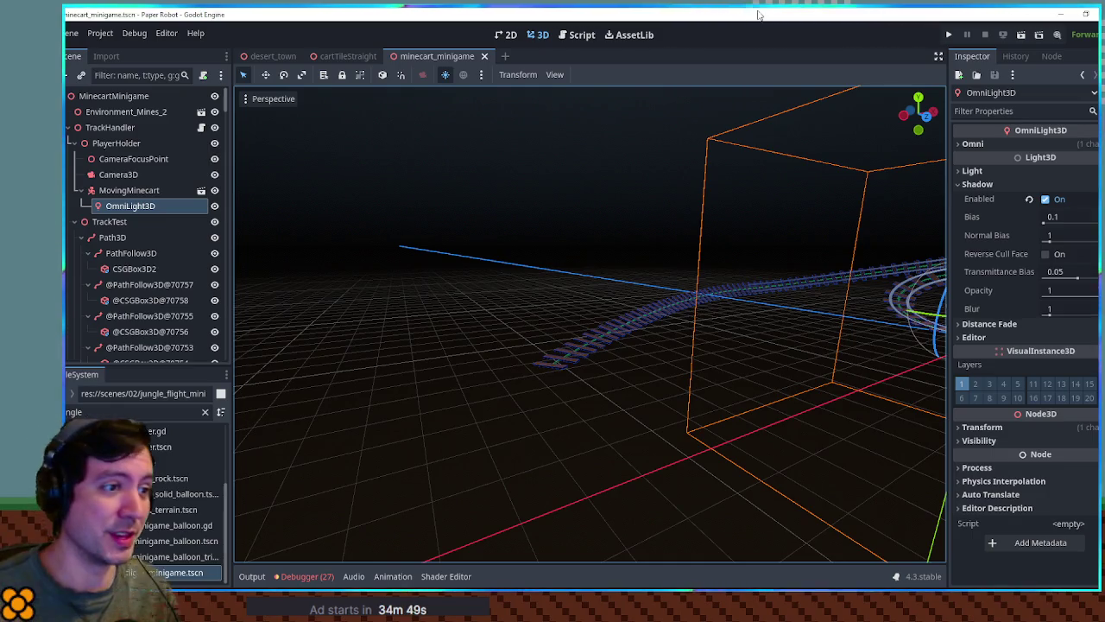
click(604, 214)
scroll(463, 248, up, 3)
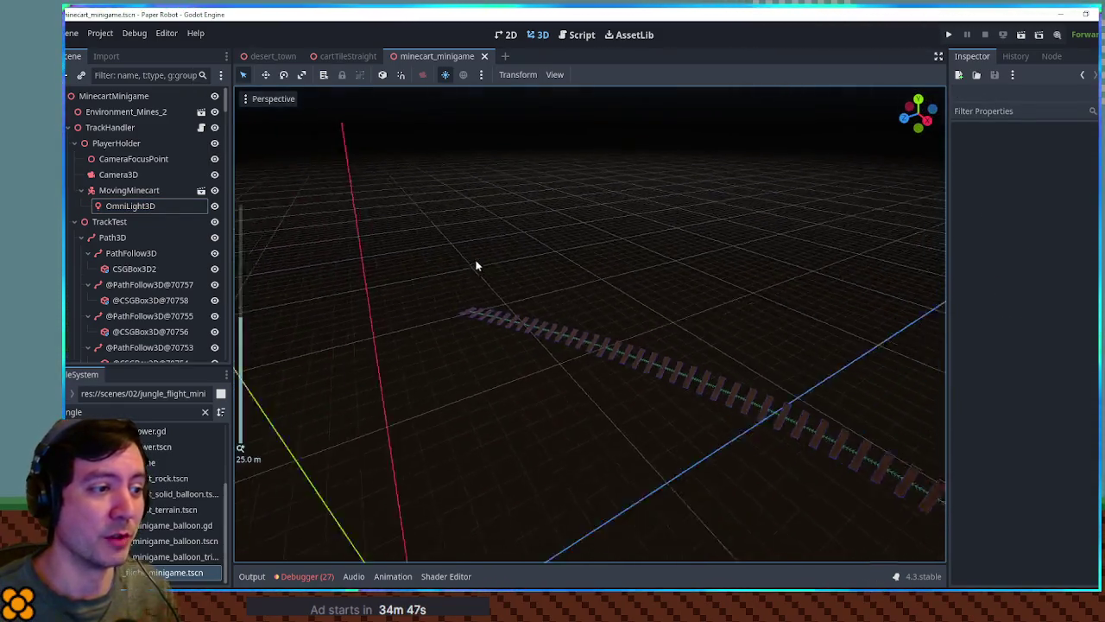
scroll(603, 338, down, 3)
drag(603, 338, 649, 339)
scroll(610, 337, up, 5)
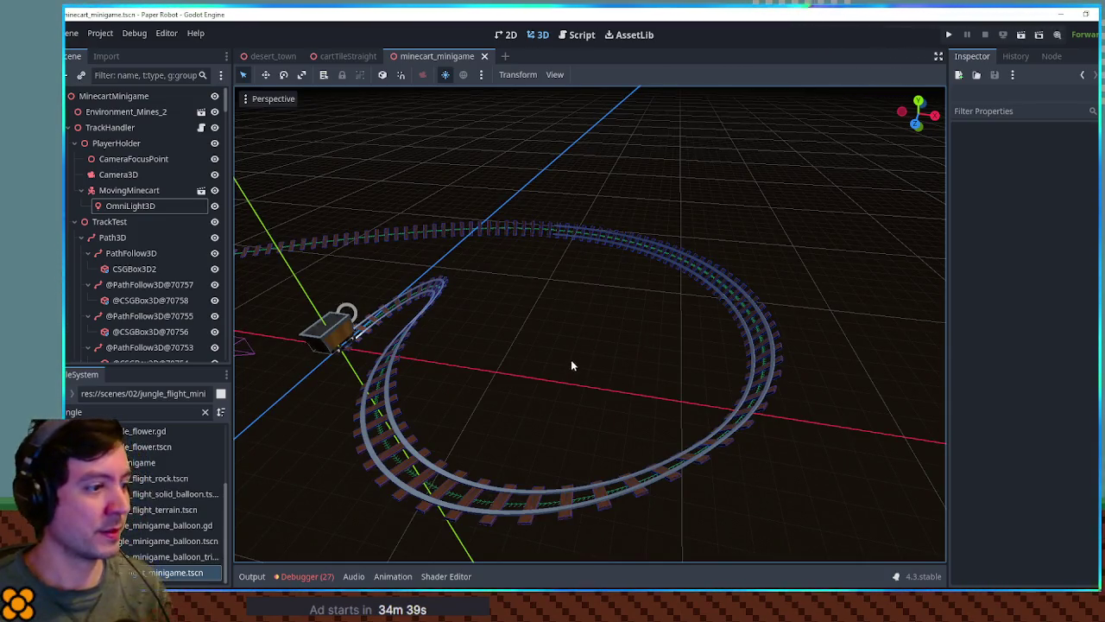
click(464, 478)
click(181, 319)
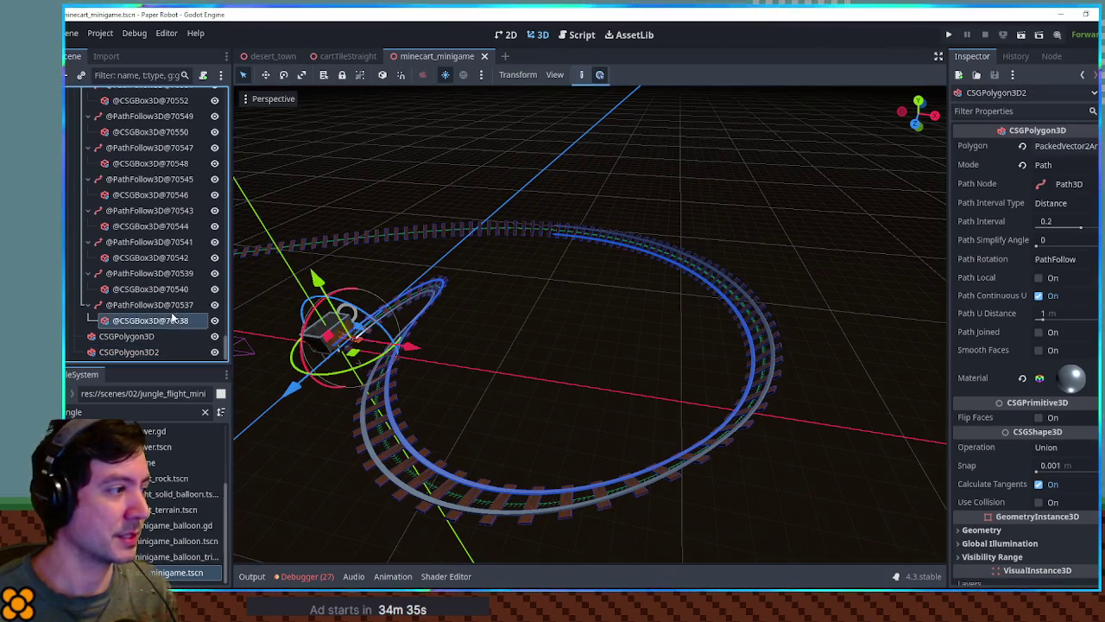
drag(225, 346, 229, 81)
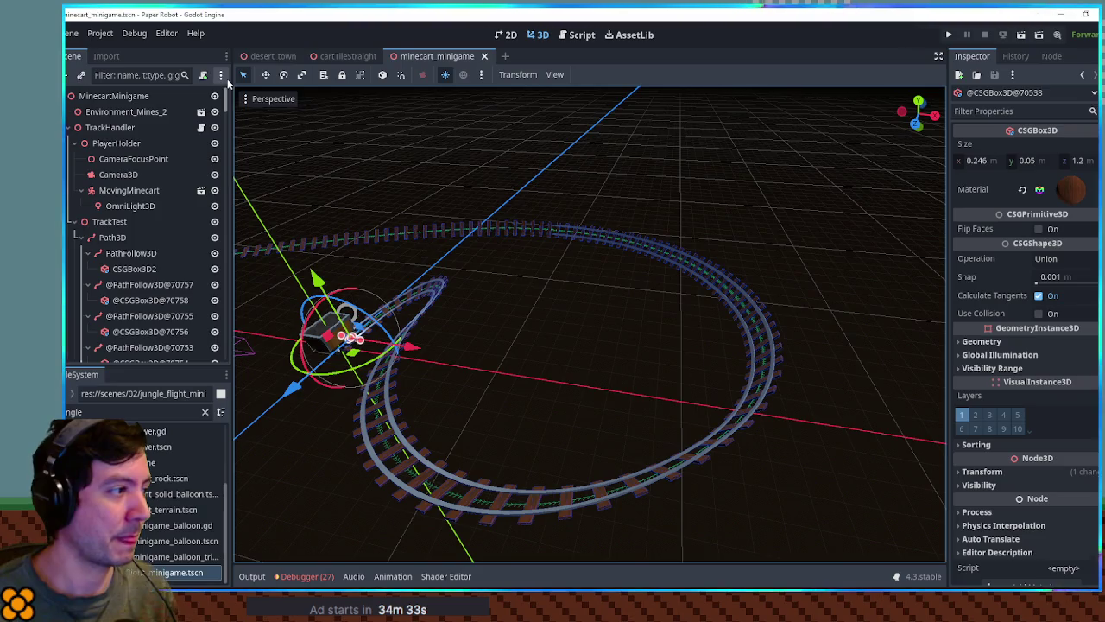
click(109, 222)
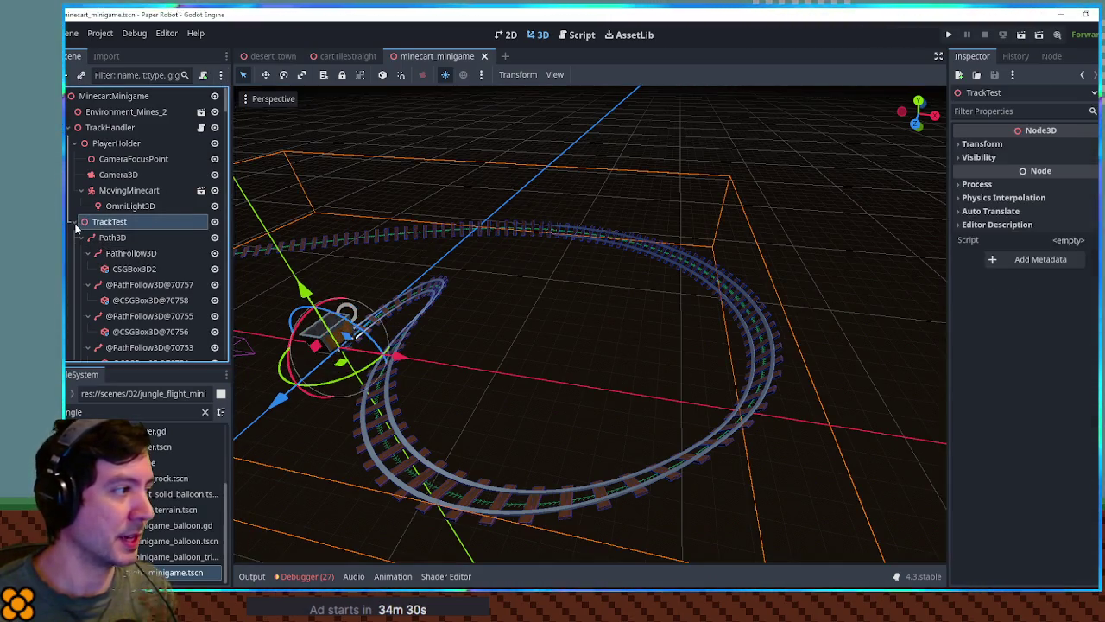
Step: Duplicate TrackTest into TrackTest2 and raise the copy by 2 units
key(ctrl+d)
click(132, 241)
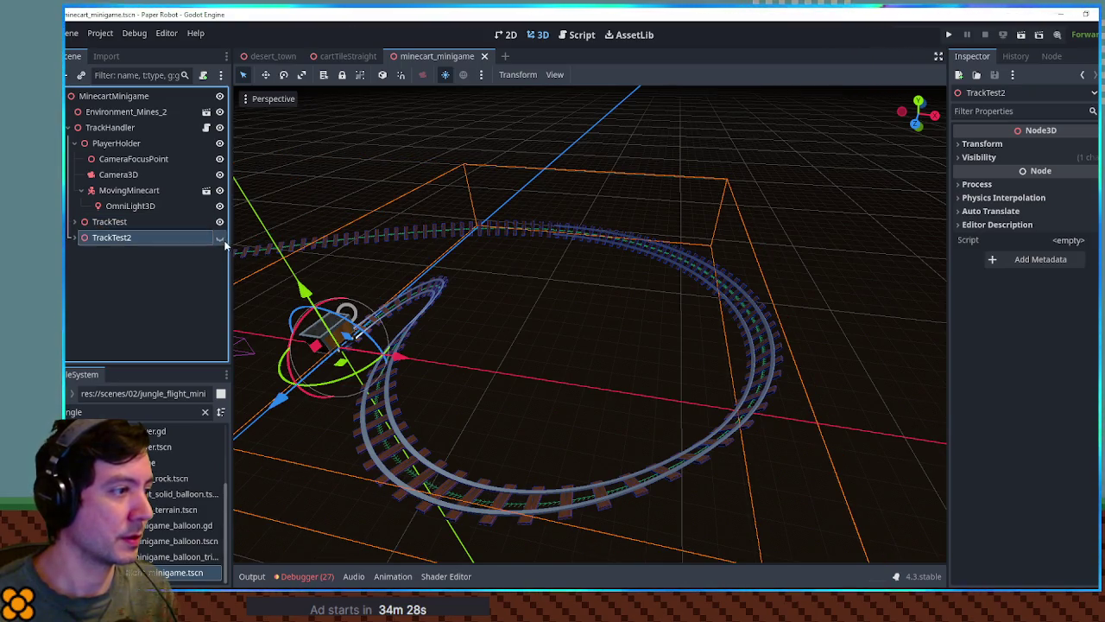
scroll(461, 299, down, 3)
drag(460, 274, 458, 259)
key(w)
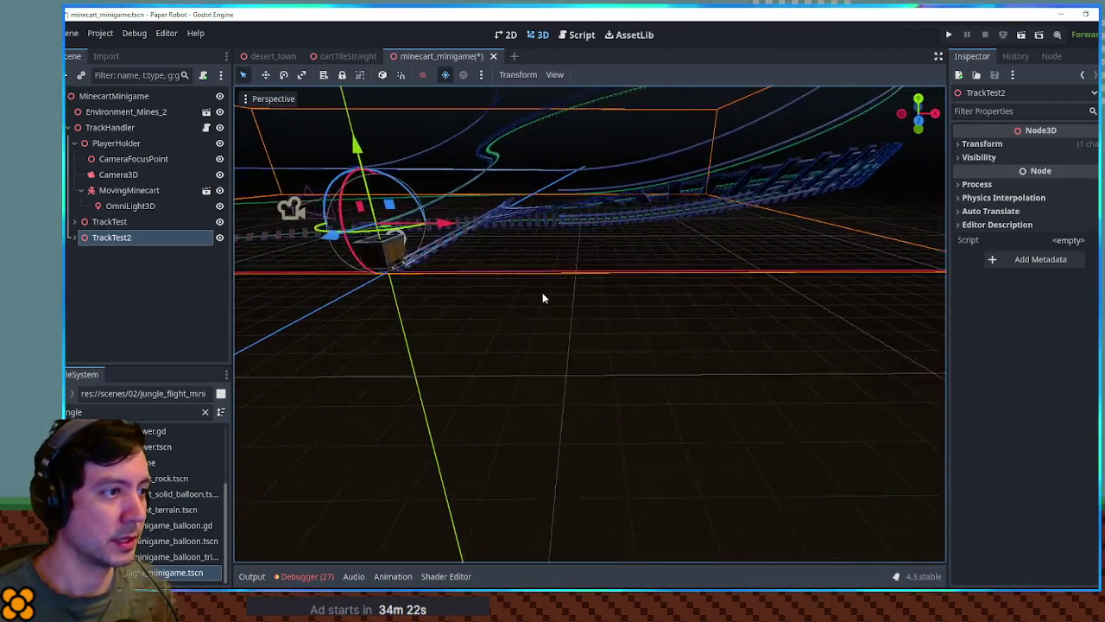
Step: Rotate TrackTest2 by 45 degrees and lift it 4 units higher
scroll(414, 378, up, 3)
mouse_move(451, 365)
mouse_down()
mouse_move(470, 356)
mouse_move(476, 377)
mouse_move(465, 373)
mouse_move(534, 316)
mouse_move(514, 321)
mouse_up()
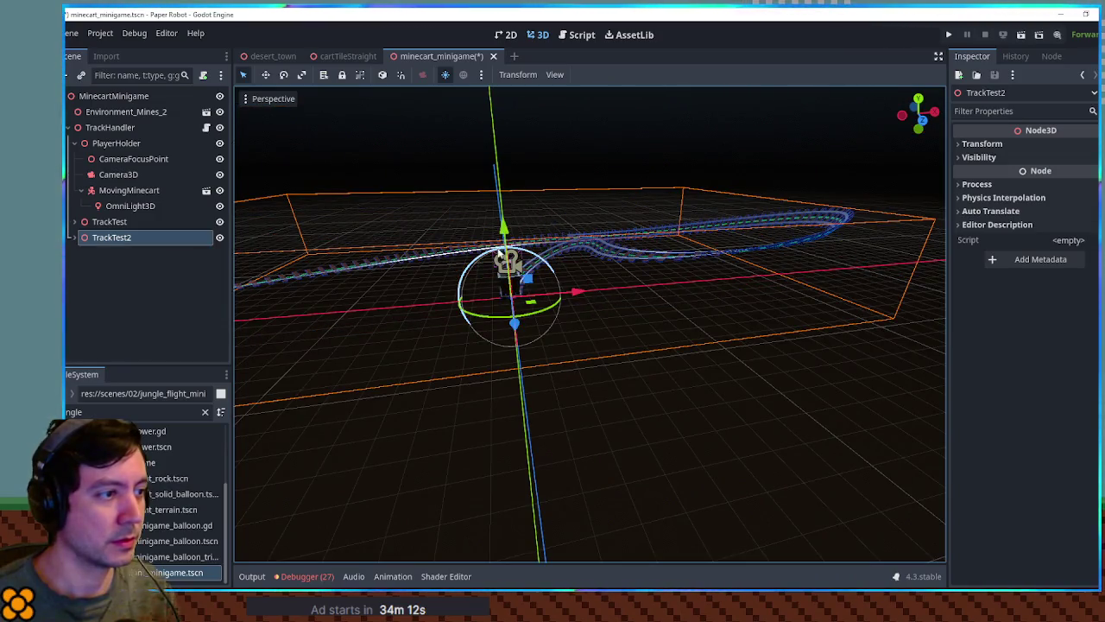
mouse_move(504, 228)
mouse_down()
mouse_move(498, 154)
mouse_move(548, 205)
mouse_move(633, 208)
mouse_move(661, 190)
mouse_move(523, 241)
mouse_up()
scroll(525, 243, up, 3)
mouse_move(686, 307)
mouse_down()
mouse_move(662, 286)
mouse_move(413, 239)
mouse_move(582, 320)
mouse_up()
click(616, 173)
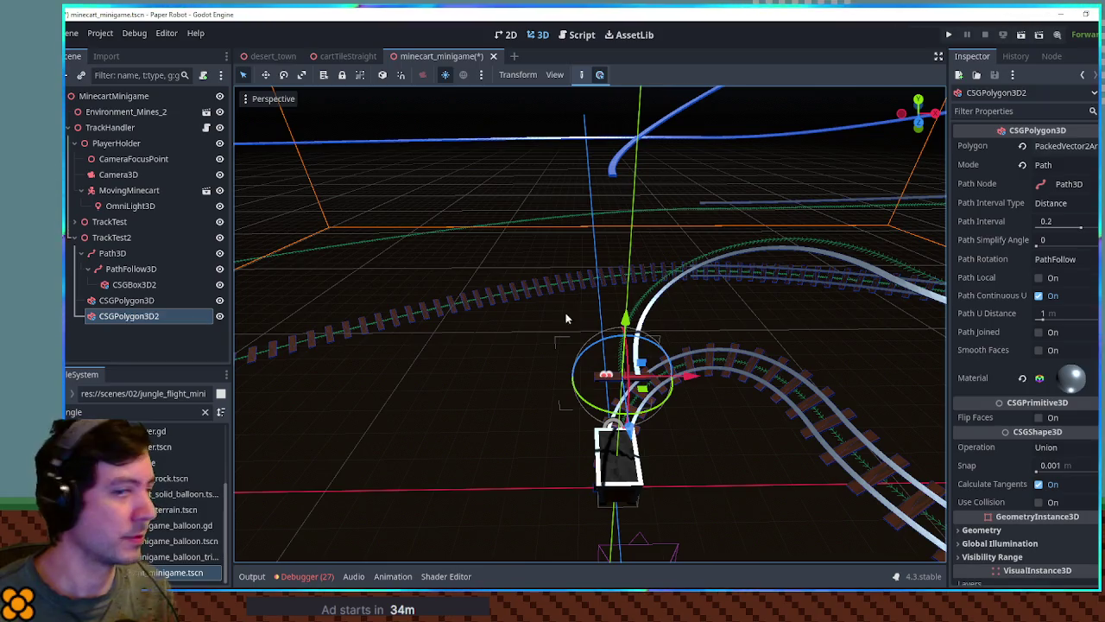
Step: Edit CSGPolygon3D2's Transform Position Y in the Inspector
scroll(996, 338, down, 5)
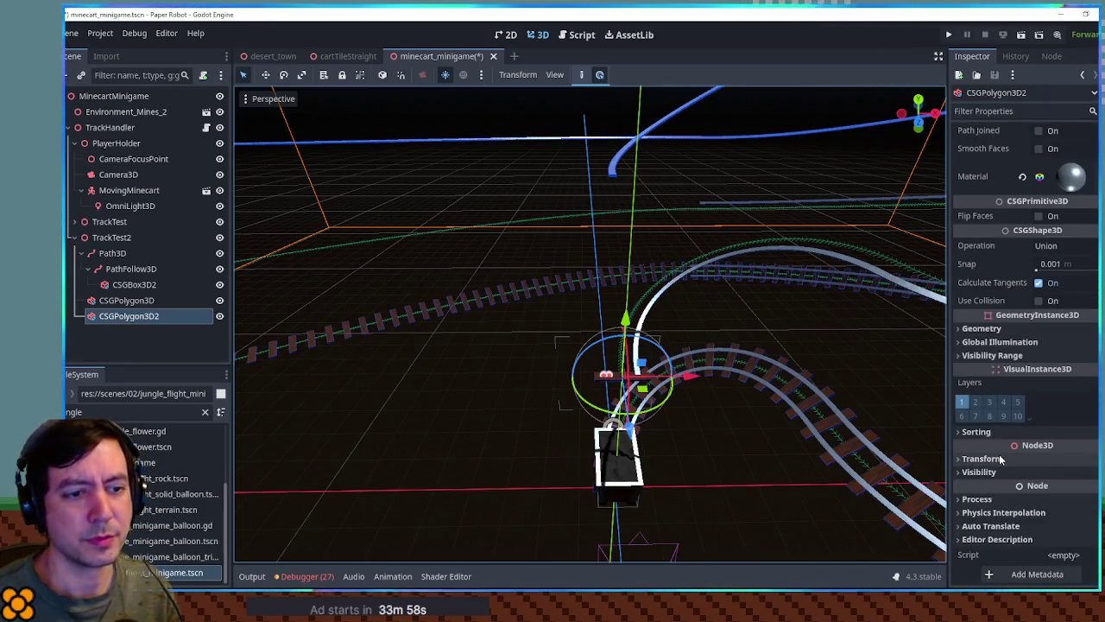
click(1000, 458)
scroll(1007, 458, down, 3)
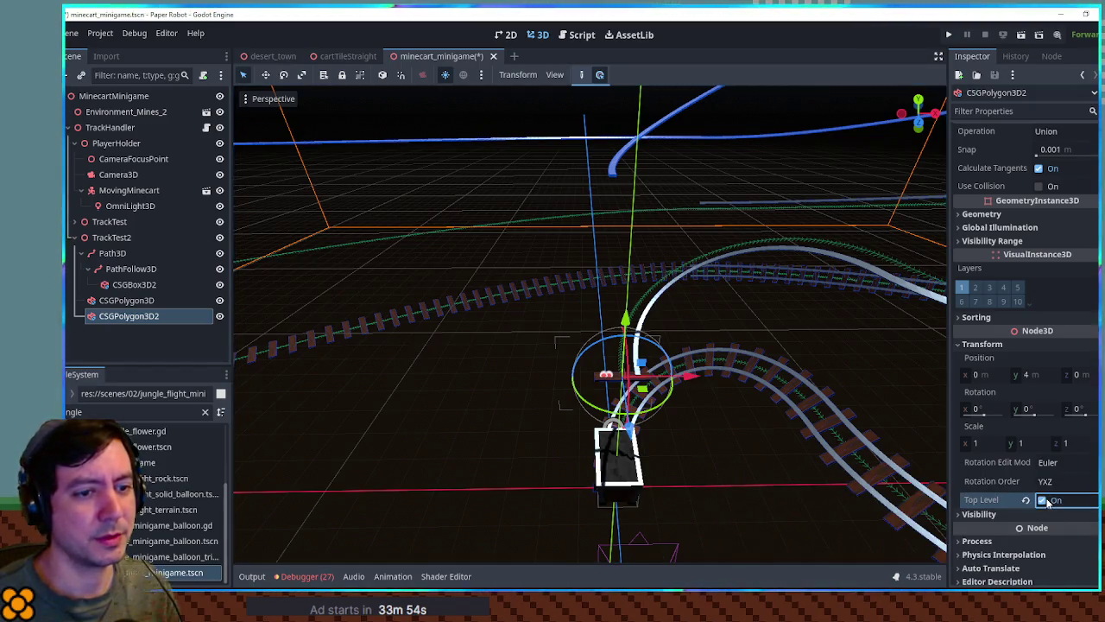
click(1036, 376)
text(40)
key(Return)
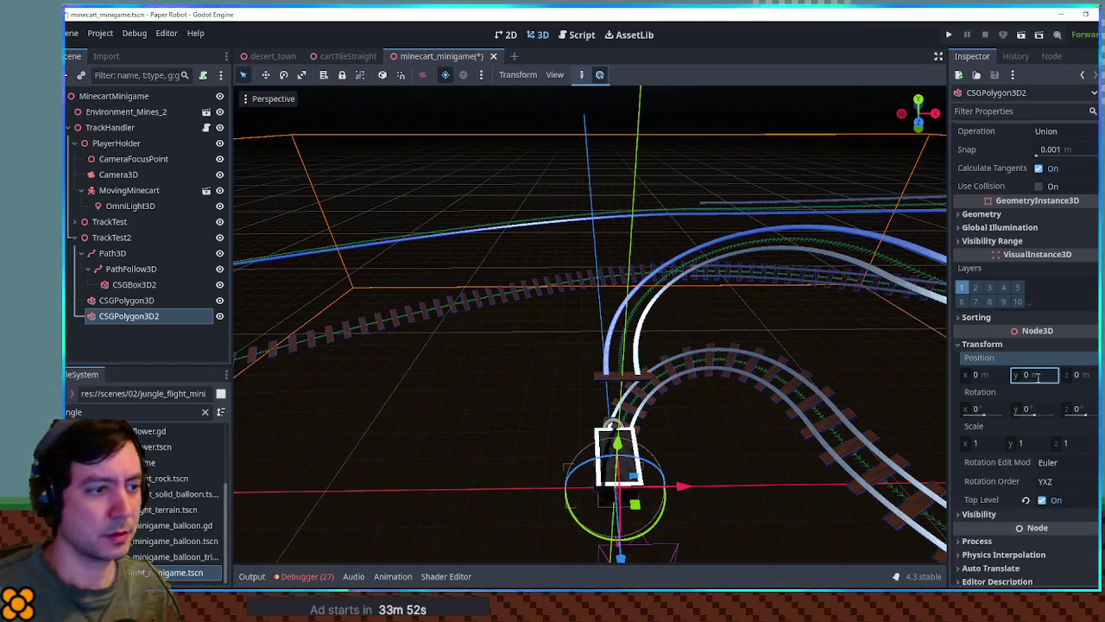
Step: Compare the transform settings of CSGPolygon3D and CSGPolygon3D2
click(637, 346)
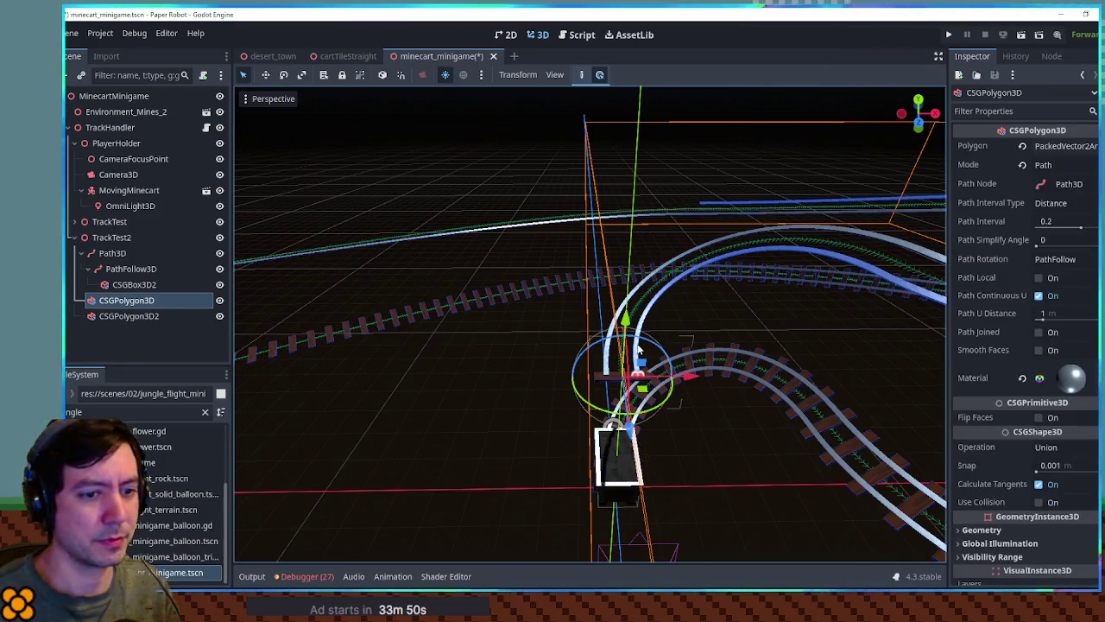
scroll(1049, 448, down, 5)
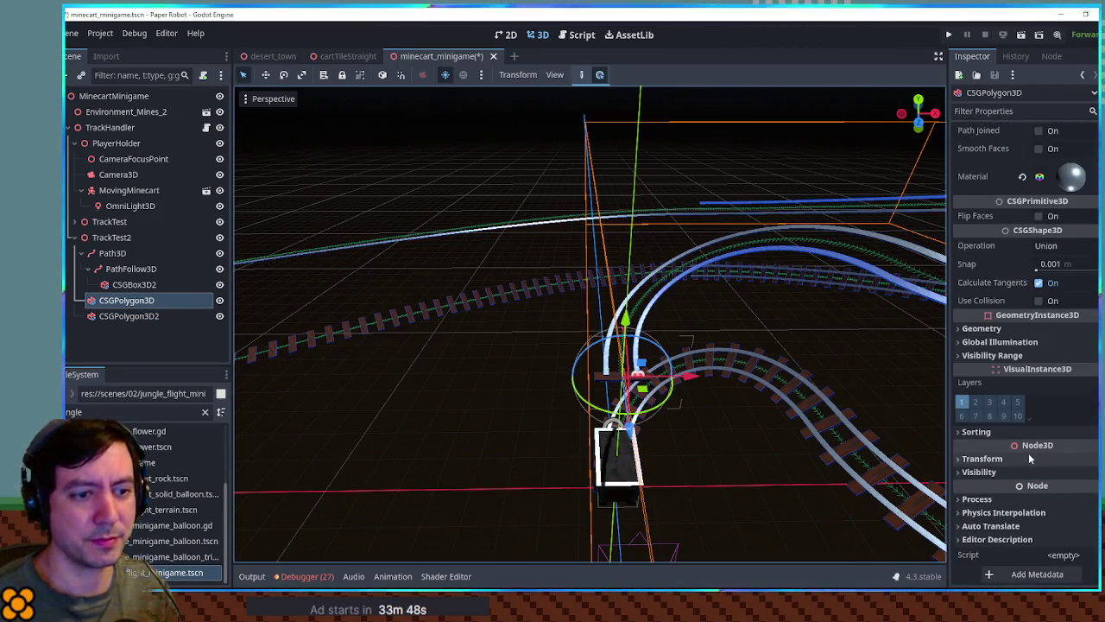
click(983, 458)
scroll(1029, 452, down, 2)
scroll(1028, 452, down, 1)
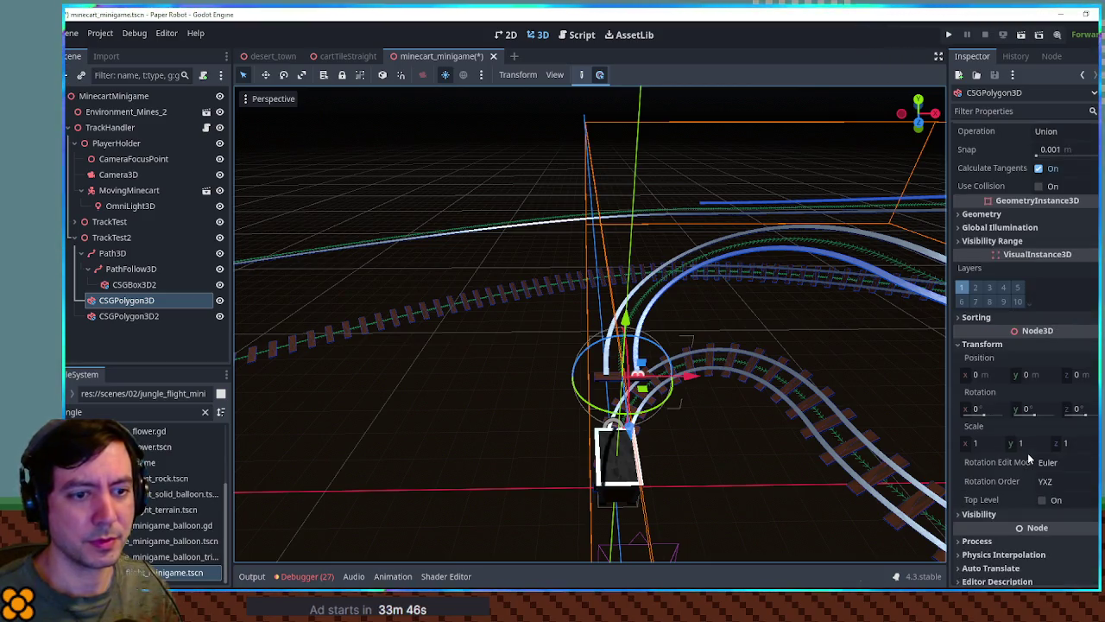
click(121, 315)
click(121, 300)
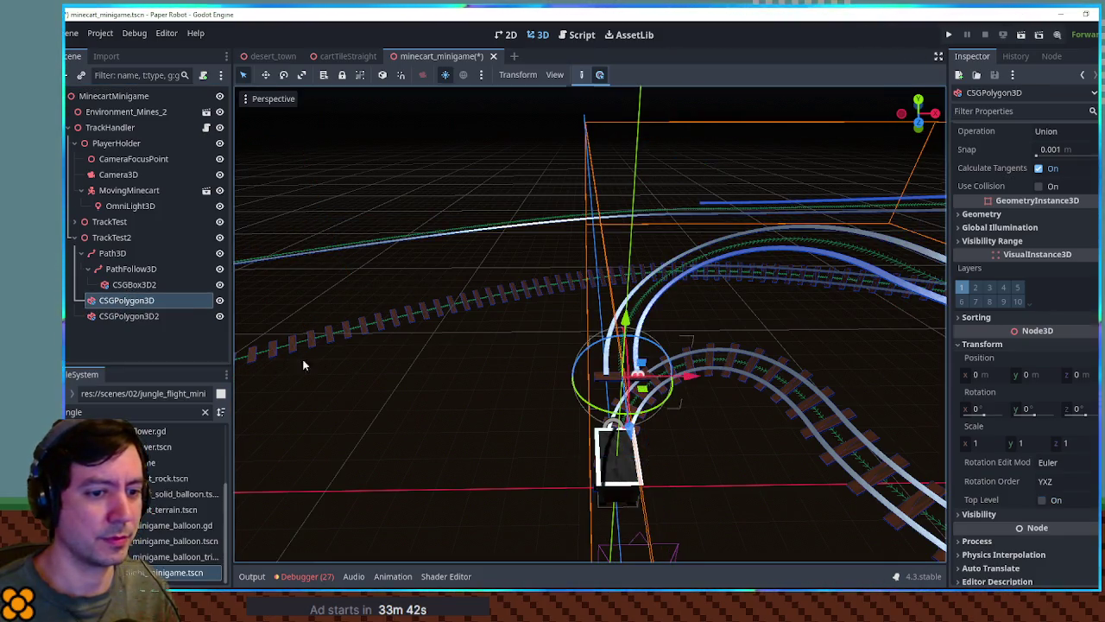
click(128, 316)
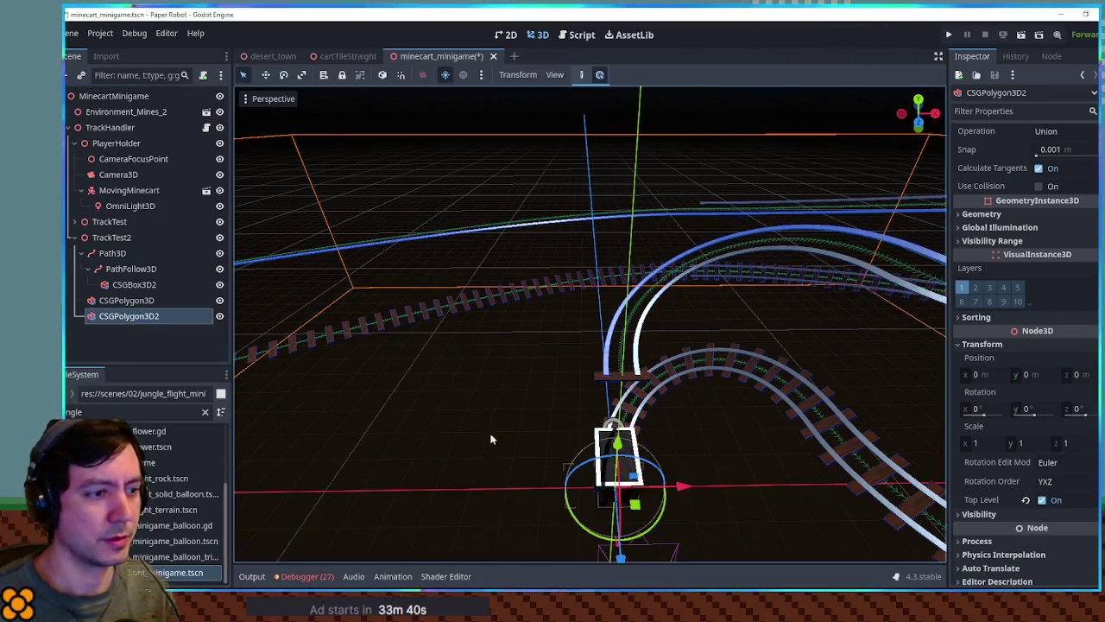
click(1042, 500)
click(441, 415)
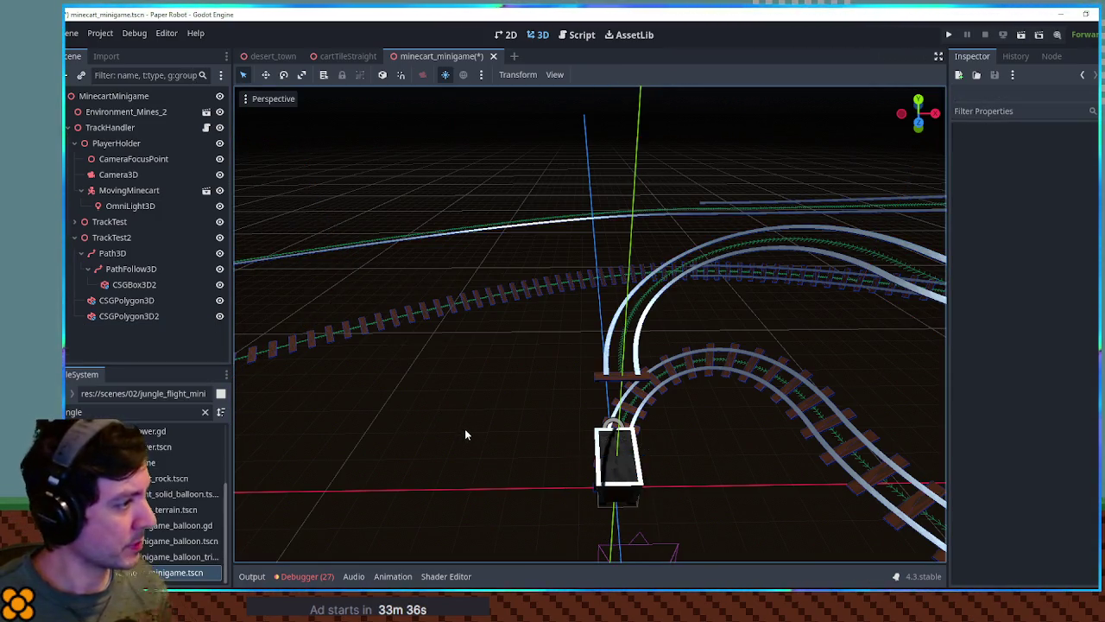
Step: Lower CSGPolygon3D2 to a Y position of -4
click(114, 301)
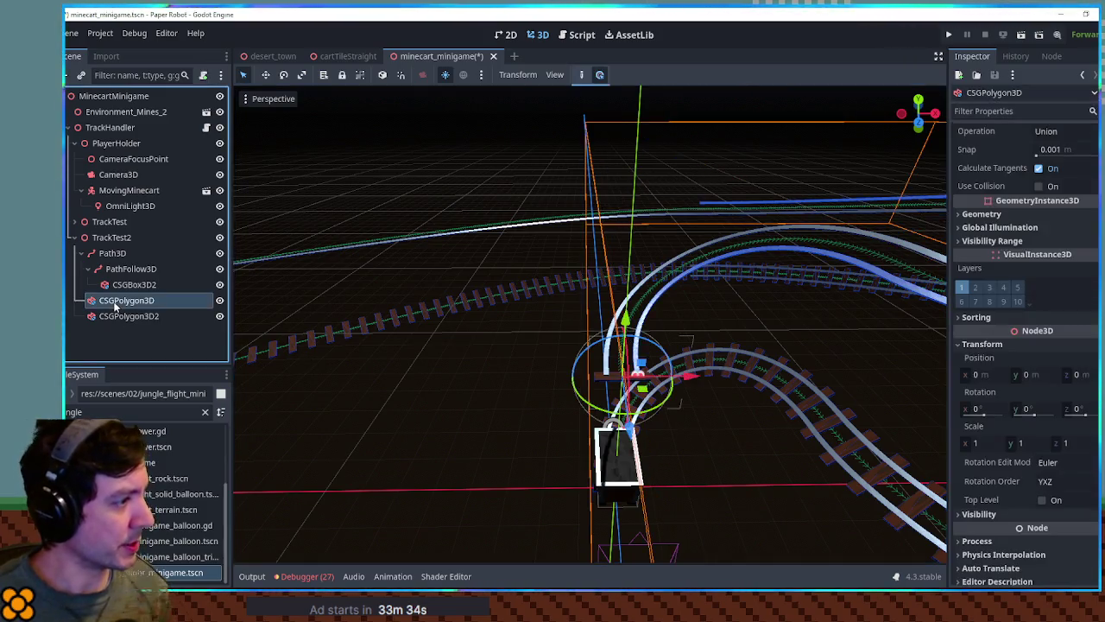
click(122, 315)
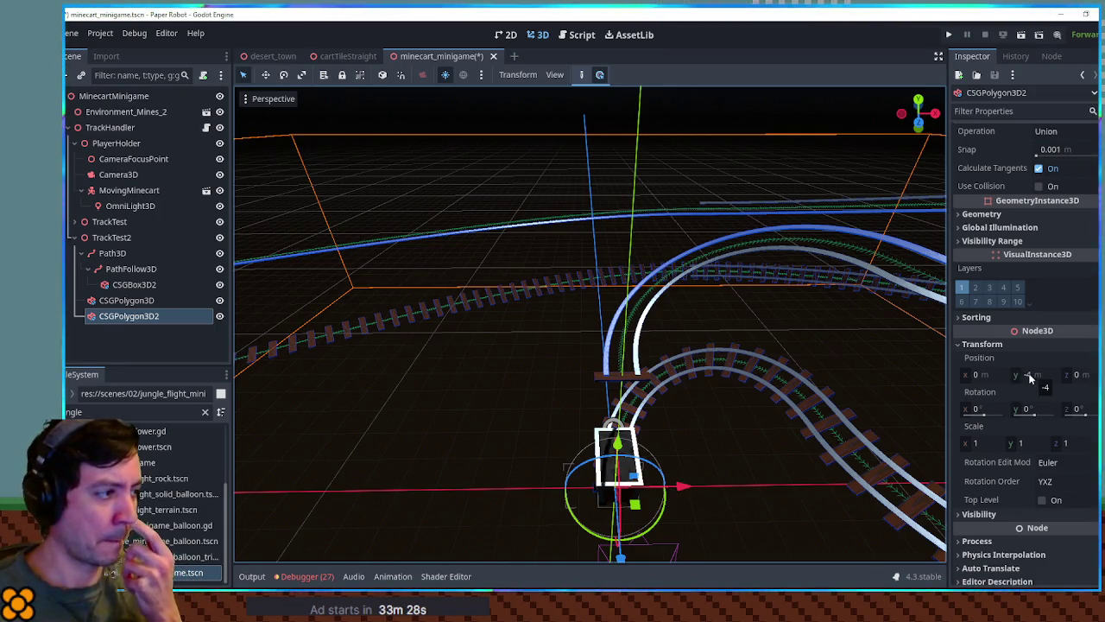
drag(596, 453, 642, 455)
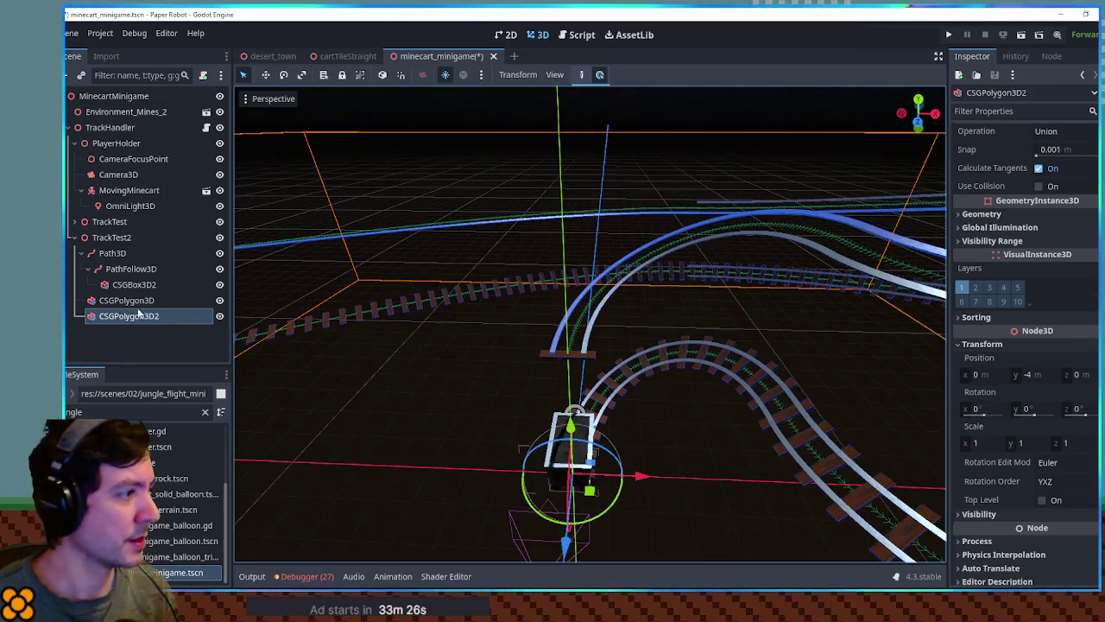
click(120, 269)
click(582, 34)
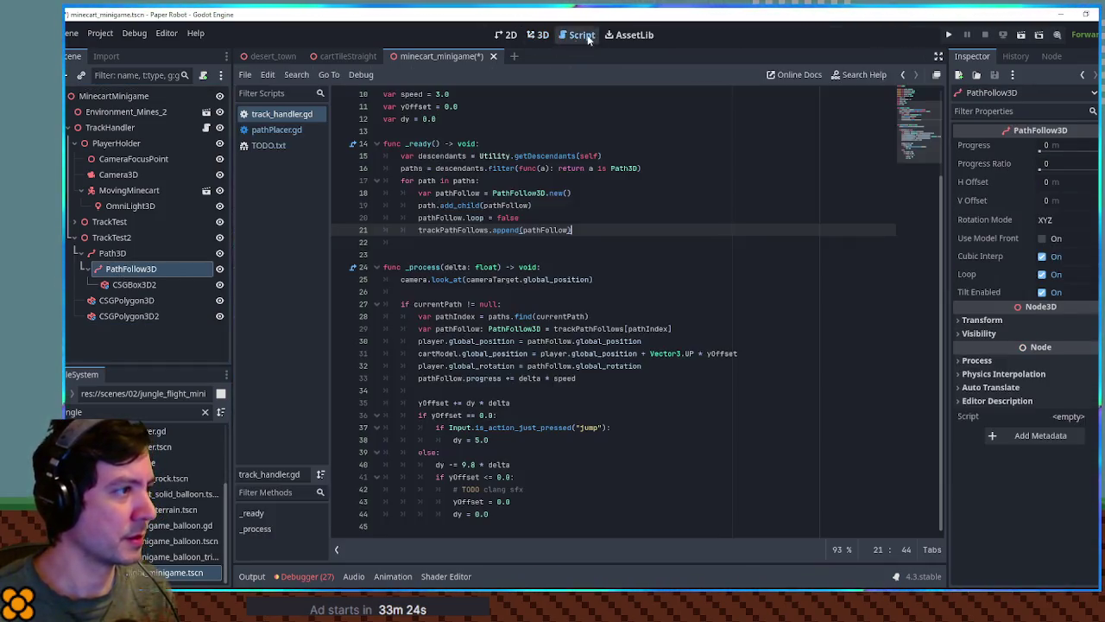
Step: Run pathPlacer.gd to spawn PathFollow3D followers along the new track
click(277, 129)
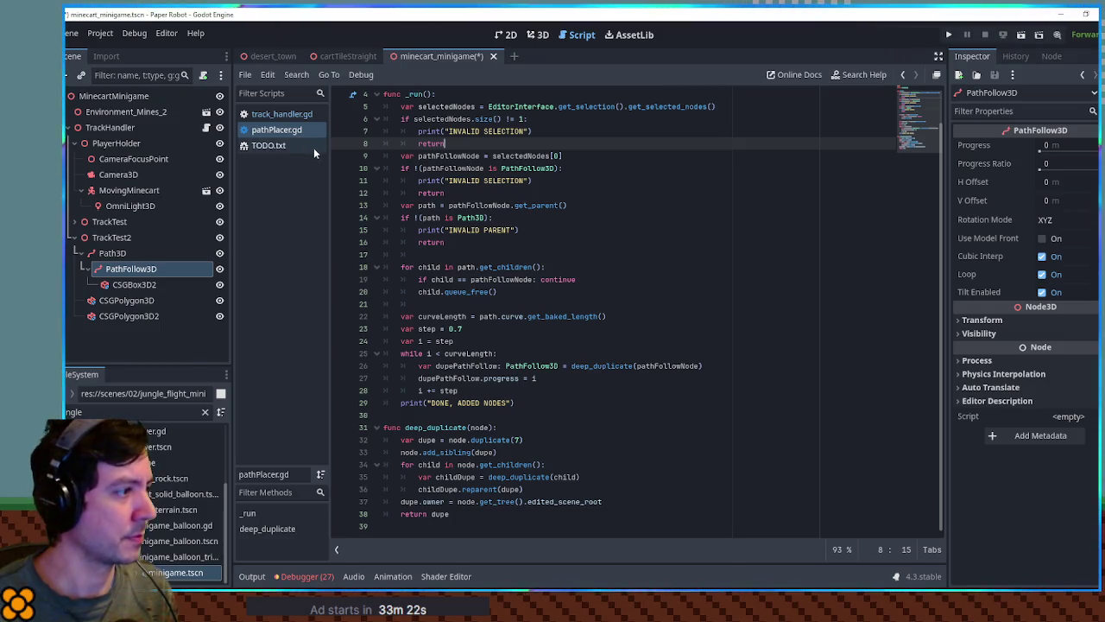
key(ctrl+shift+x)
click(540, 34)
scroll(678, 280, up, 5)
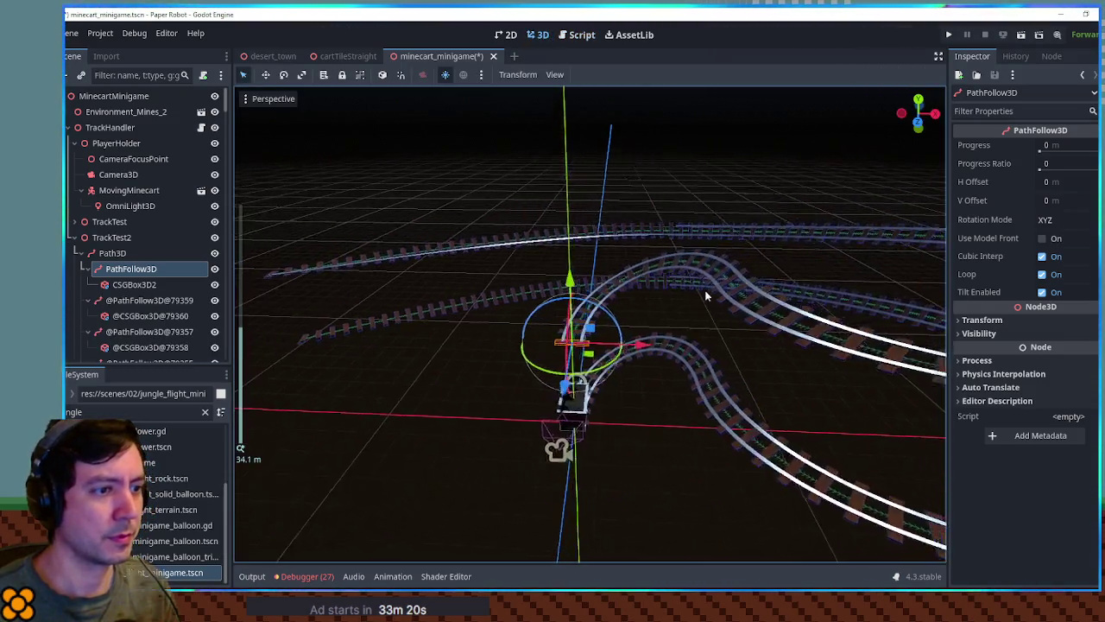
mouse_move(668, 282)
mouse_down()
mouse_move(715, 284)
mouse_move(346, 259)
mouse_up()
Step: Nudge TrackTest2 down and set CSGPolygon3D2's Position Y to -2
click(106, 241)
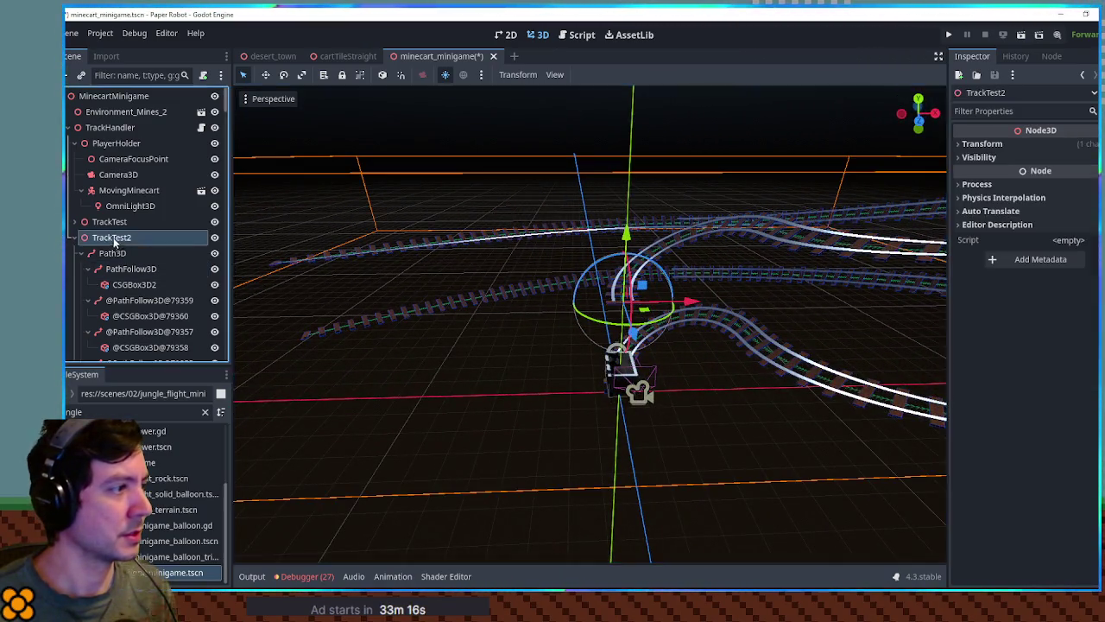
drag(627, 235, 636, 286)
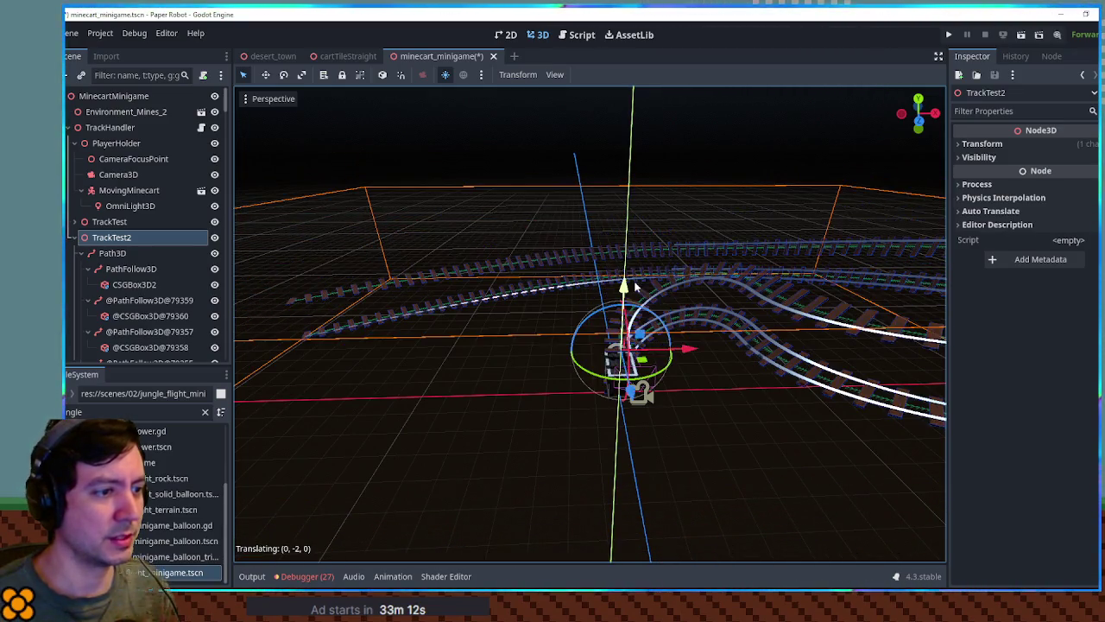
click(92, 254)
click(138, 285)
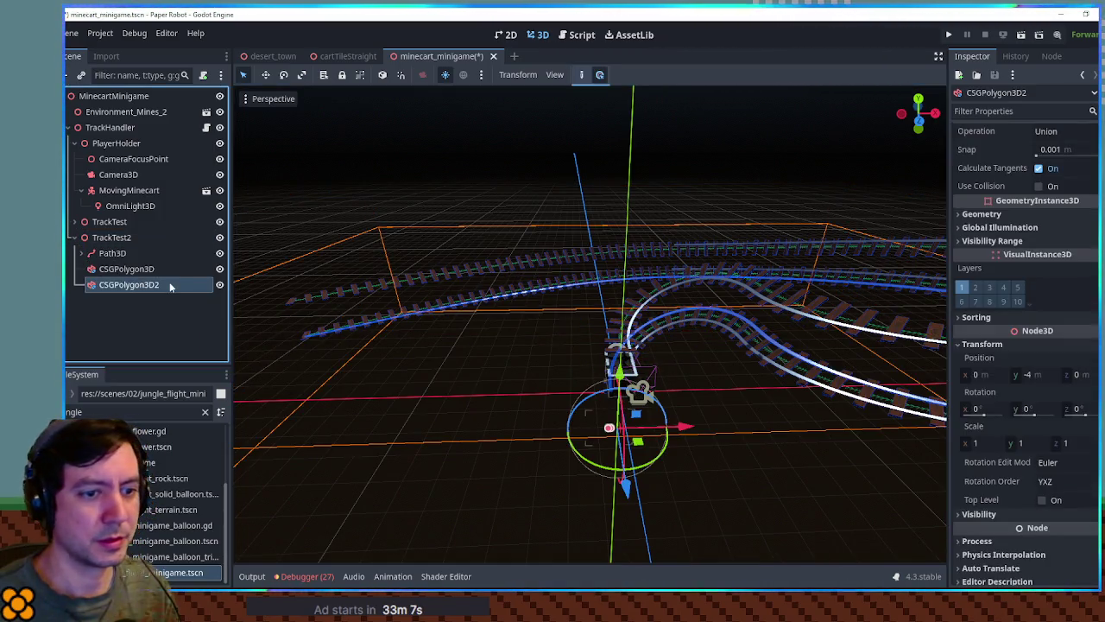
click(1048, 375)
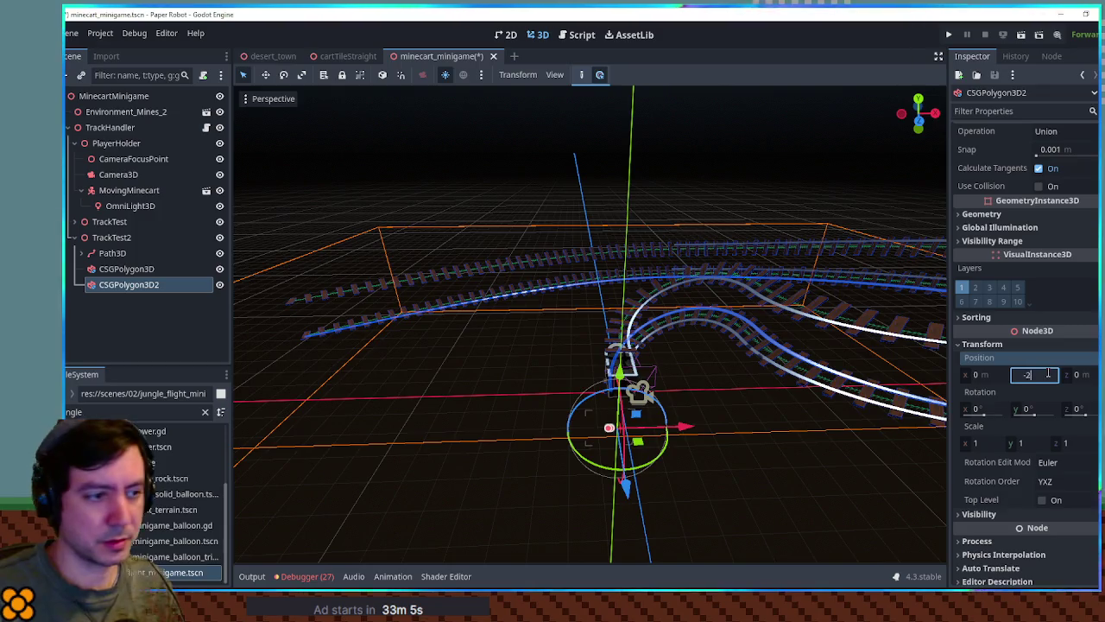
key(Return)
Step: Save the scene and run it to test the track
key(ctrl+s)
mouse_move(482, 363)
mouse_down()
mouse_move(543, 375)
mouse_move(555, 357)
mouse_move(573, 365)
mouse_move(544, 365)
mouse_up()
key(F6)
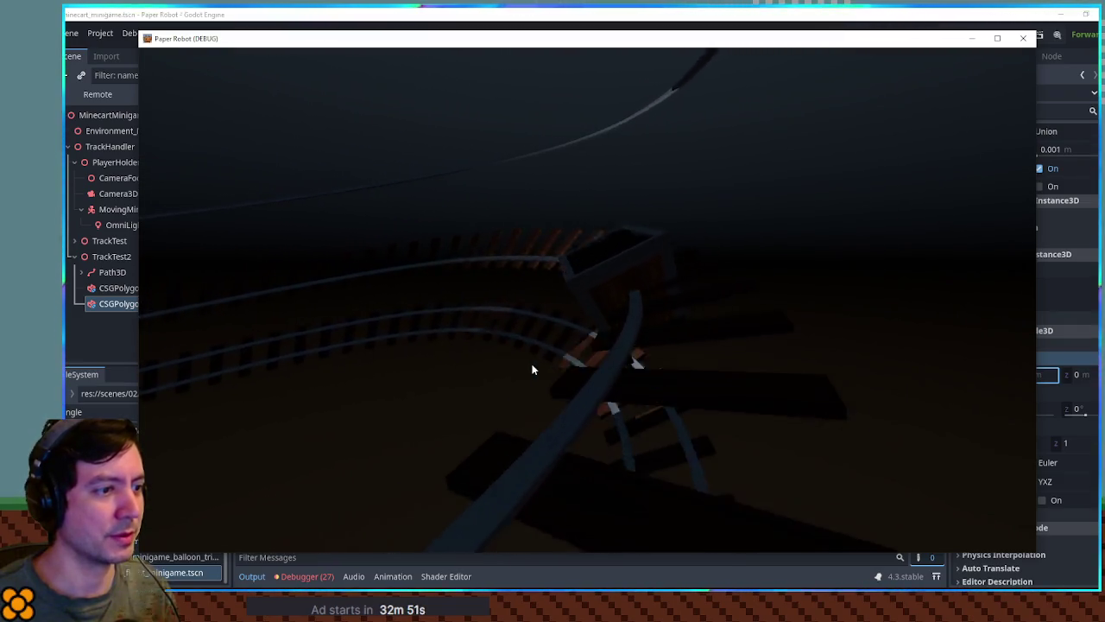
Step: Raise the jump speed from 5 to 10 in track_handler.gd and test-run it
click(1023, 38)
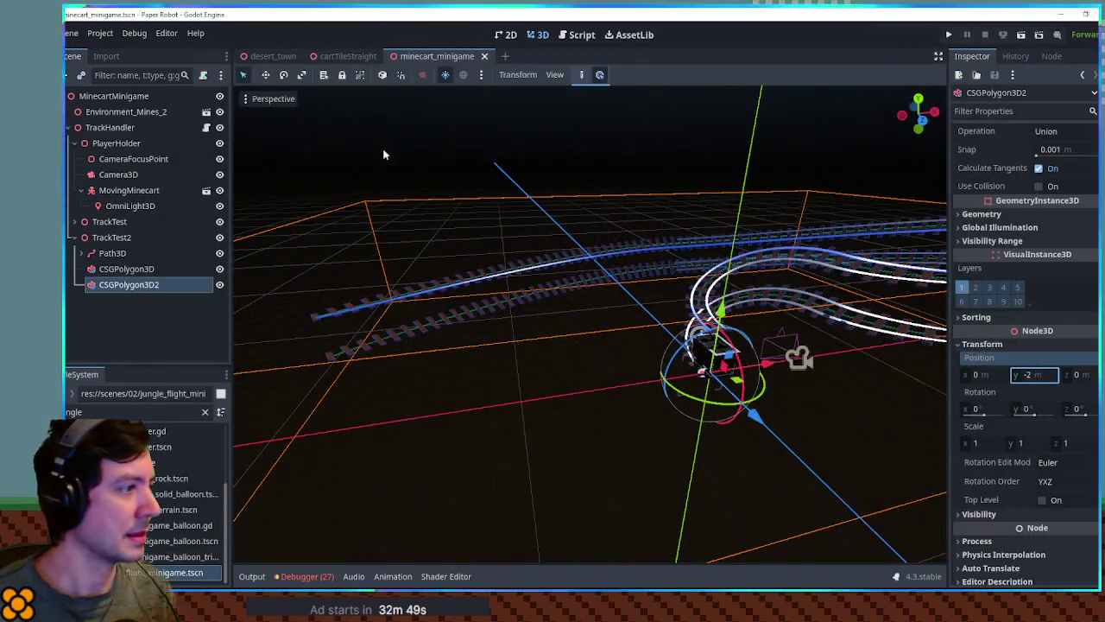
click(576, 35)
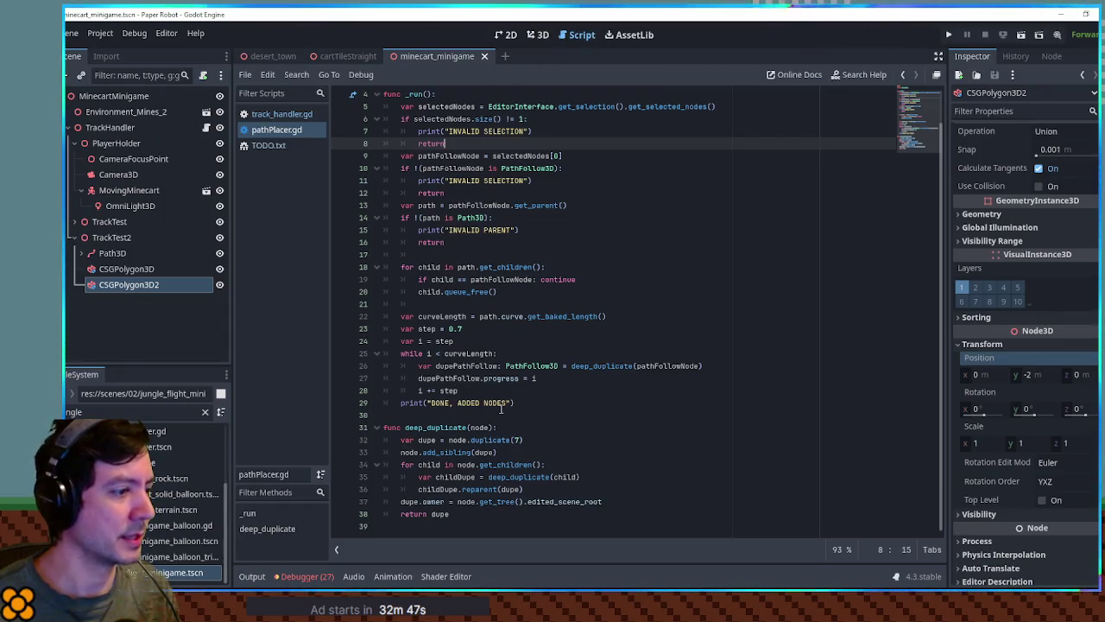
click(290, 114)
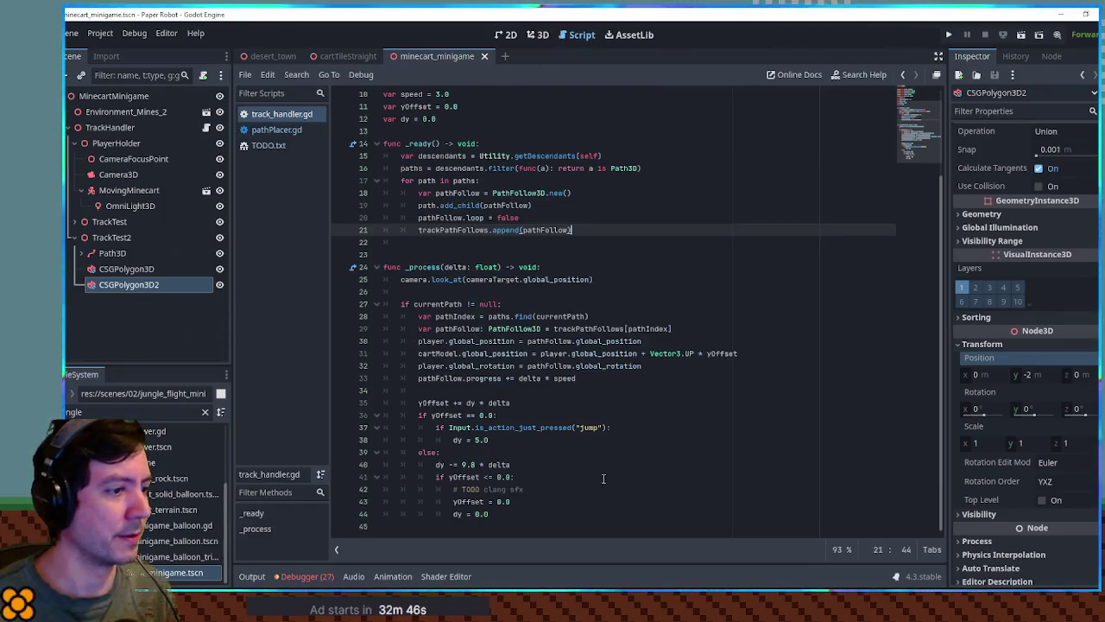
double_click(478, 439)
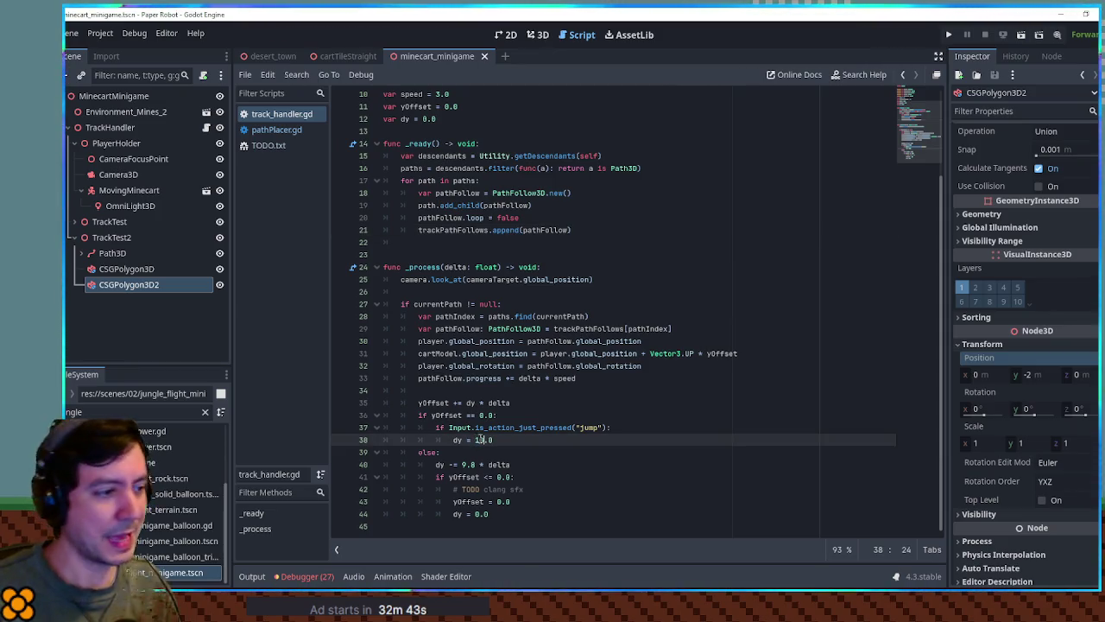
text(10)
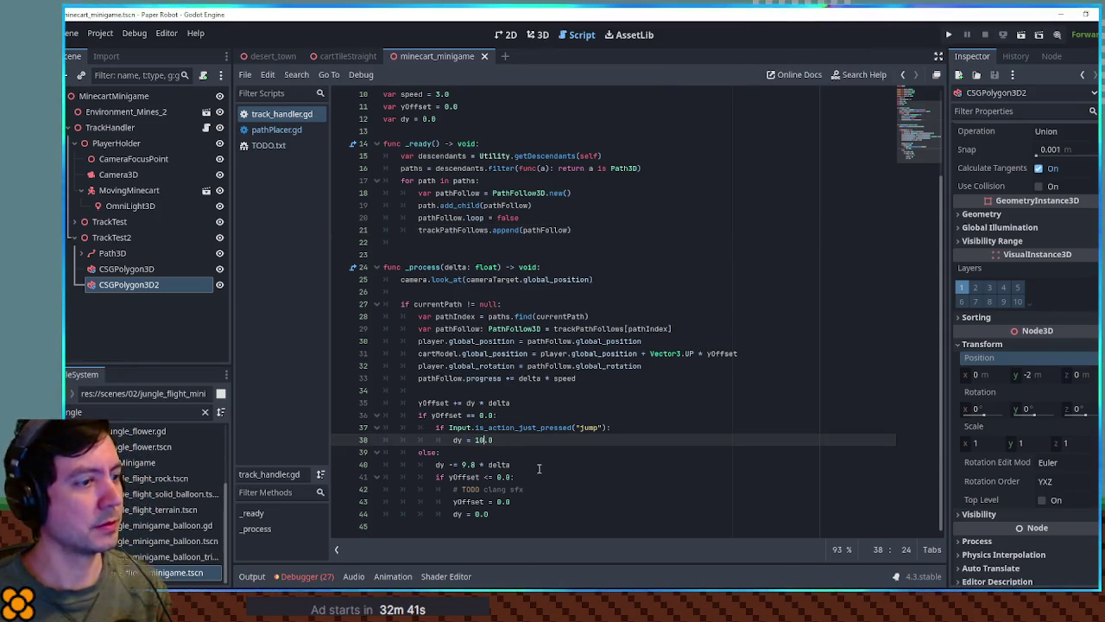
key(F6)
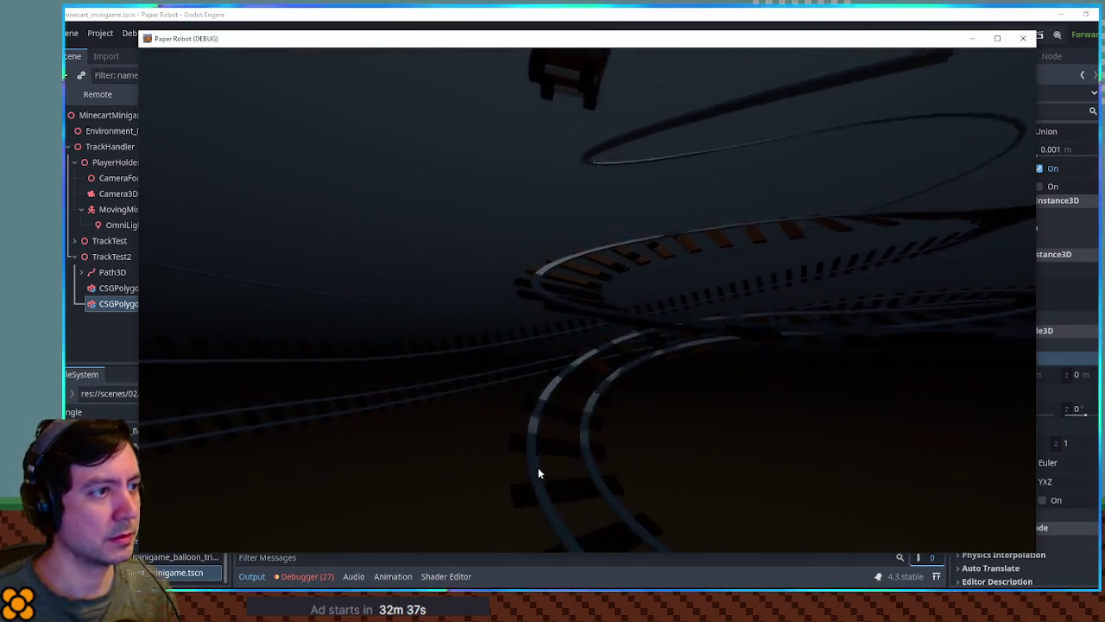
Step: Change the value back to 5 and test the jump again
click(549, 12)
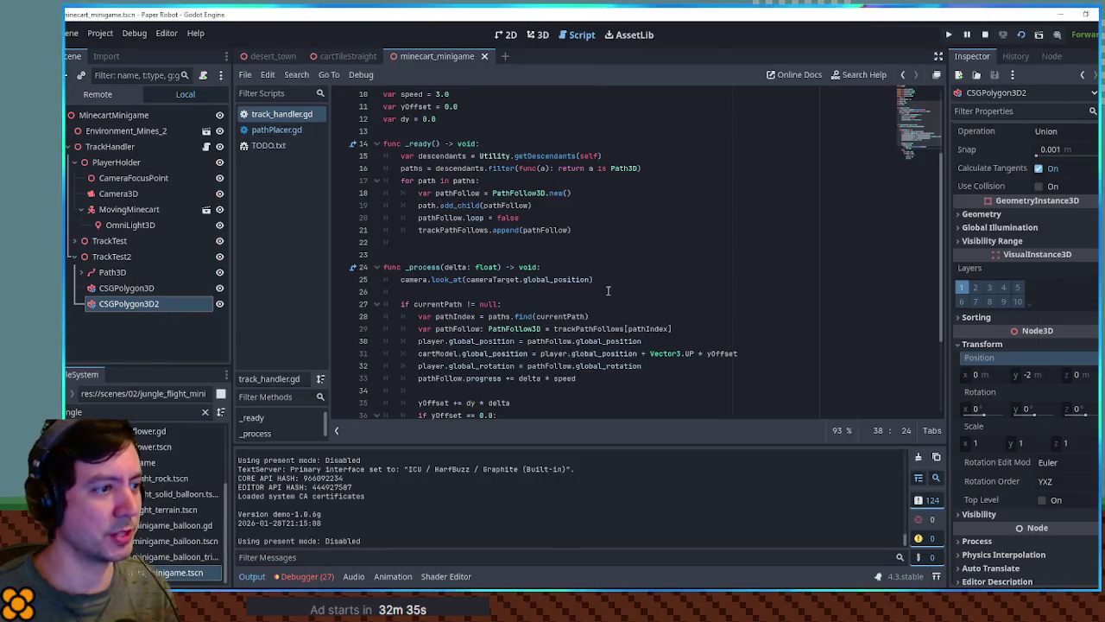
scroll(529, 246, down, 1)
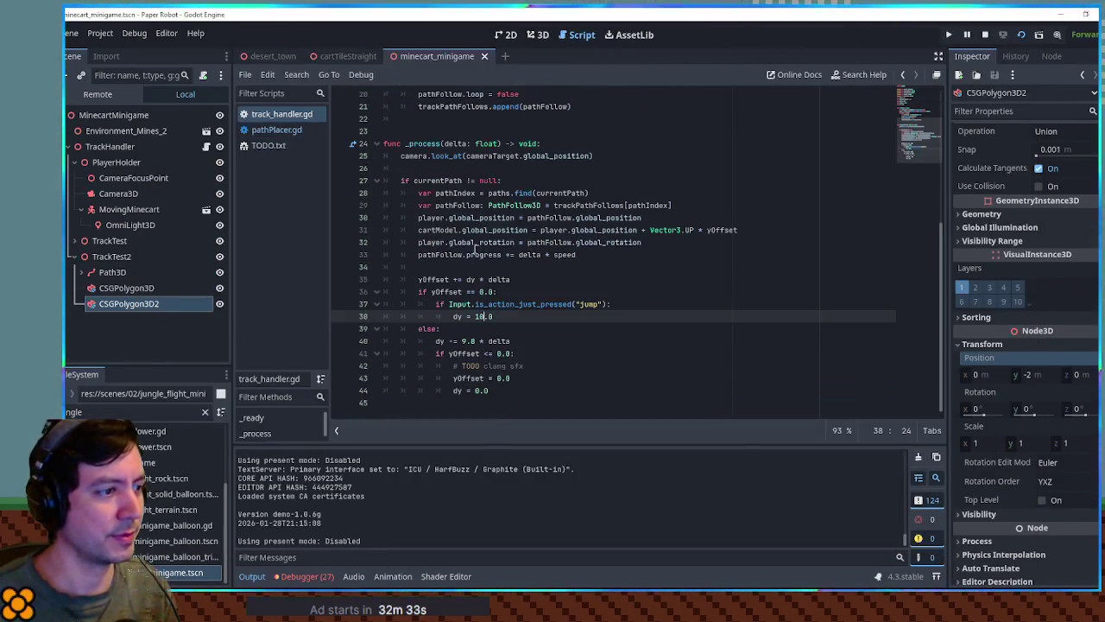
drag(474, 316, 485, 319)
text(5)
key(F5)
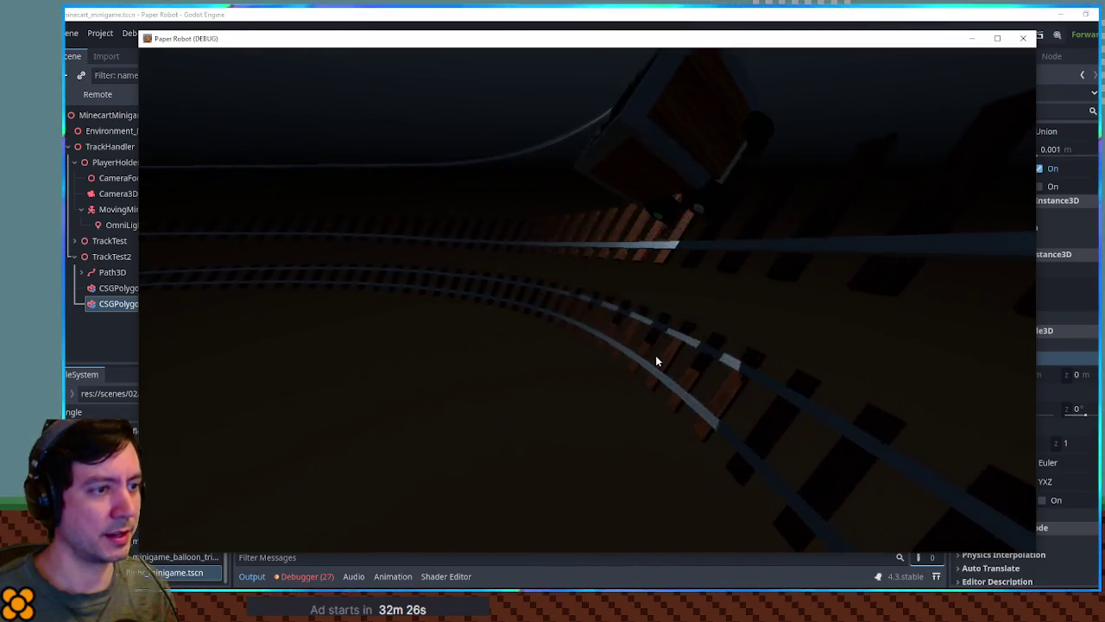
Step: Change line 40's gravity to 9.8 * 2 and test the faster fall in-game
click(699, 17)
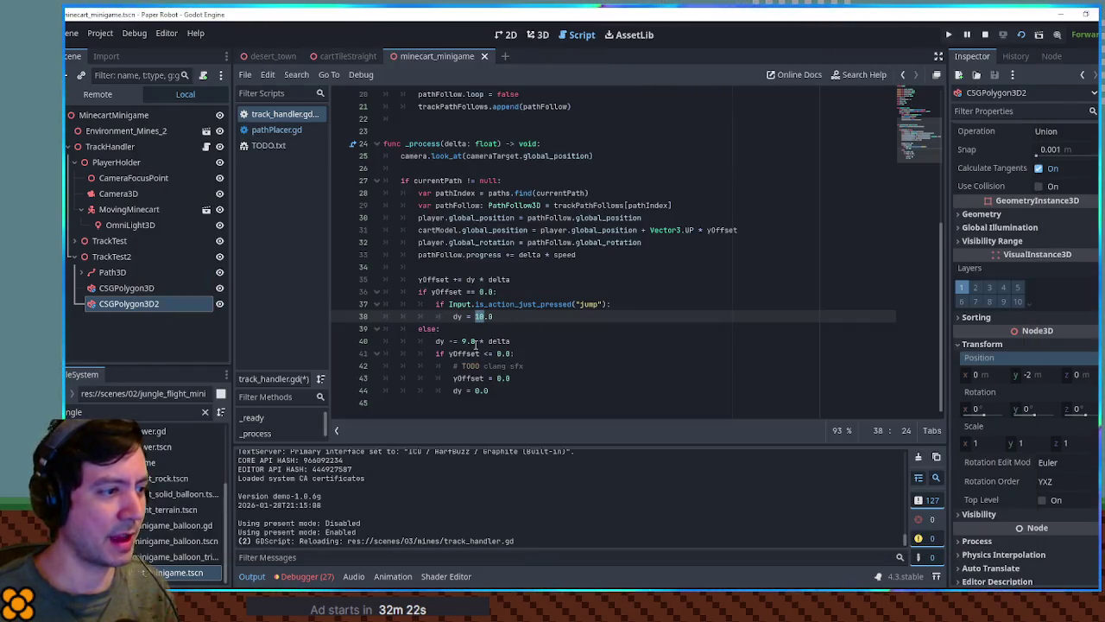
click(475, 341)
text(* 2)
key(F6)
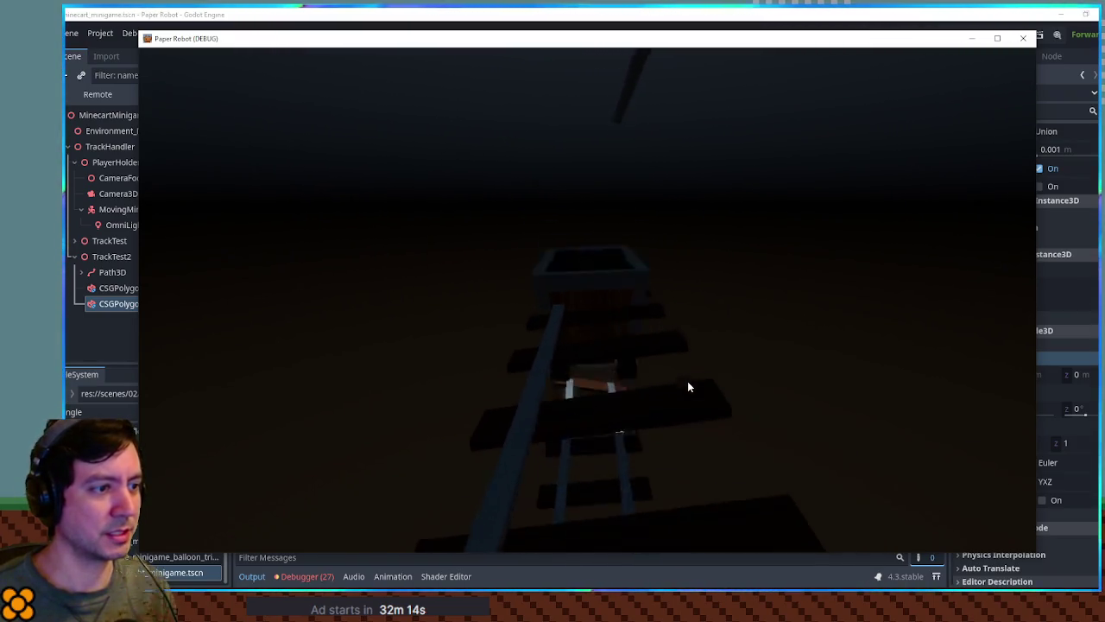
click(1023, 38)
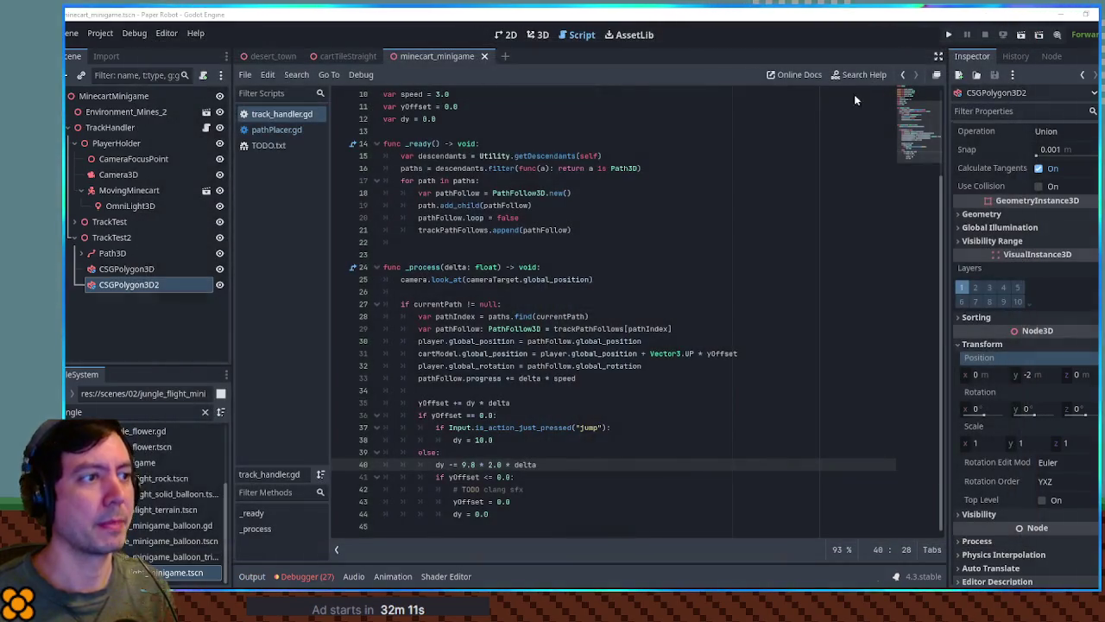
double_click(453, 230)
double_click(440, 217)
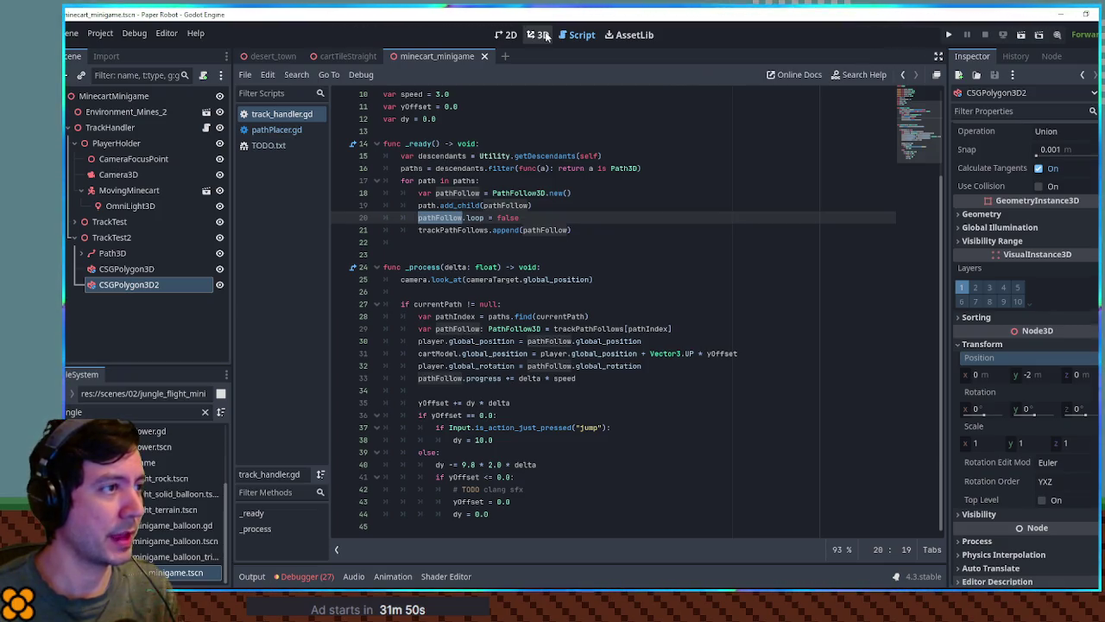
Step: Filter the FileSystem for 'camera fol' and open cameraPathFollow.gd
click(99, 411)
key(ctrl+a)
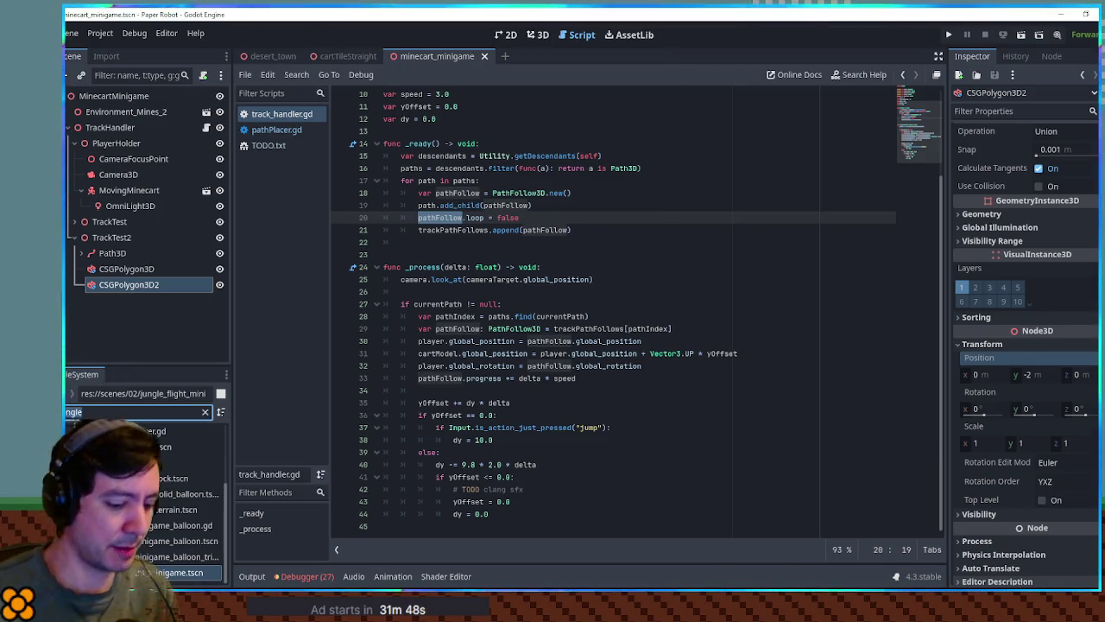
text(camera fol)
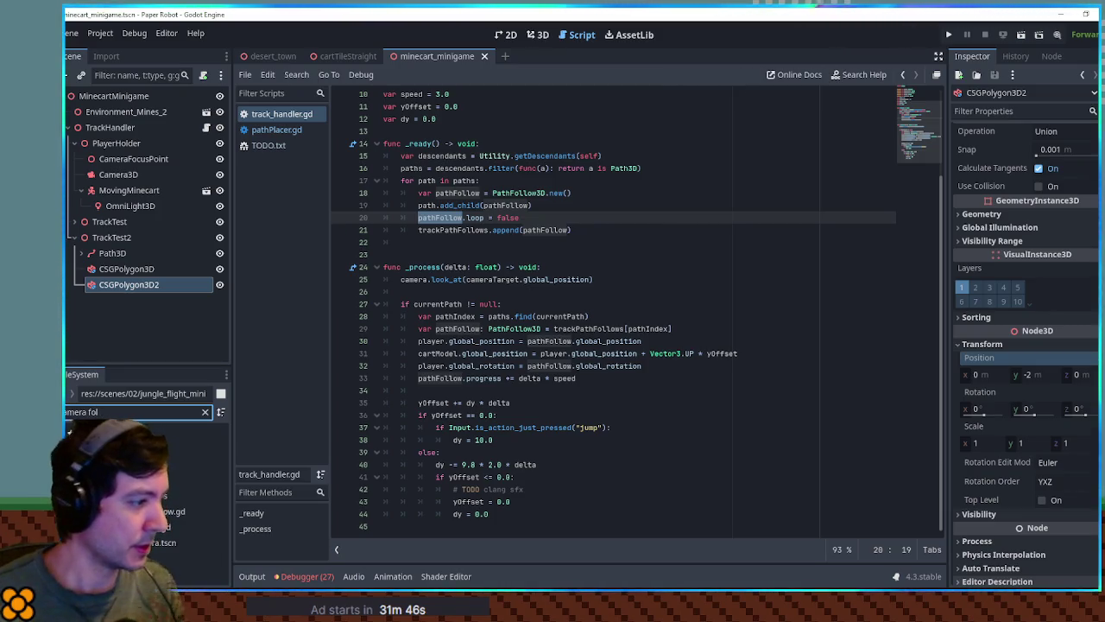
click(169, 511)
double_click(168, 511)
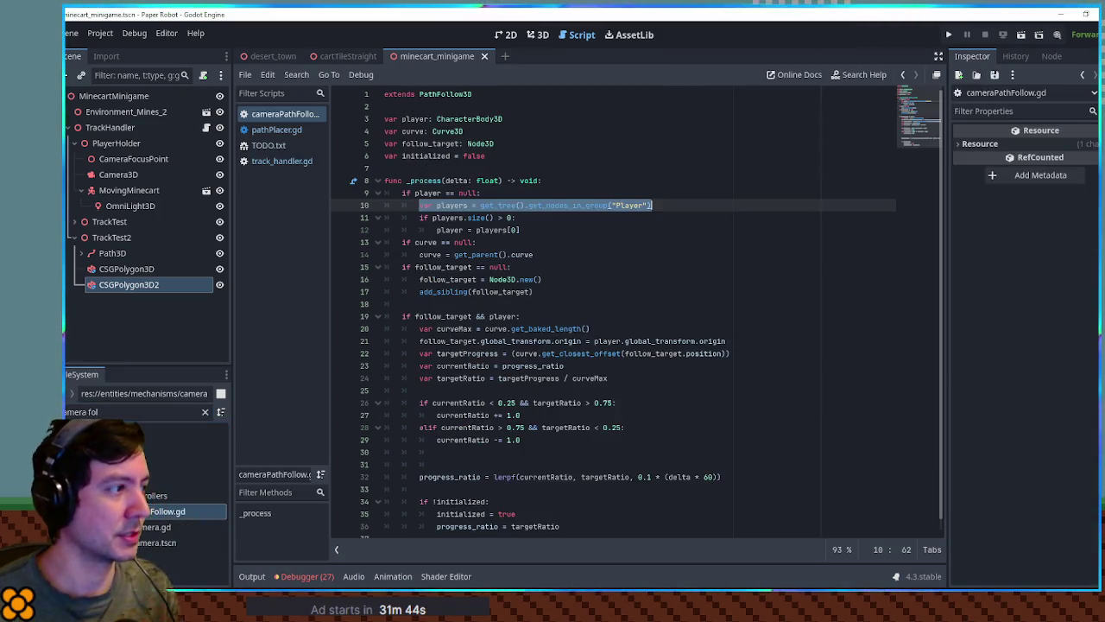
Step: Copy the get_closest_offset targetProgress line from cameraPathFollow.gd
click(448, 230)
double_click(448, 230)
scroll(448, 230, down, 1)
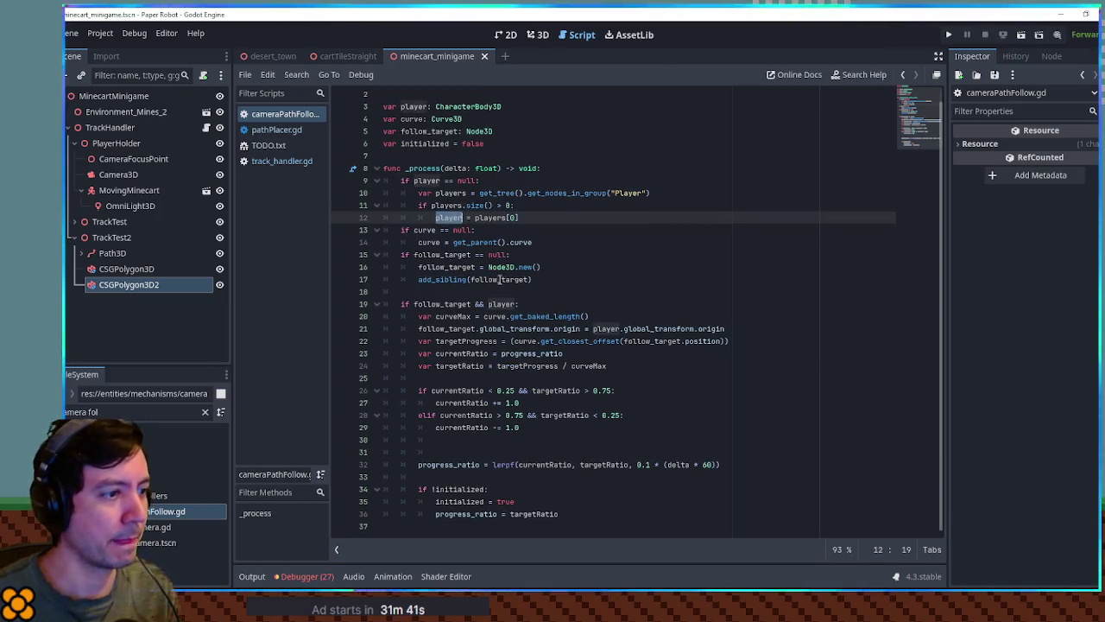
double_click(552, 341)
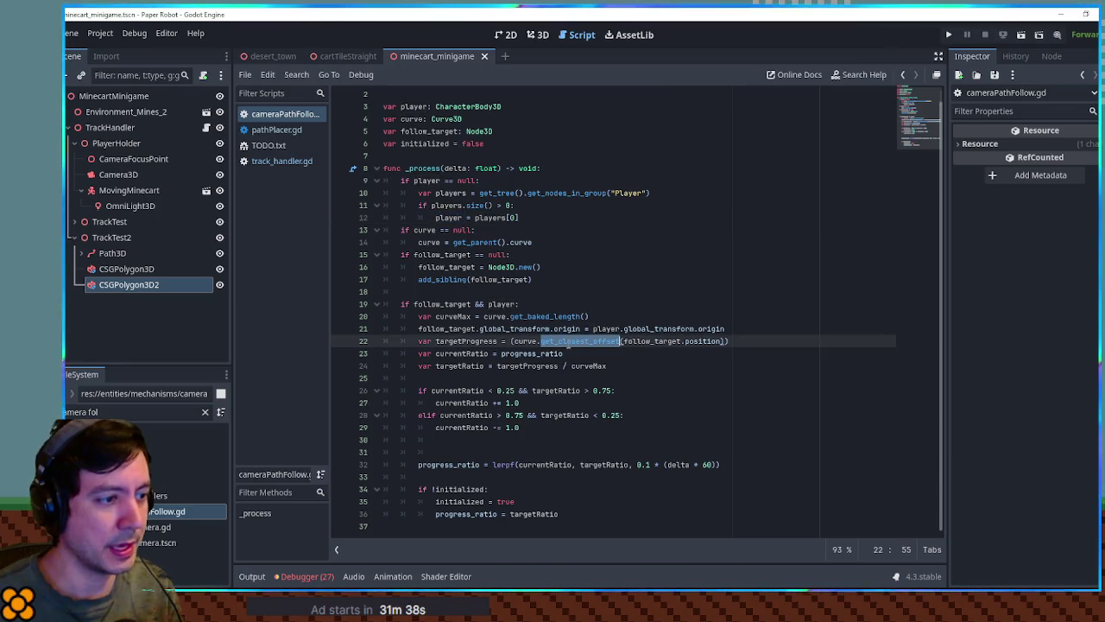
drag(639, 344, 682, 344)
click(720, 341)
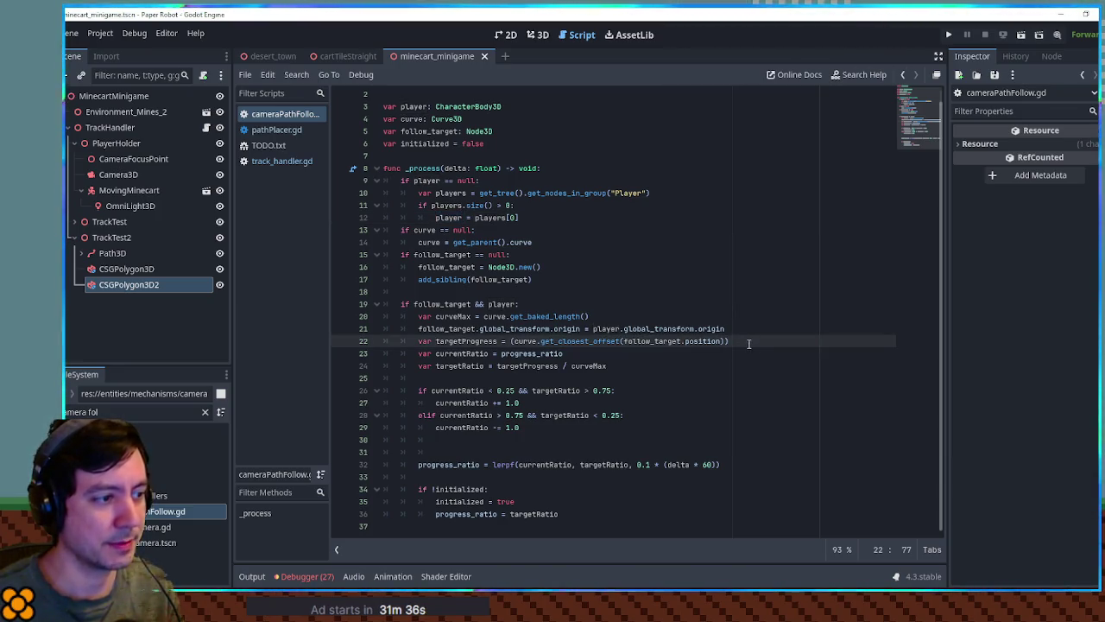
key(shift+Up)
key(ctrl+c)
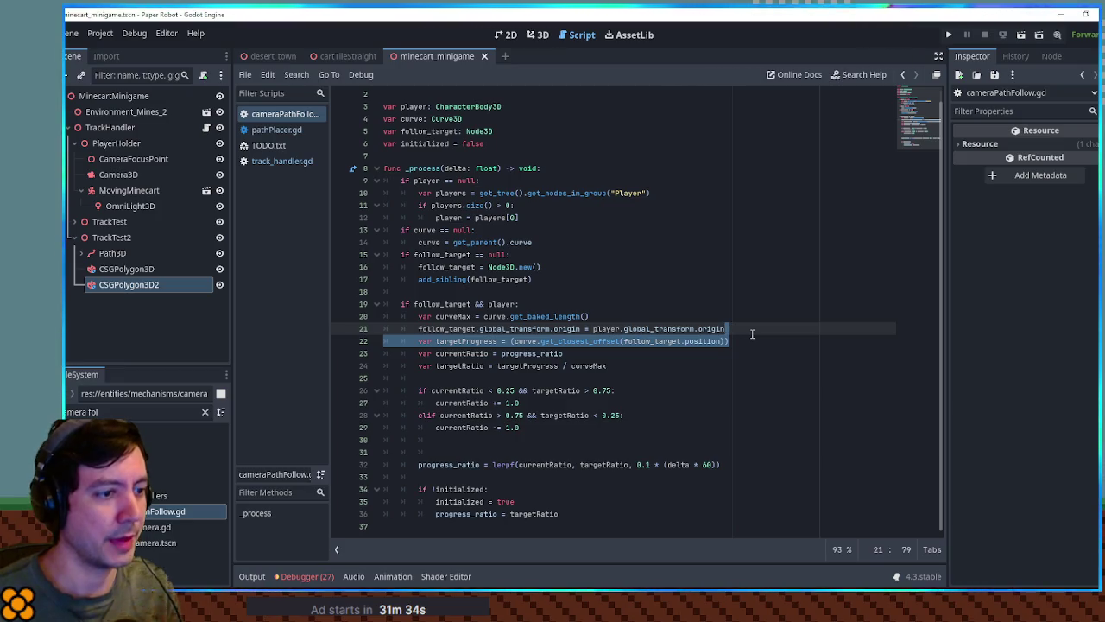
Step: In track_handler.gd, open new blank lines after the camera look_at call
click(282, 161)
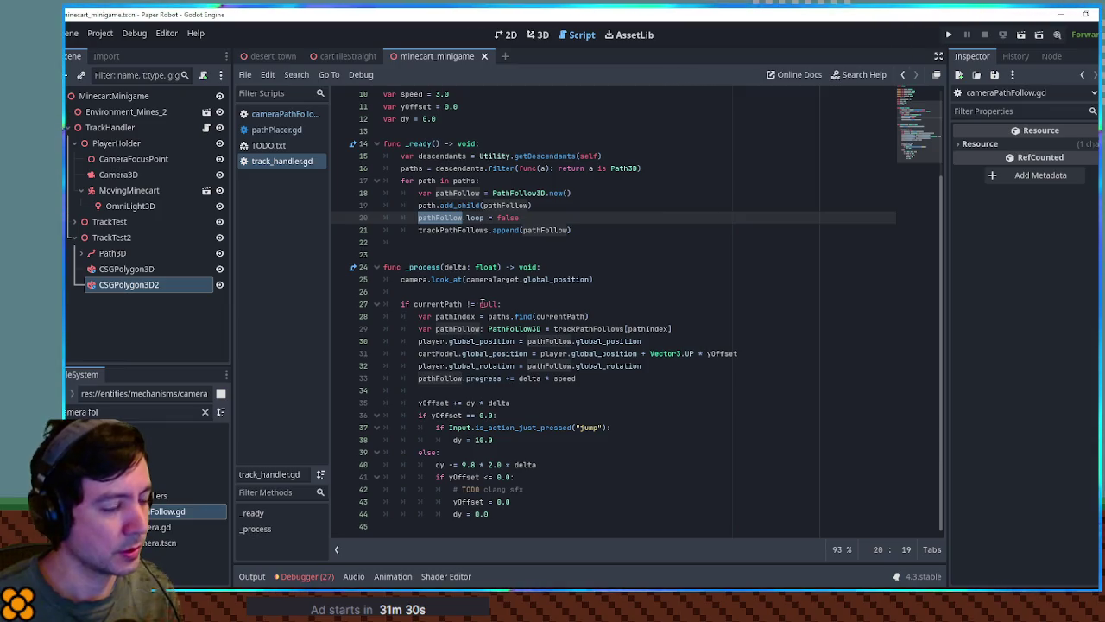
click(449, 304)
click(628, 277)
key(Return)
key(Return)
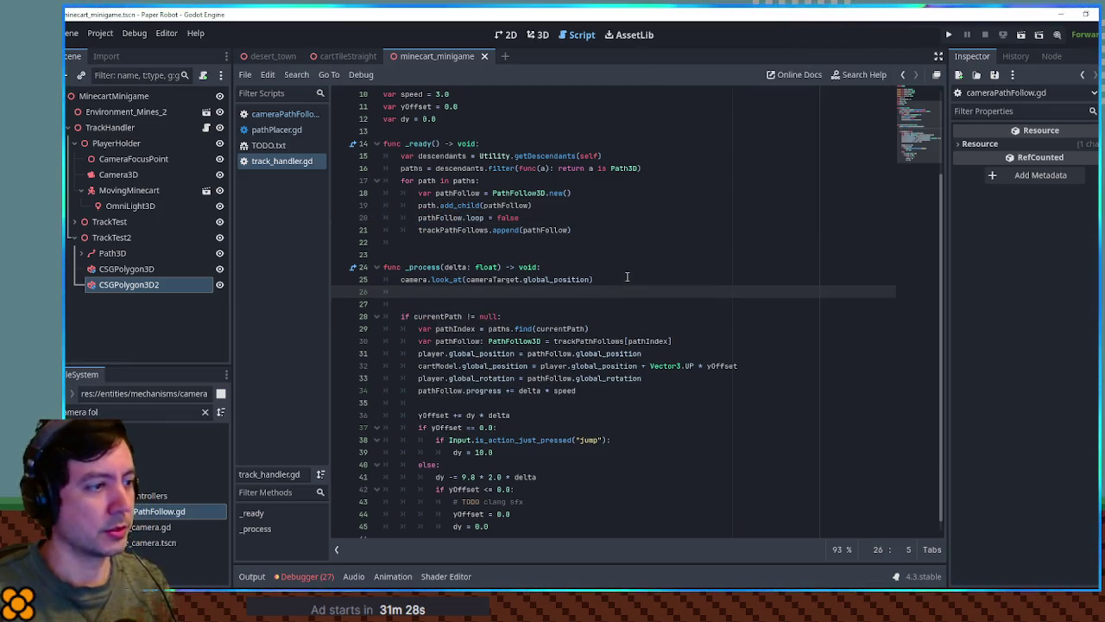
Step: Paste the targetProgress line commented out and open a 'for pathIndex in range(paths):' loop above it
text(for path)
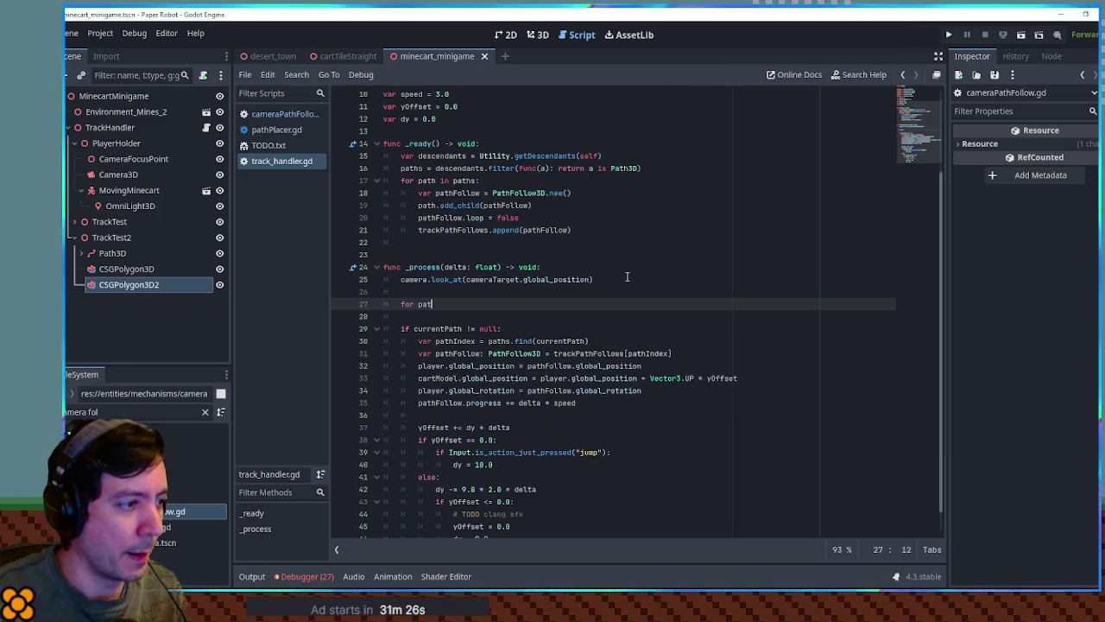
key(BackSpace)
key(BackSpace)
key(BackSpace)
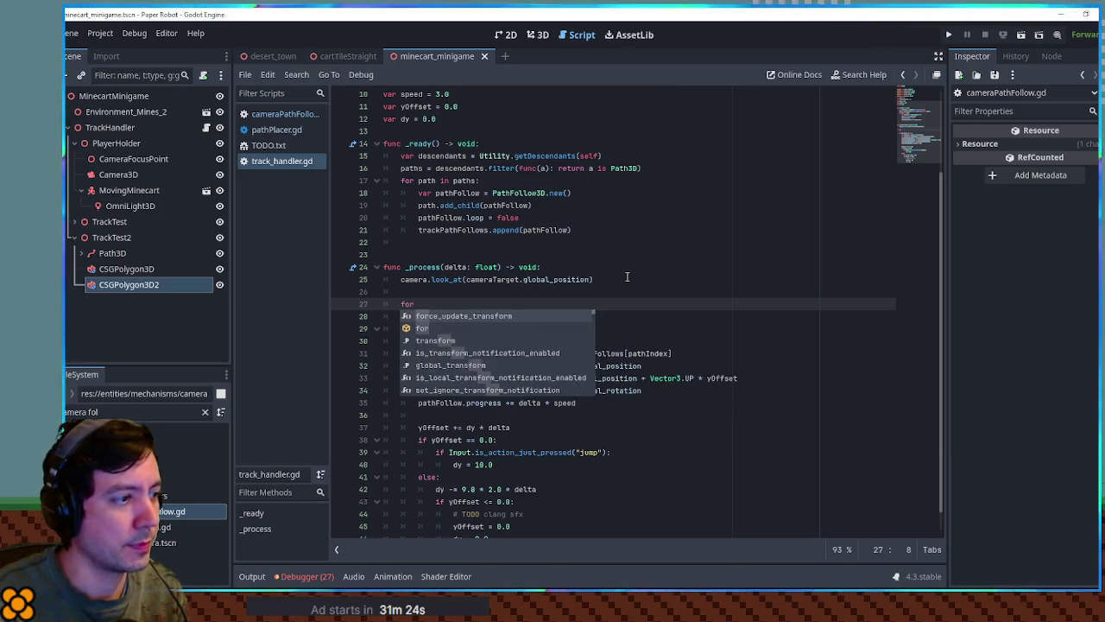
key(ctrl+v)
key(ctrl+k)
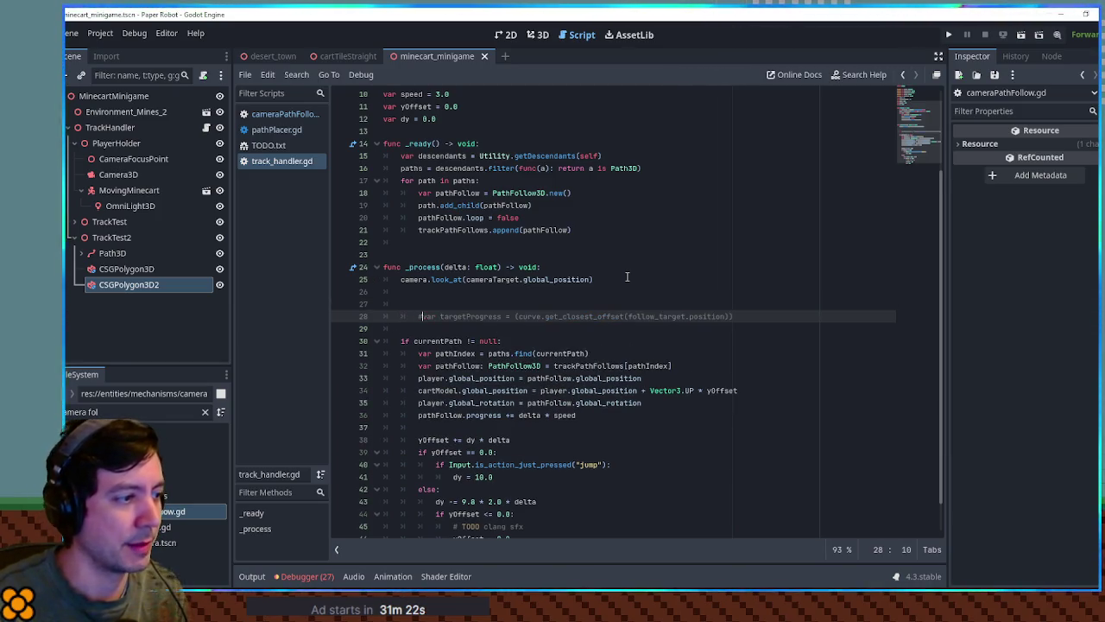
key(Up)
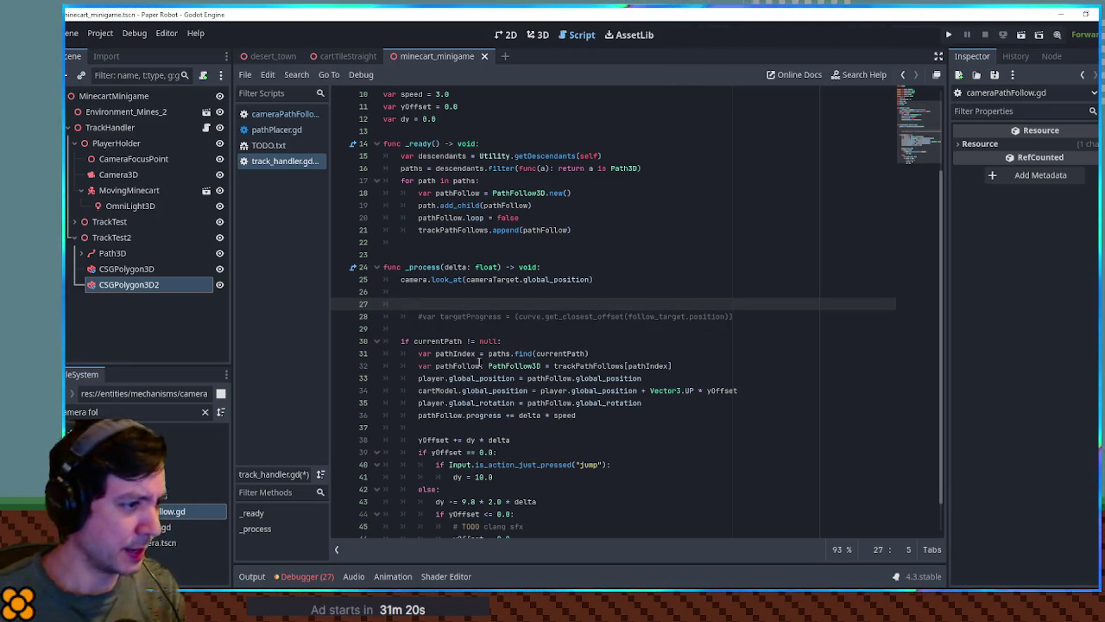
double_click(480, 366)
double_click(591, 367)
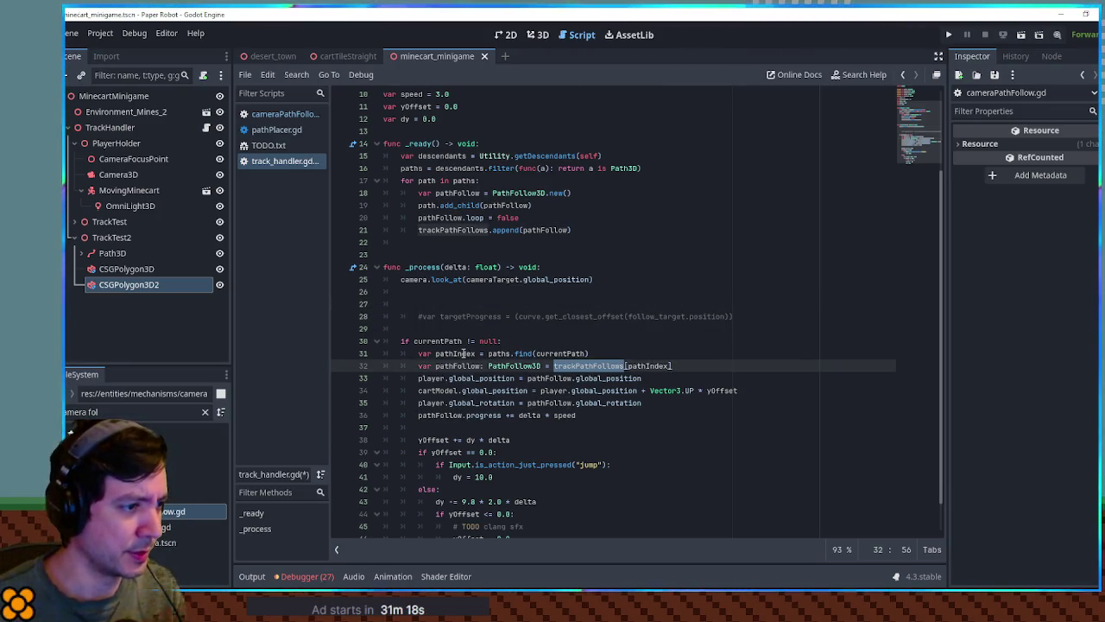
double_click(464, 354)
click(443, 298)
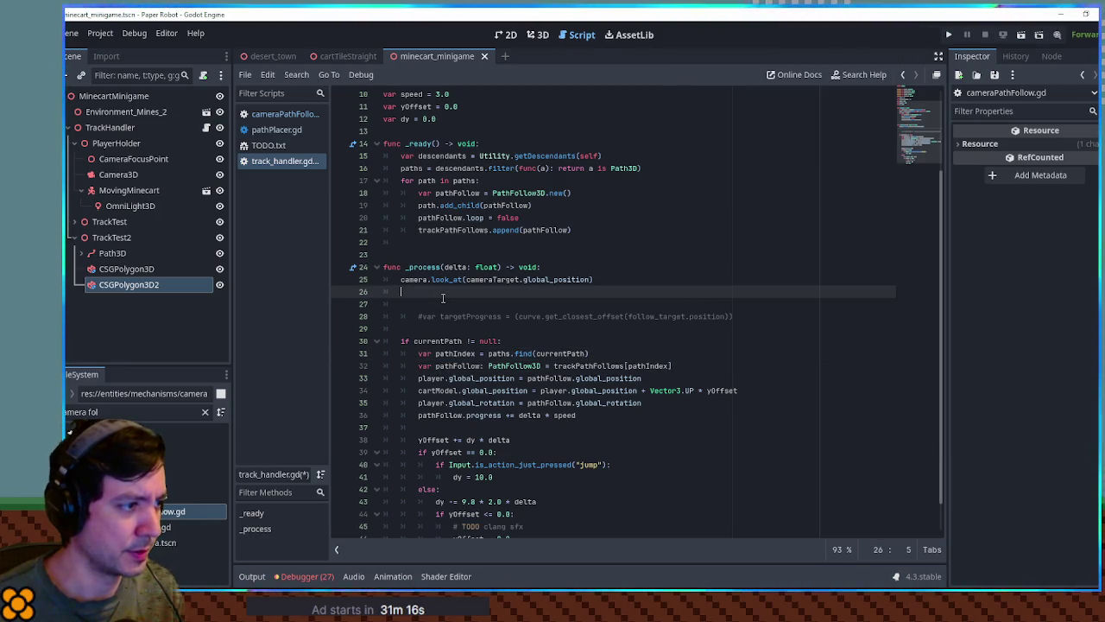
key(Return)
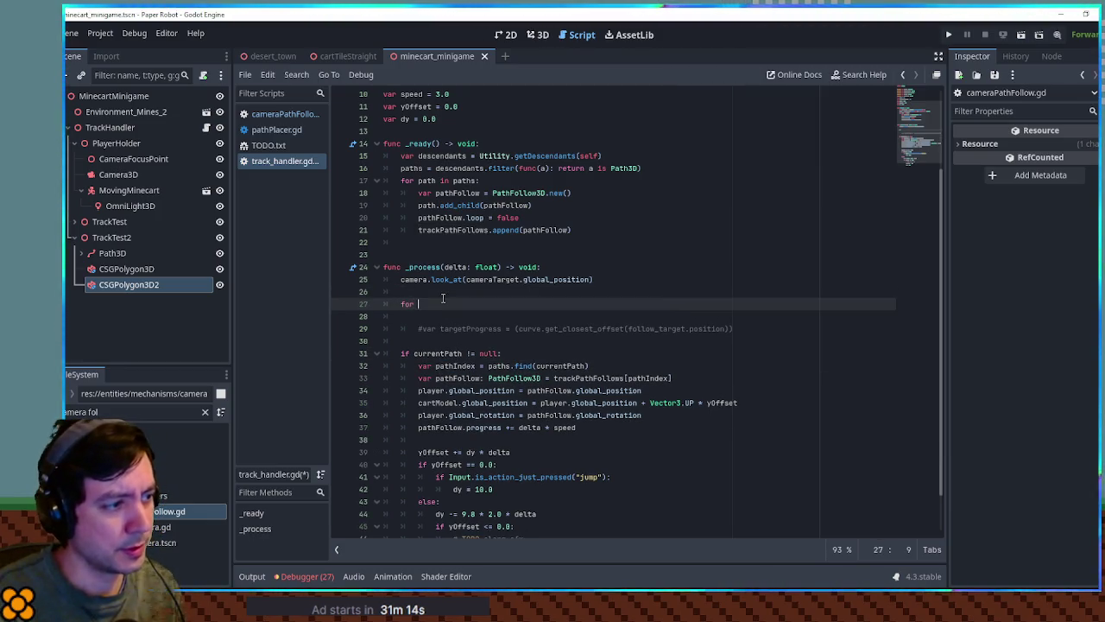
text(pathIndex)
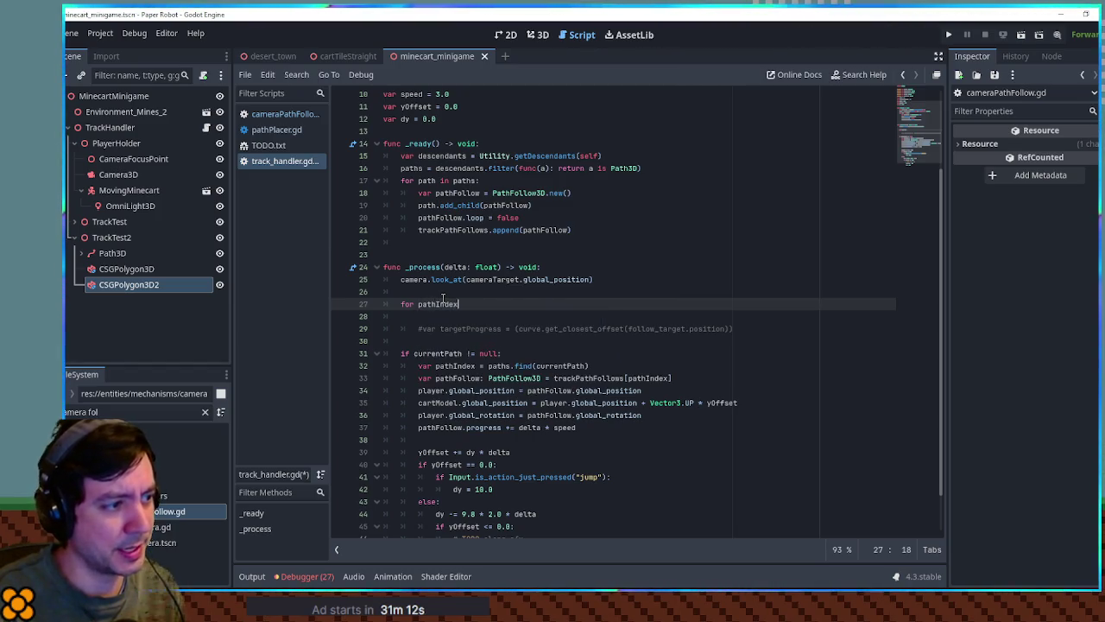
text( in range(paths):)
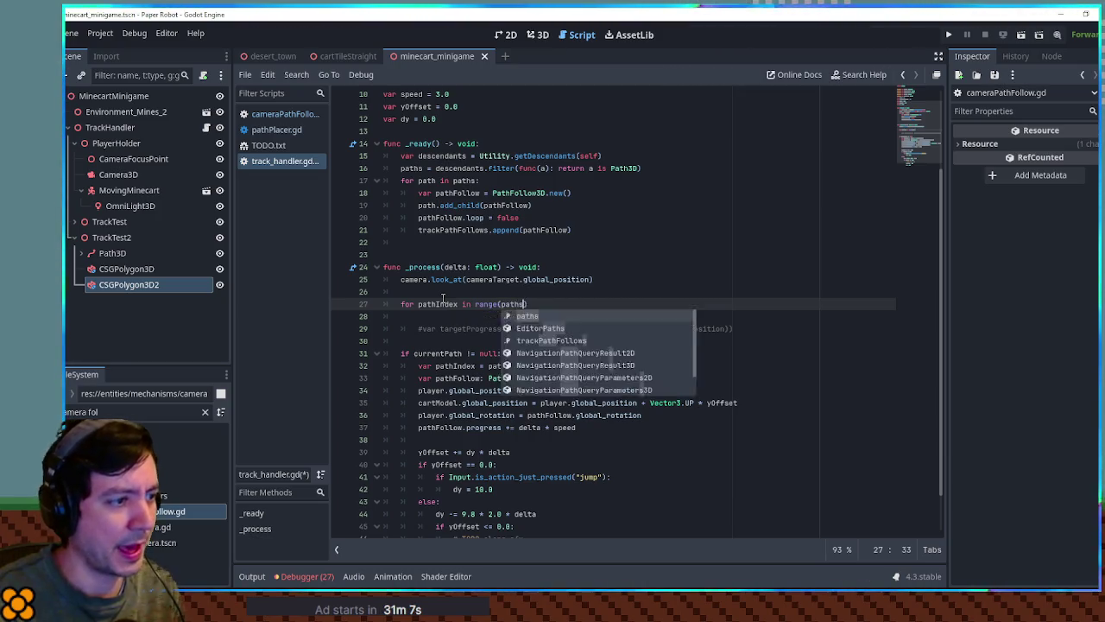
key(Return)
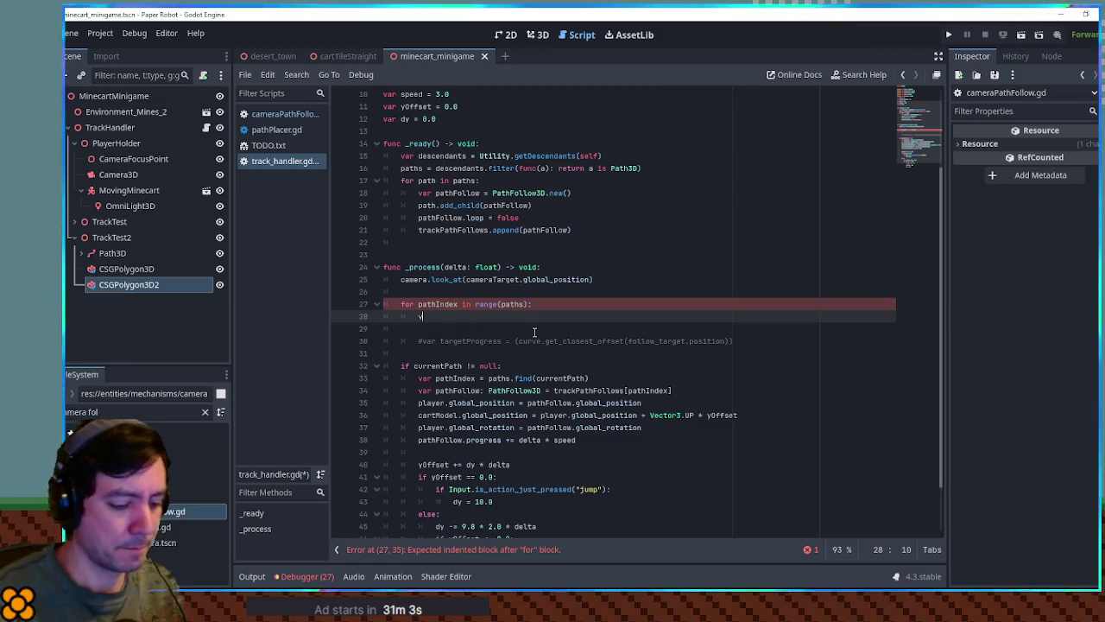
Step: In the loop, get path from paths[pathIndex], 'continue' when it equals currentPath, get pathFollow from trackPathFollows, then uncomment targetProgress
text(paths[pathIndex)
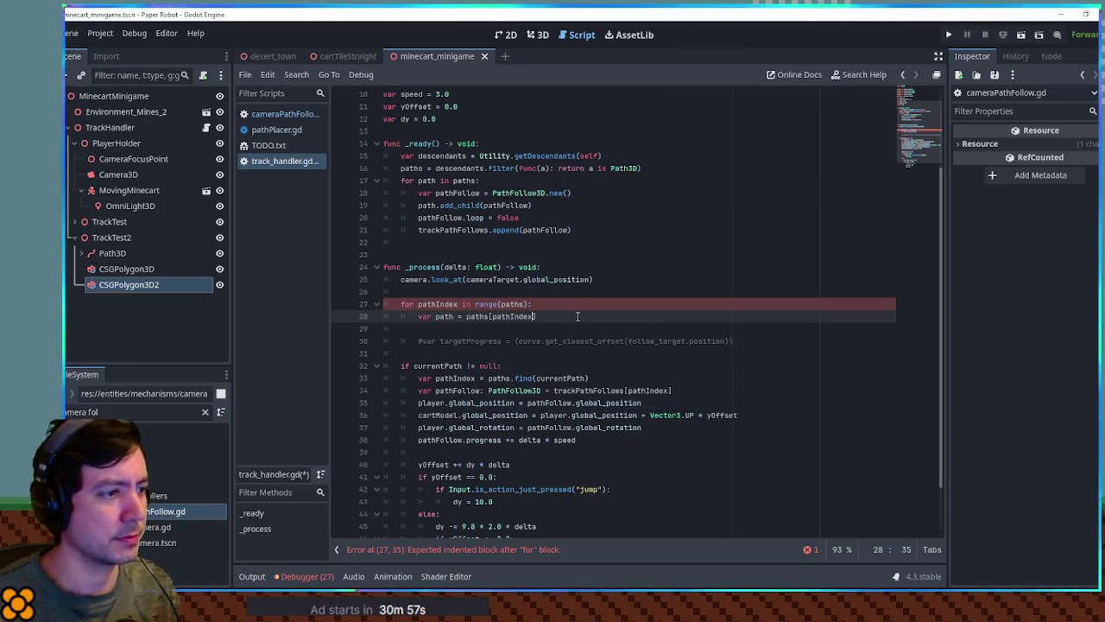
key(Return)
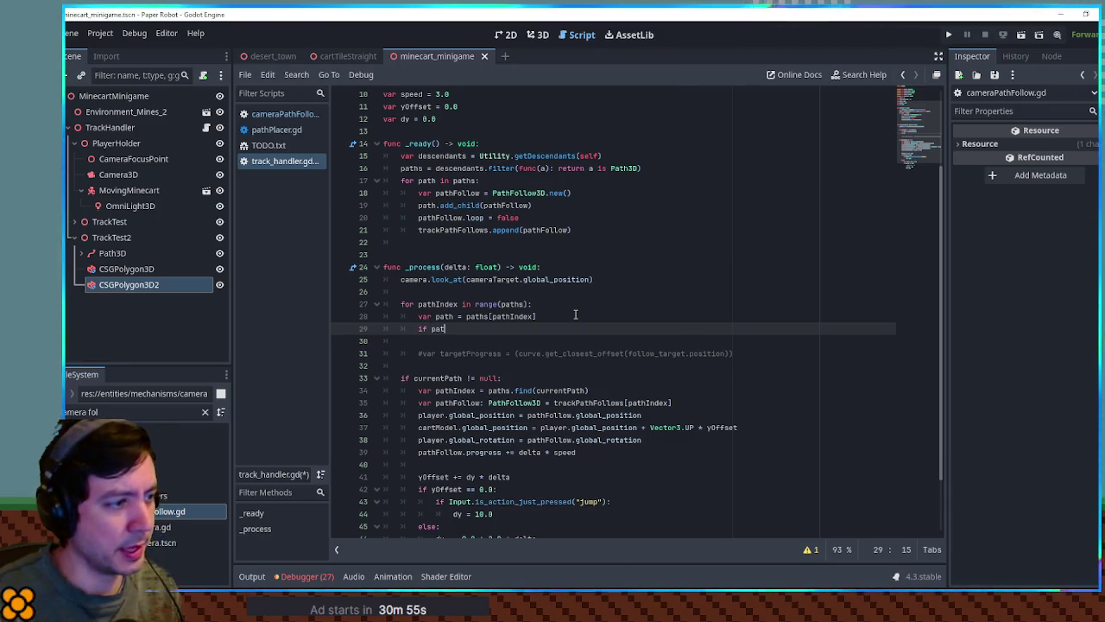
text(n)
key(Return)
text(:)
text(e)
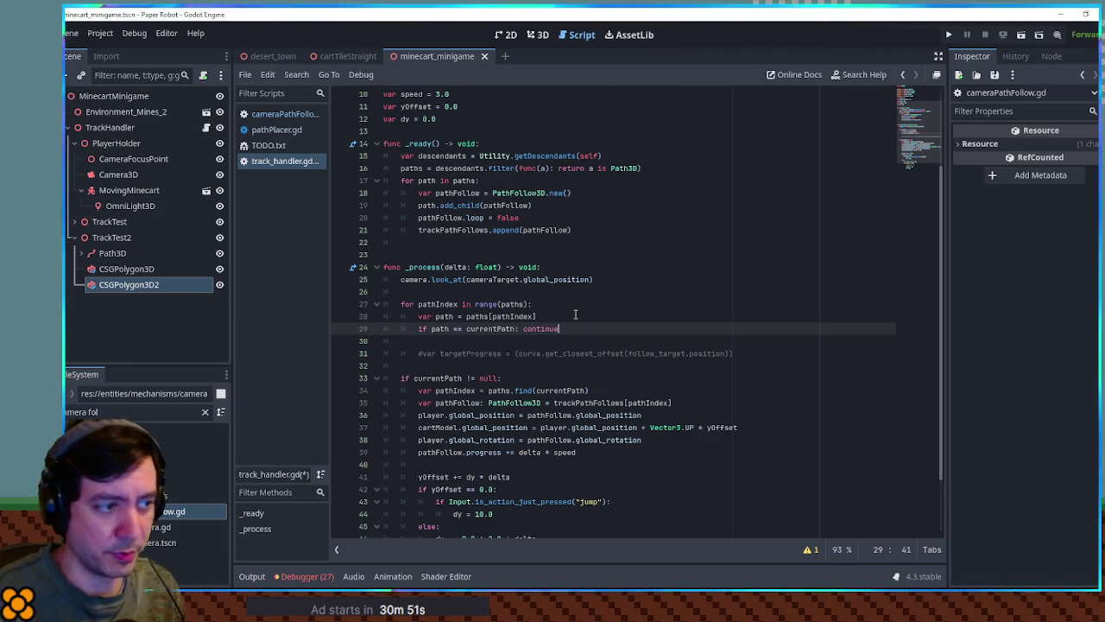
key(Return)
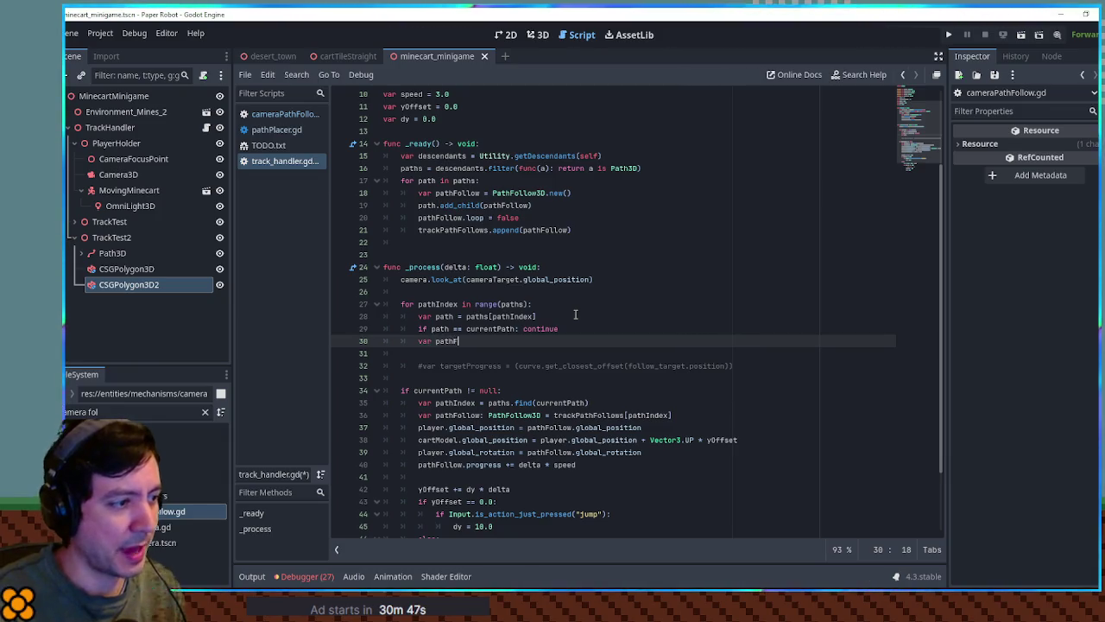
text(ollow = trackPathFollows[pathIndex)
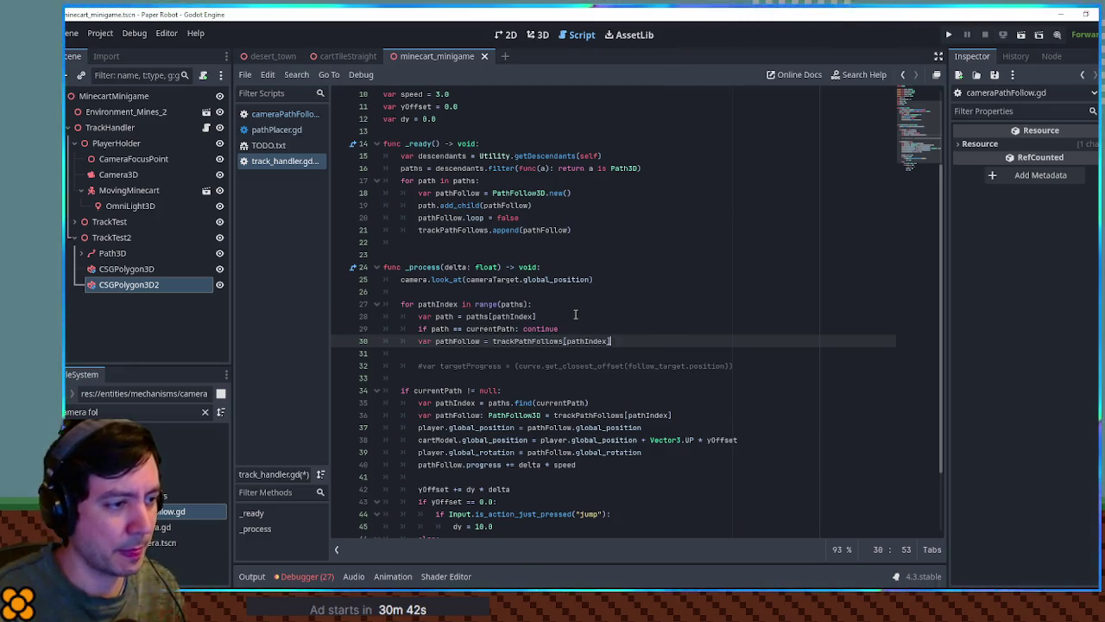
key(Down)
key(ctrl+shift+k)
key(ctrl+k)
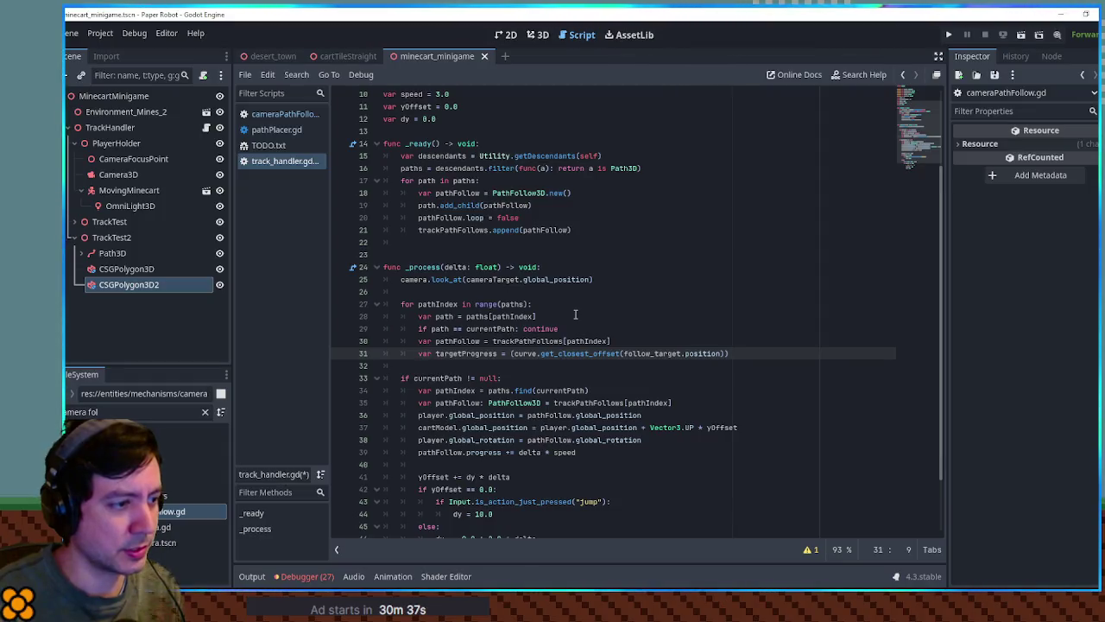
Step: Make targetProgress use path.curve's closest offset to player.global_position, removing the extra parentheses
key(ctrl+shift+Return)
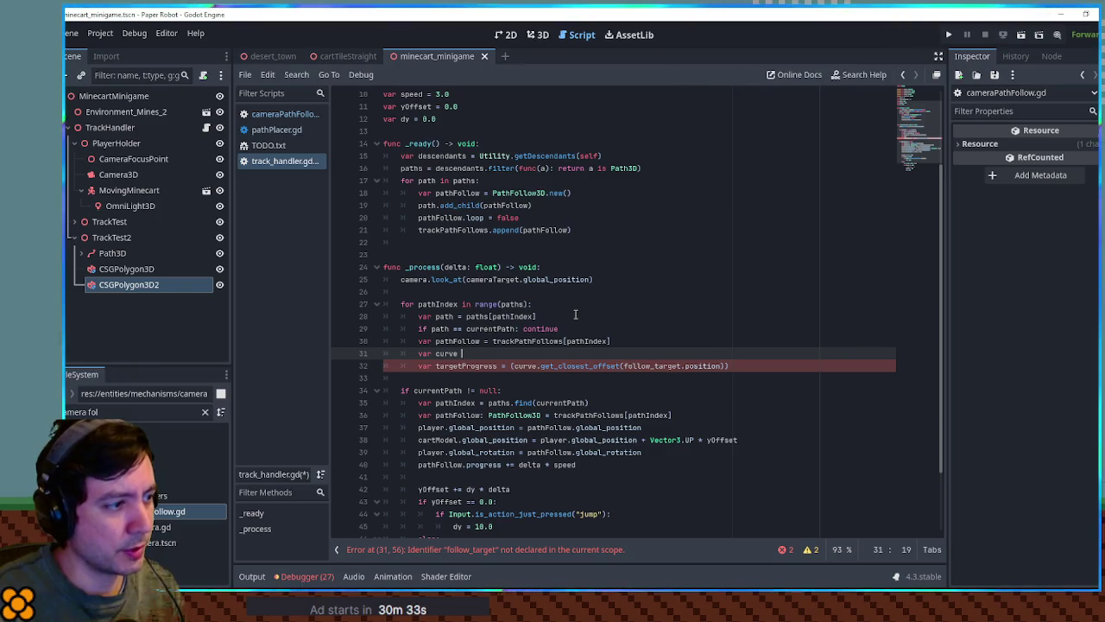
text(= path)
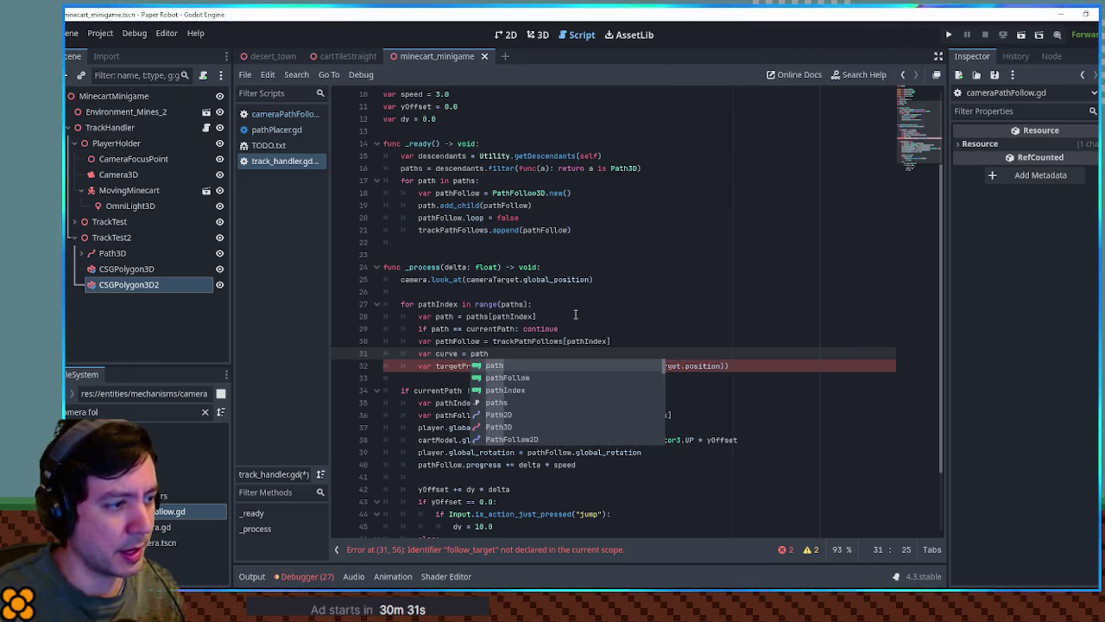
text(.curve)
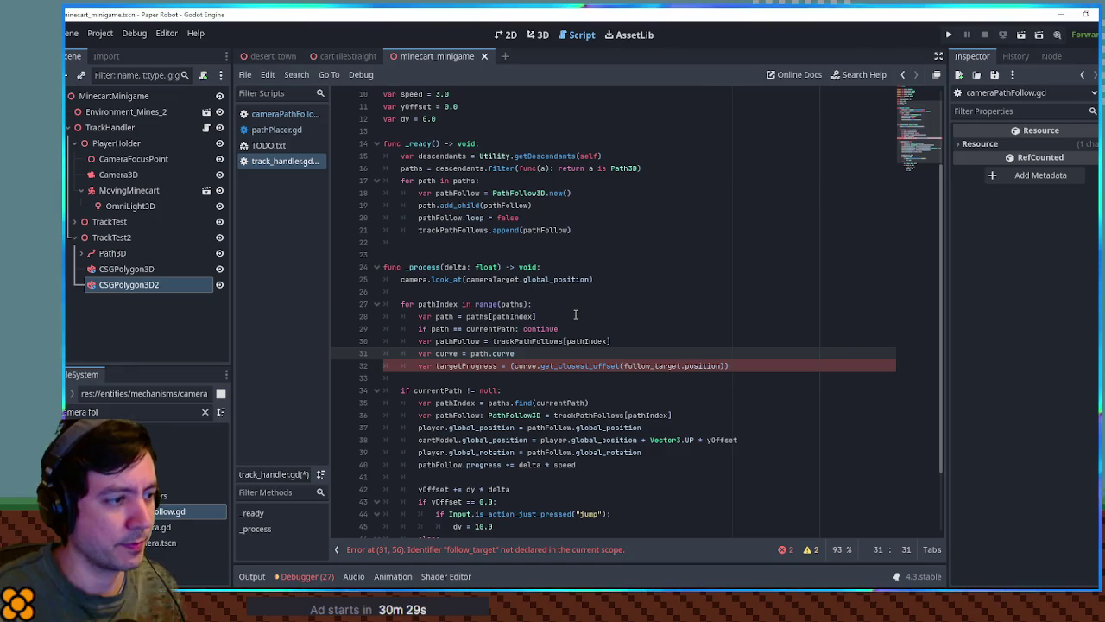
double_click(688, 365)
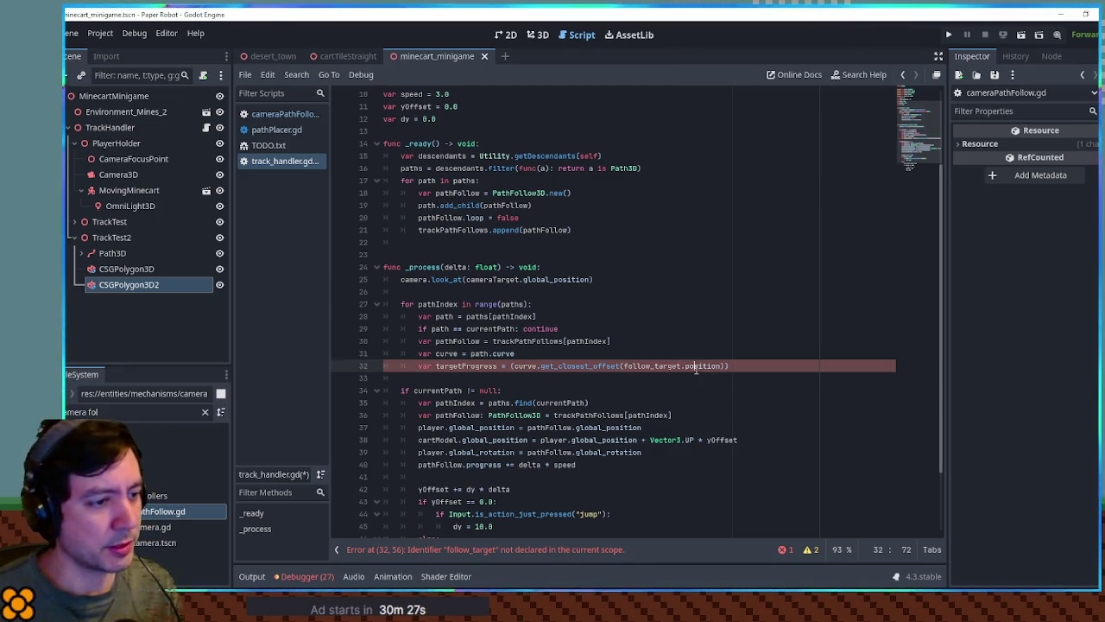
double_click(673, 365)
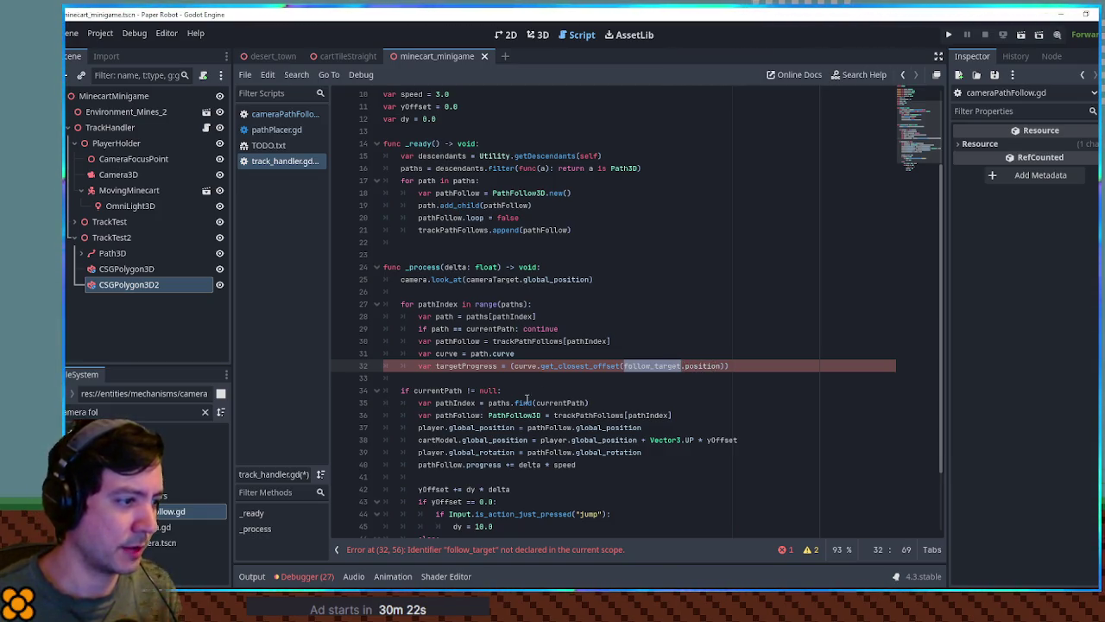
drag(419, 427, 515, 427)
key(ctrl+c)
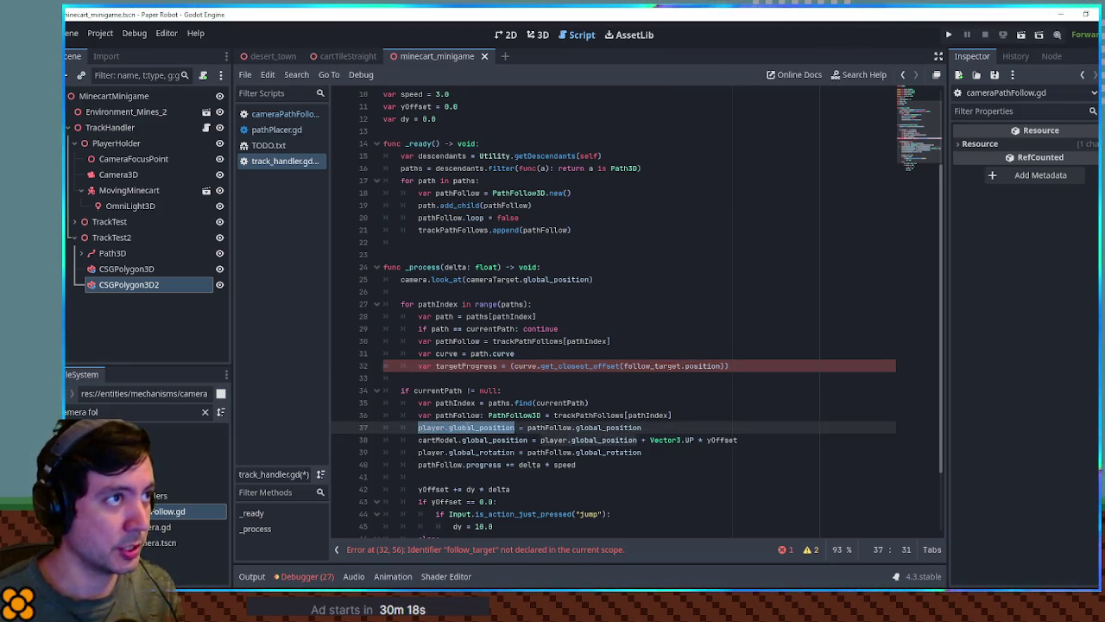
double_click(670, 366)
key(ctrl+shift+Right)
key(ctrl+v)
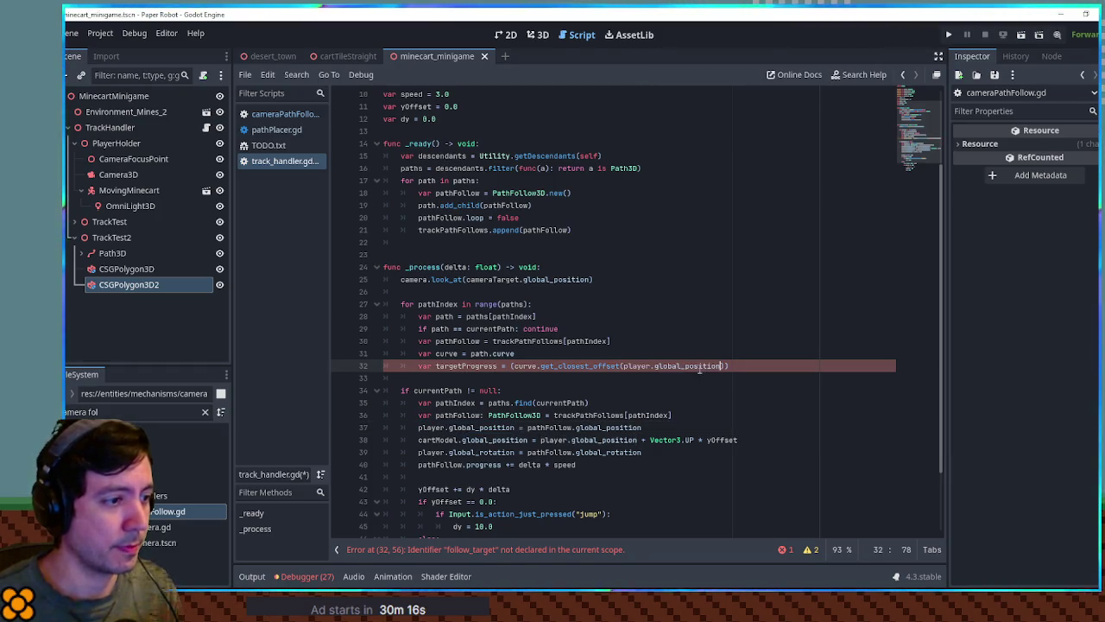
click(514, 366)
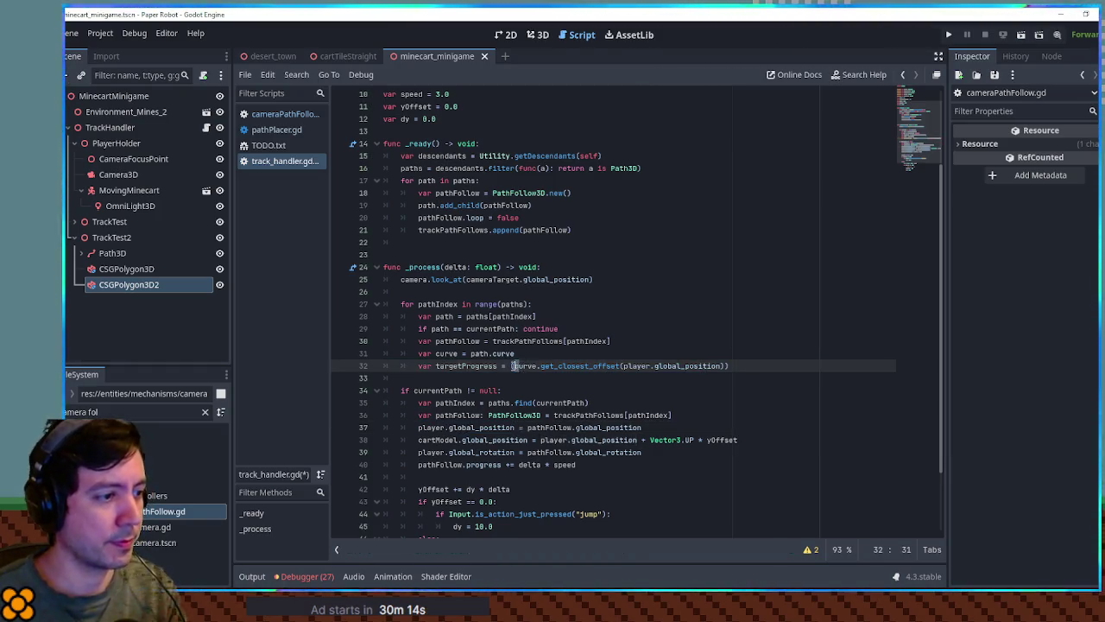
key(Delete)
click(749, 366)
key(BackSpace)
key(Delete)
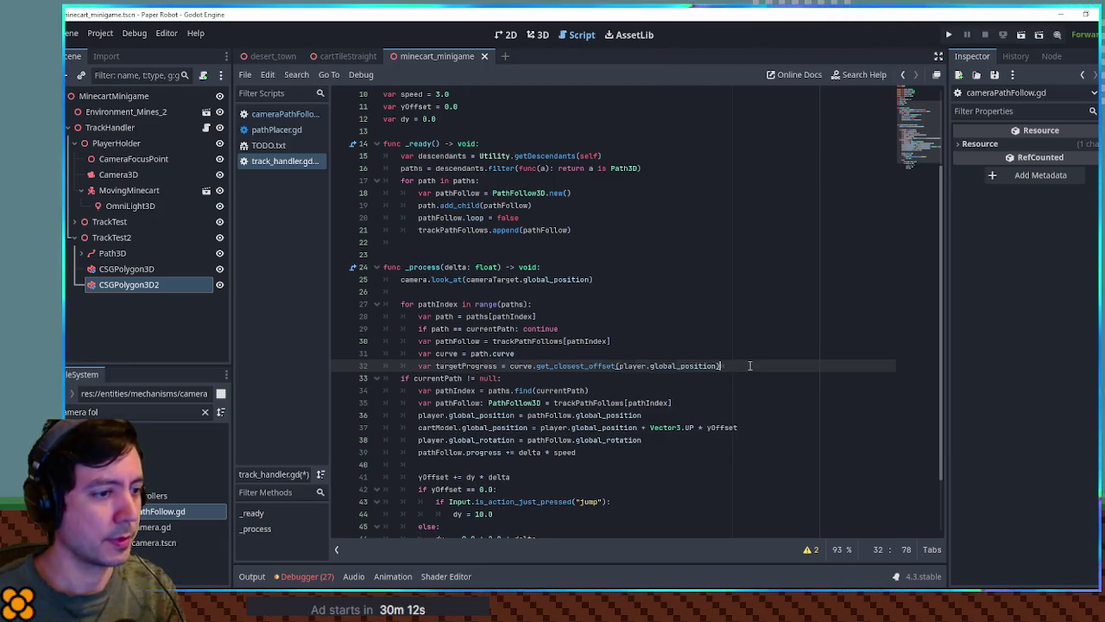
Step: Add 'pathFollow.progress = targetProgress' below it and save track_handler.gd
key(Return)
key(Return)
double_click(457, 341)
key(ctrl+c)
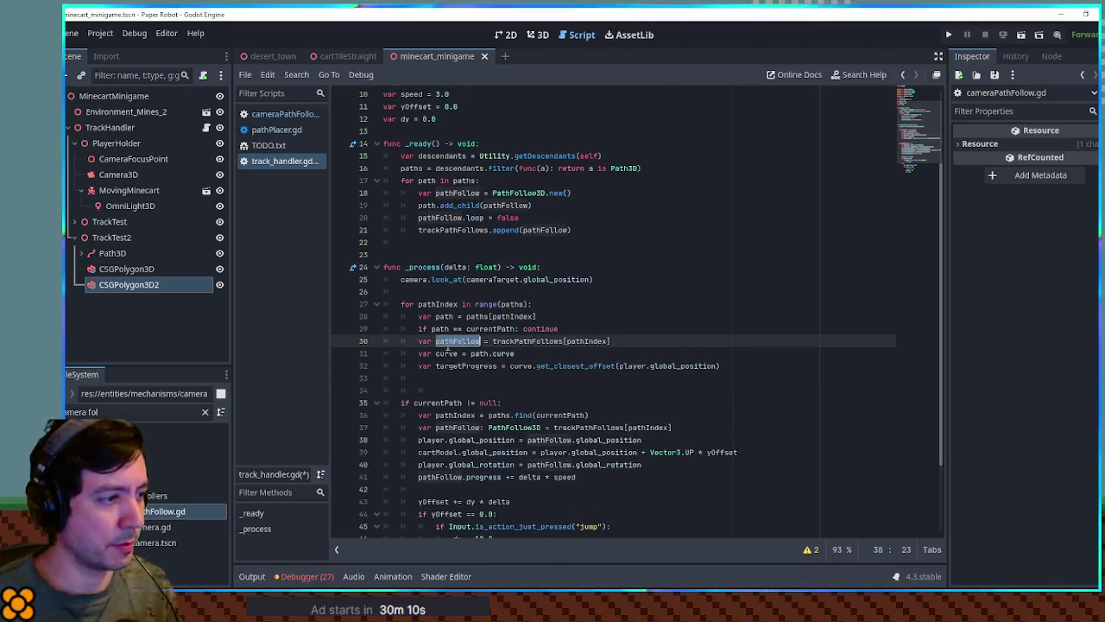
click(436, 378)
key(ctrl+v)
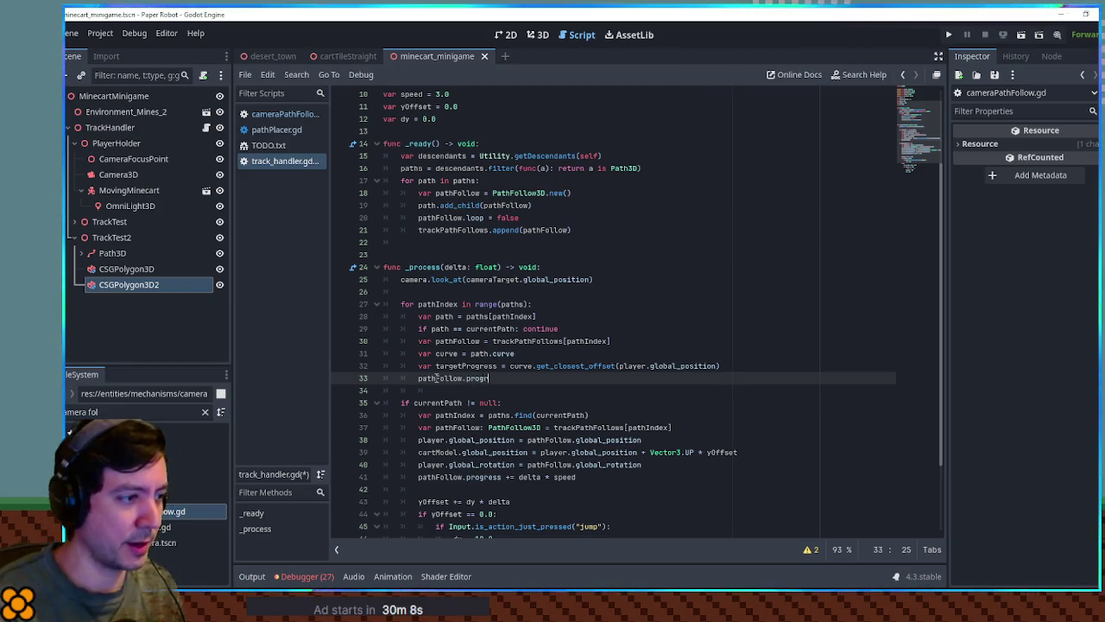
key(Return)
click(443, 391)
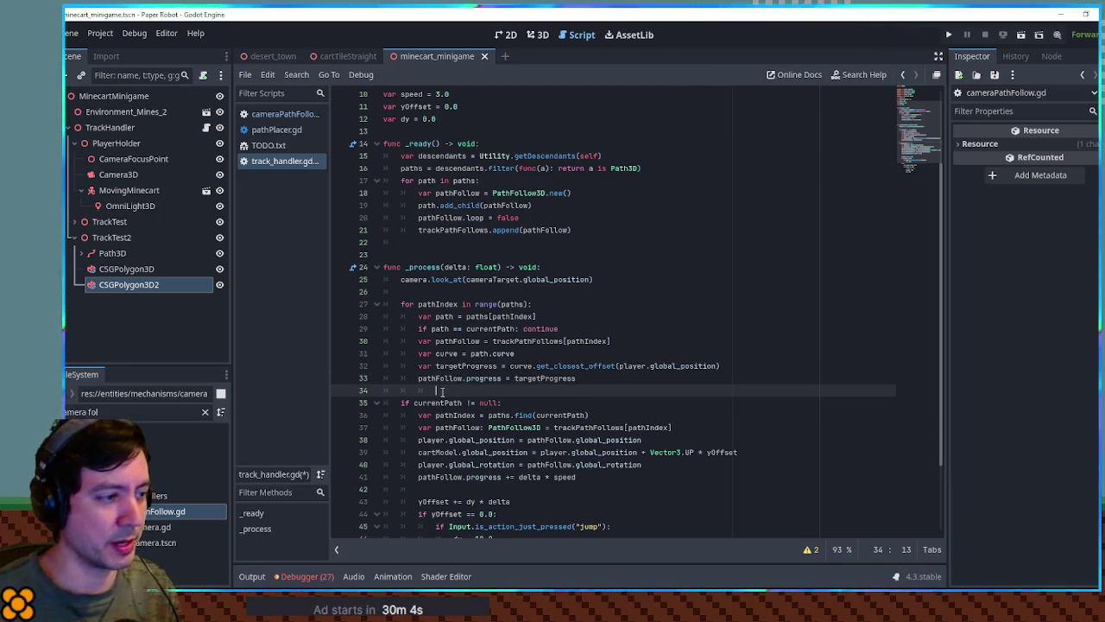
click(637, 340)
key(ctrl+s)
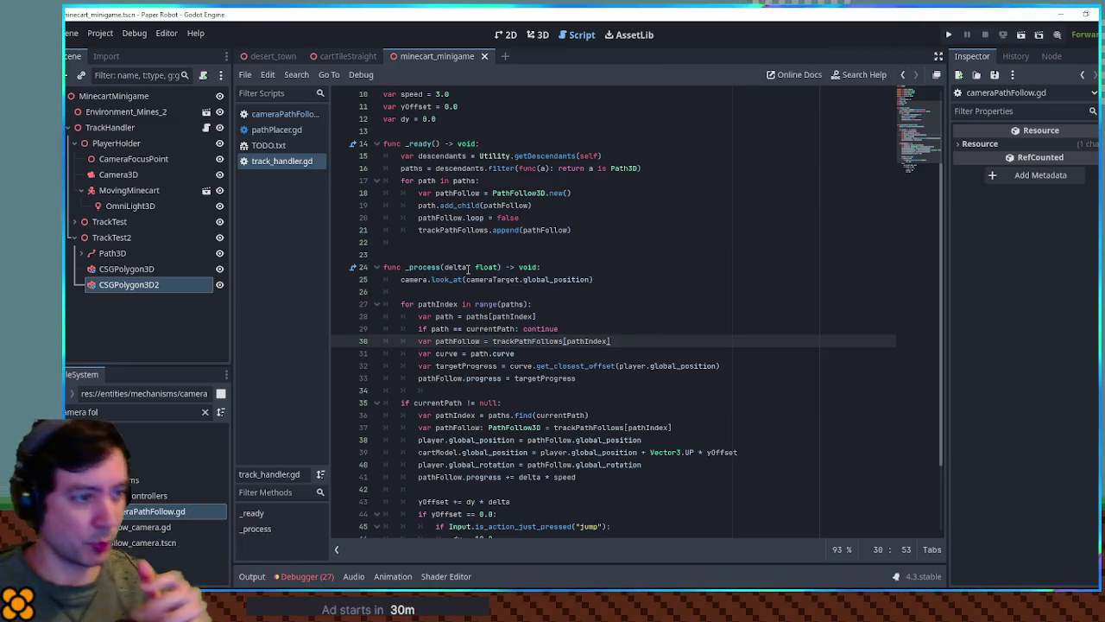
click(590, 381)
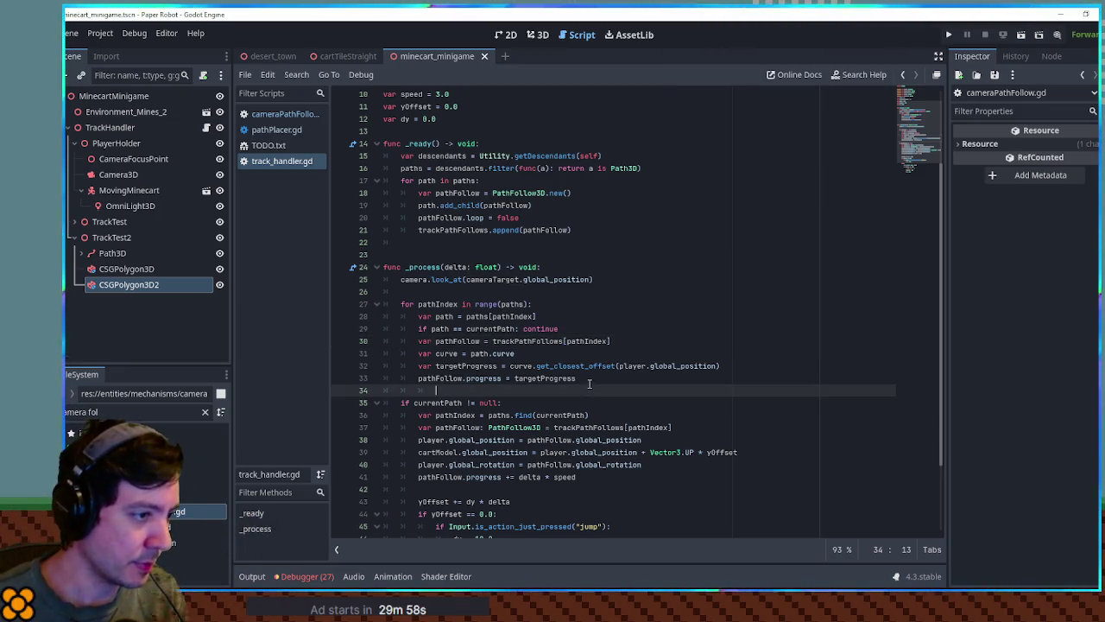
scroll(590, 385, down, 2)
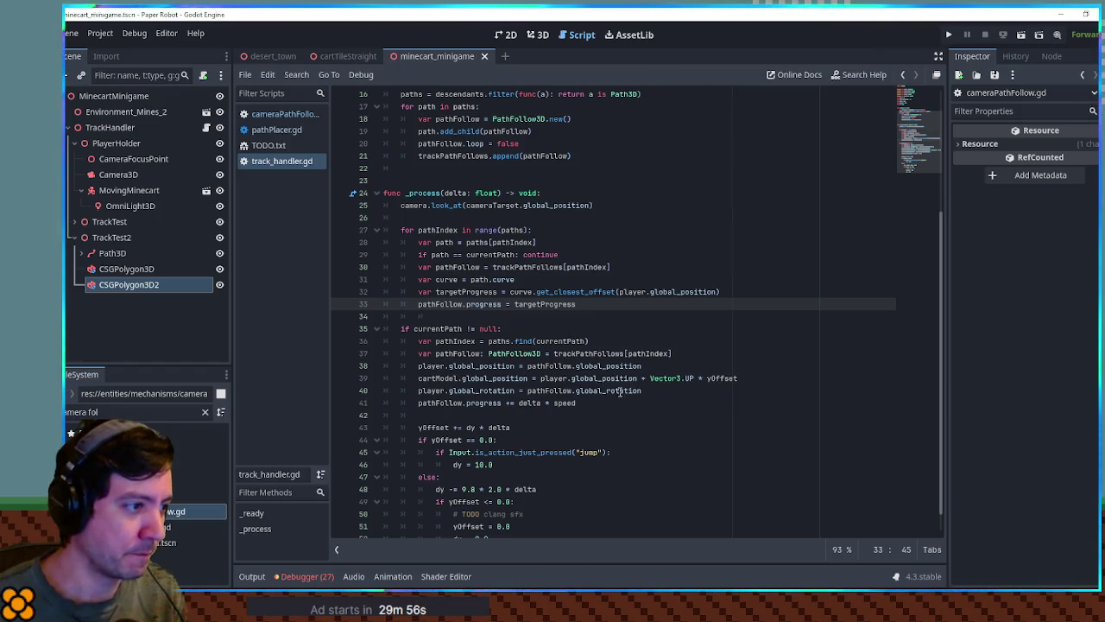
key(Return)
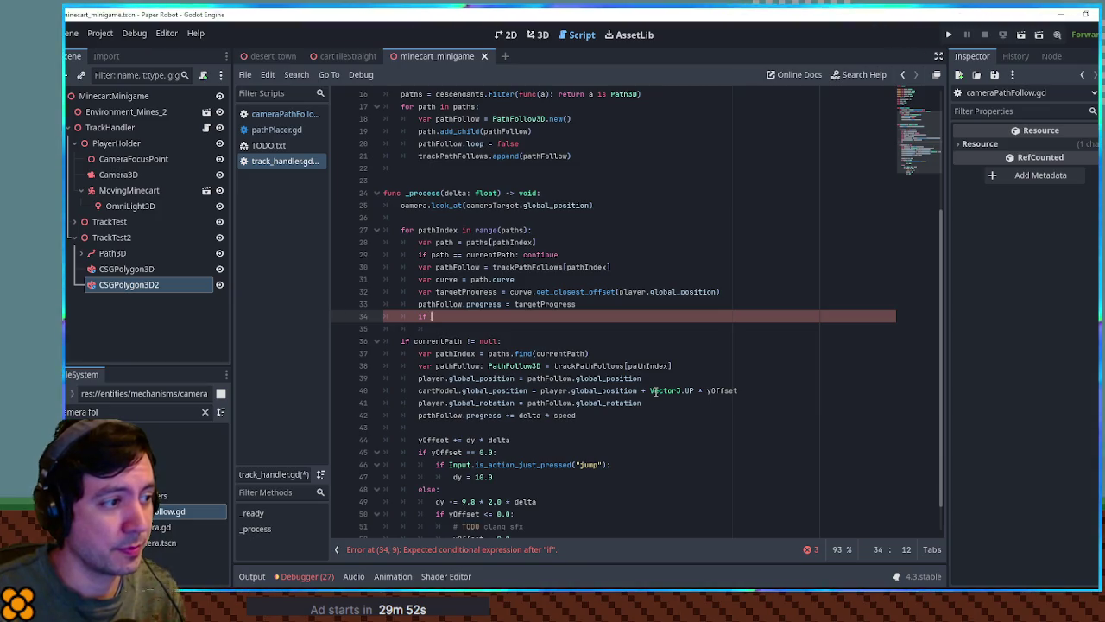
Step: Begin an if line on pathFollow and declare pathFollow with the type ': PathFollow3D'
text(pathF)
key(Return)
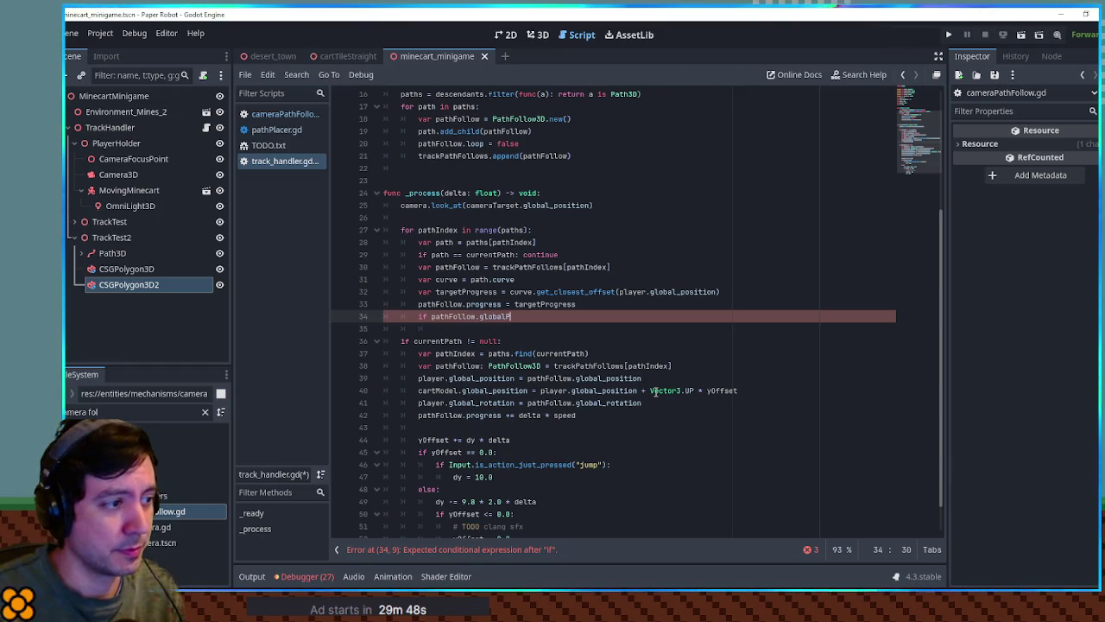
key(ctrl+Left)
key(ctrl+Left)
key(ctrl+Left)
key(End)
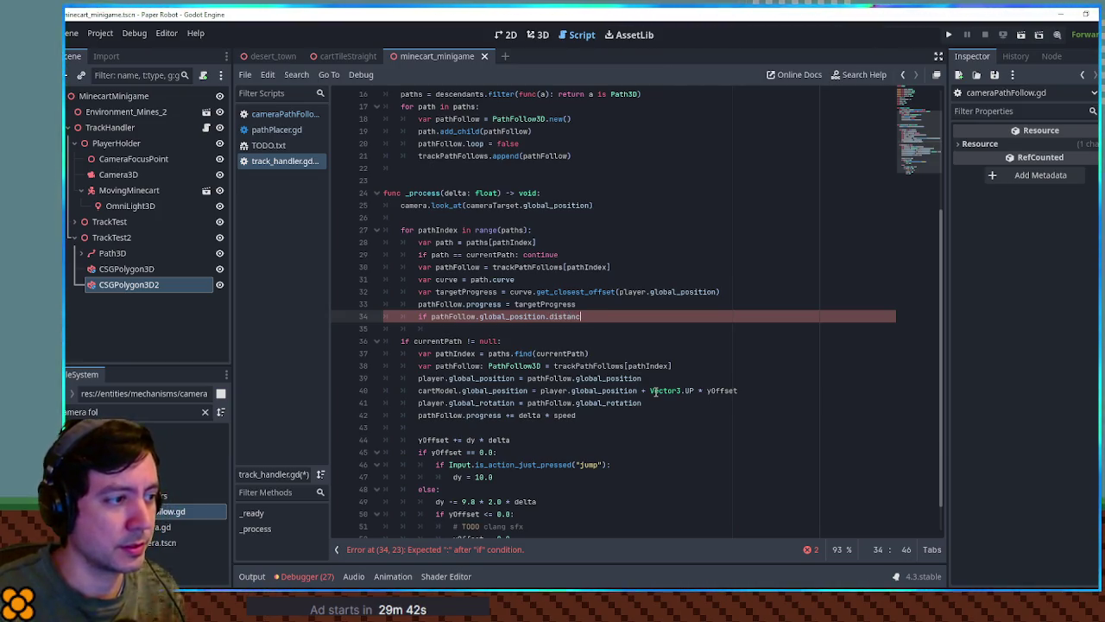
click(481, 267)
text(: PathFollow3)
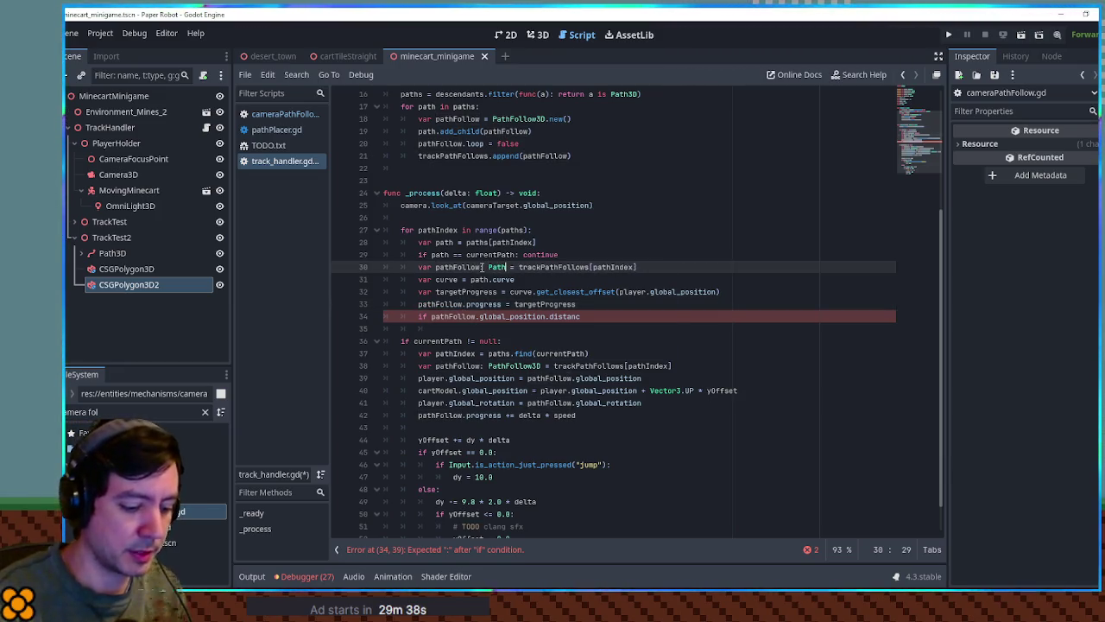
text(D)
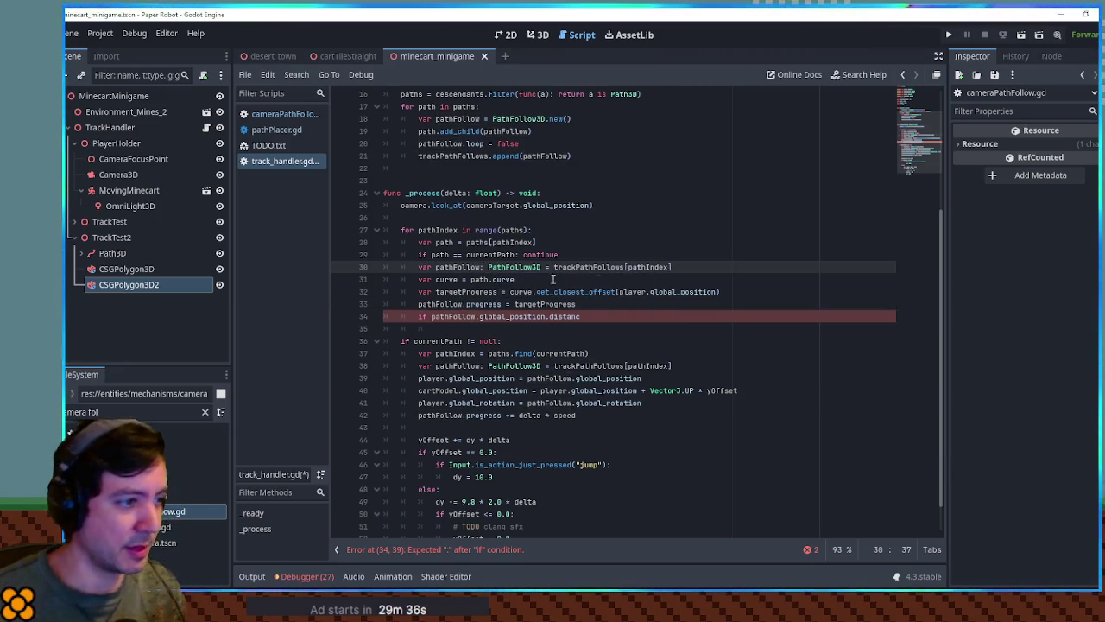
Step: Finish the condition as pathFollow.global_position.distance_squared_to(cartModel.global_position)
click(596, 316)
key(ctrl+BackSpace)
text(s)
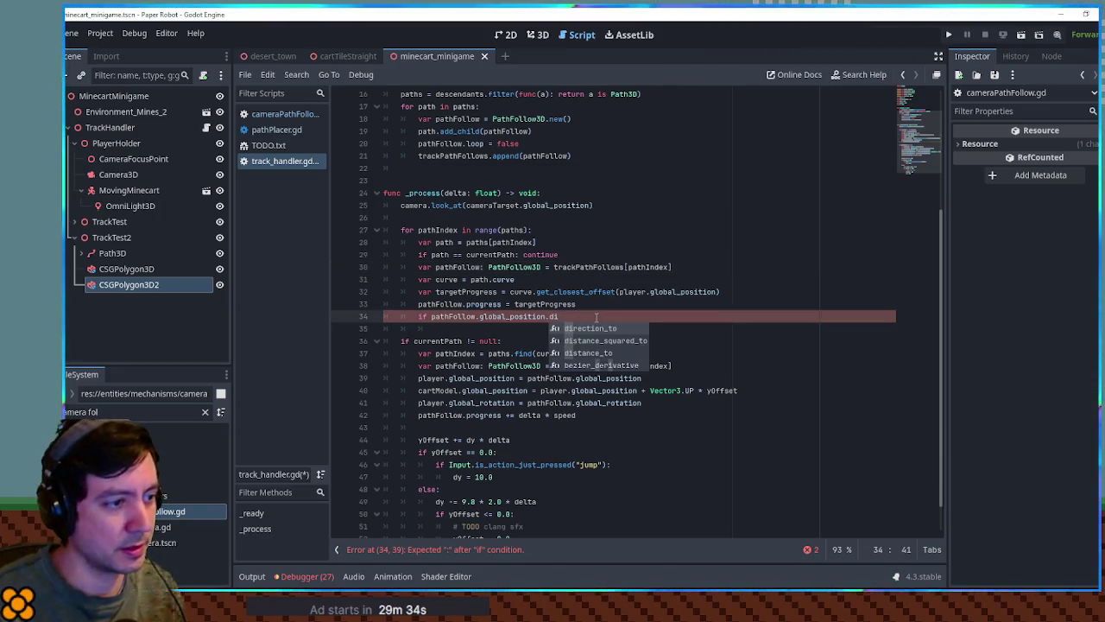
key(Return)
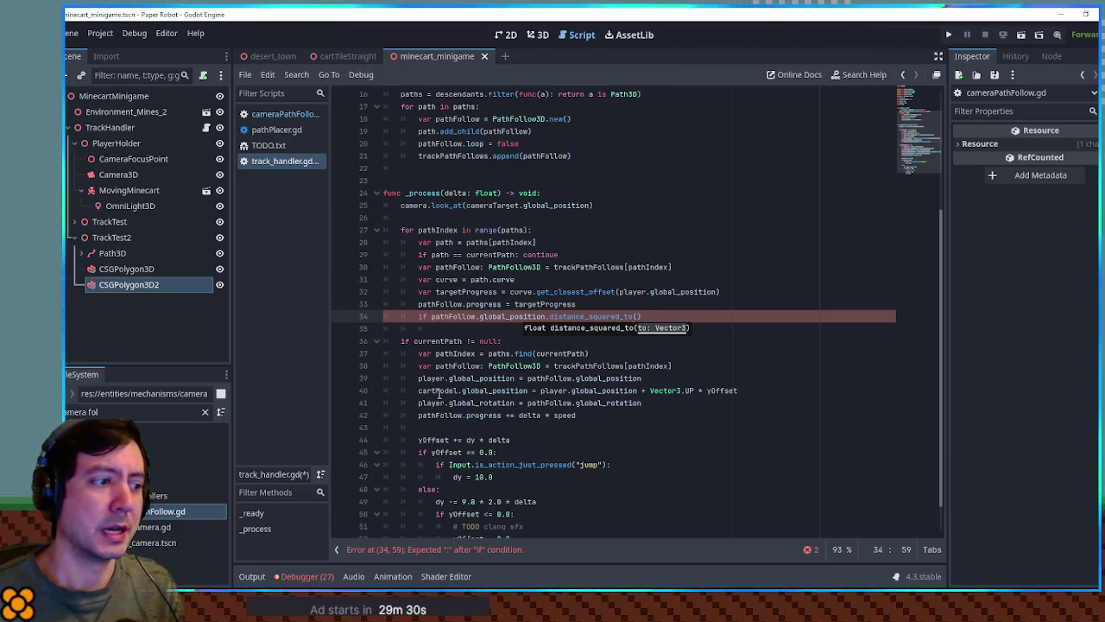
double_click(439, 391)
drag(462, 393, 529, 392)
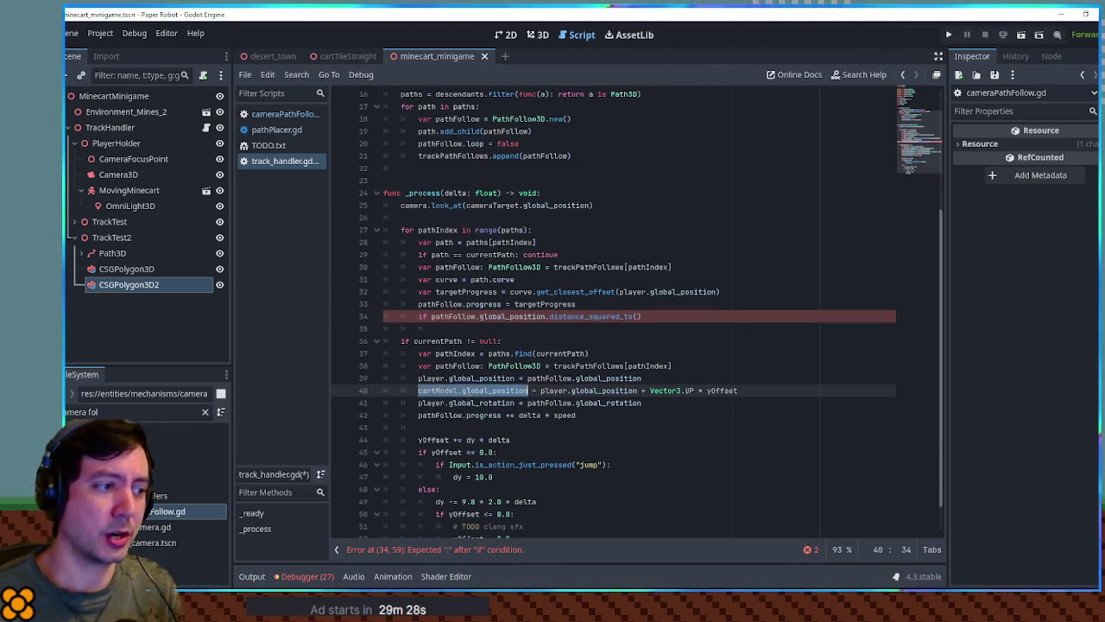
key(ctrl+c)
click(637, 316)
key(ctrl+v)
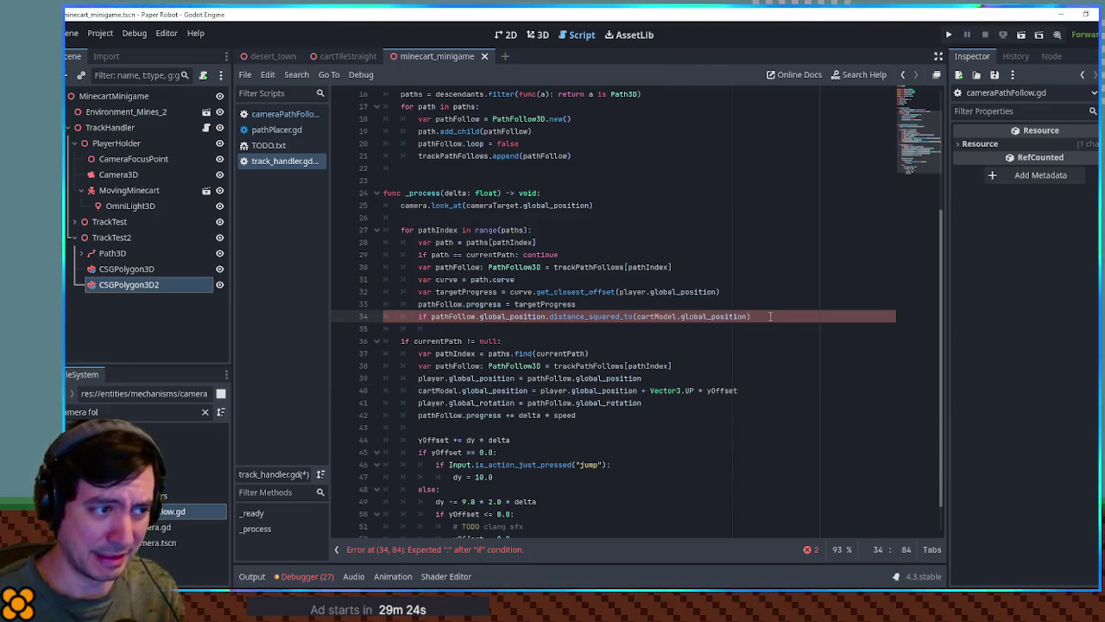
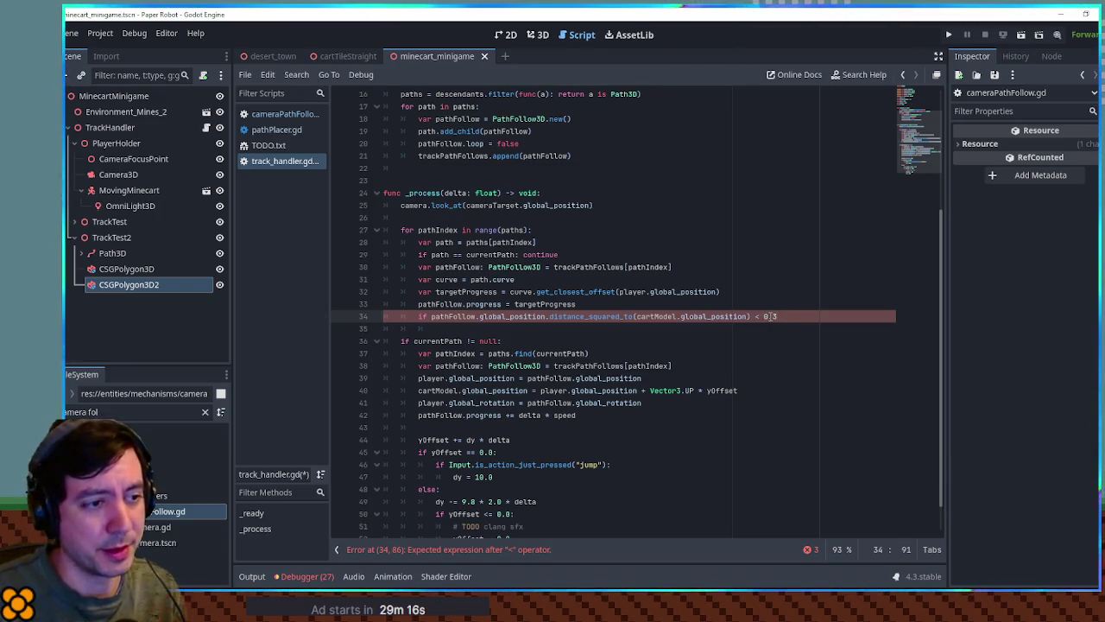
Step: Inside the line 34 distance check, set currentPath = path and reset yOffset = 0.0 and dy = 0.0
key(Return)
text(currentPath)
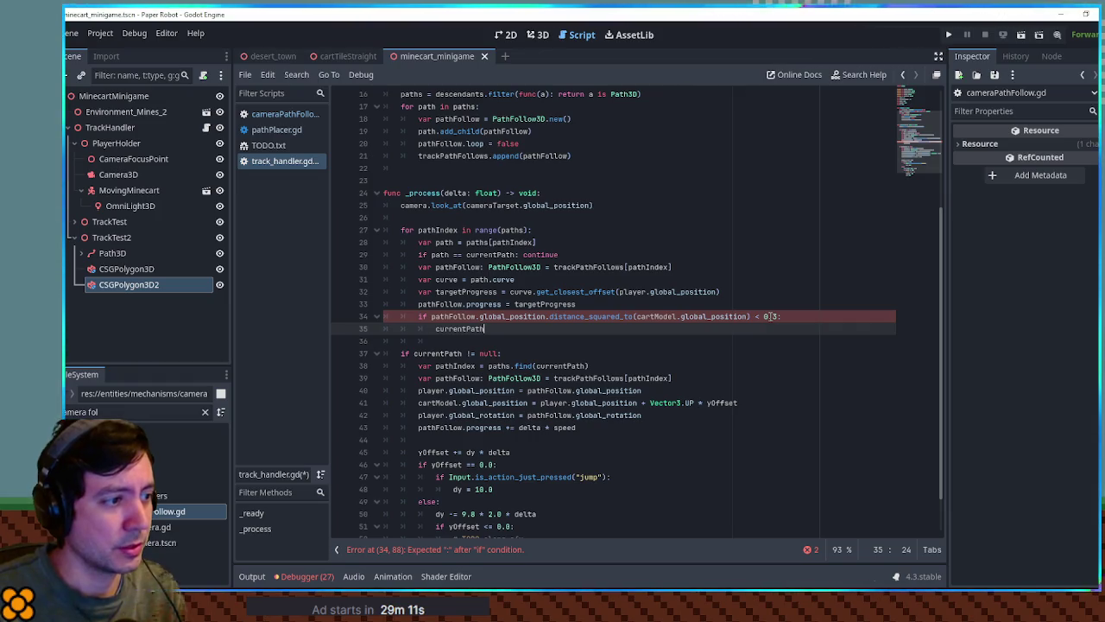
text(:)
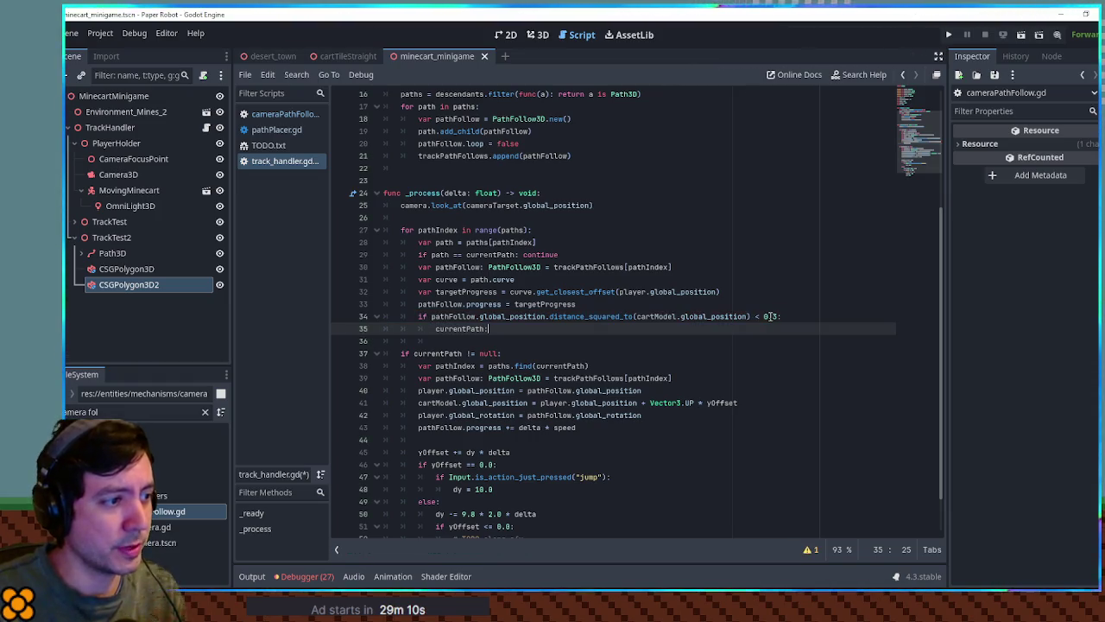
text(path)
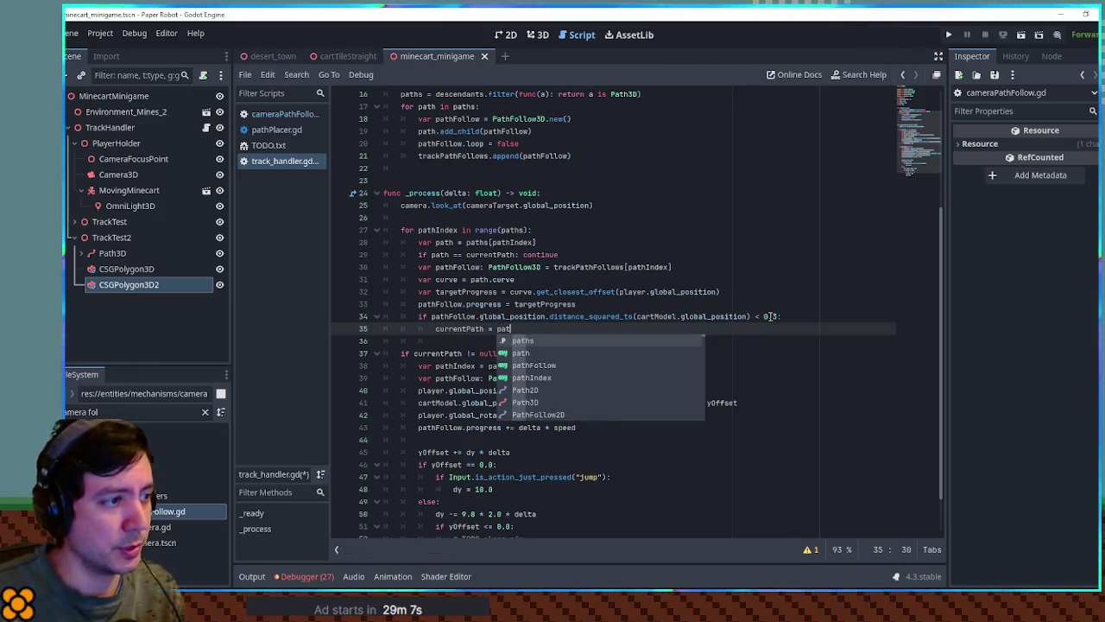
key(Escape)
key(Return)
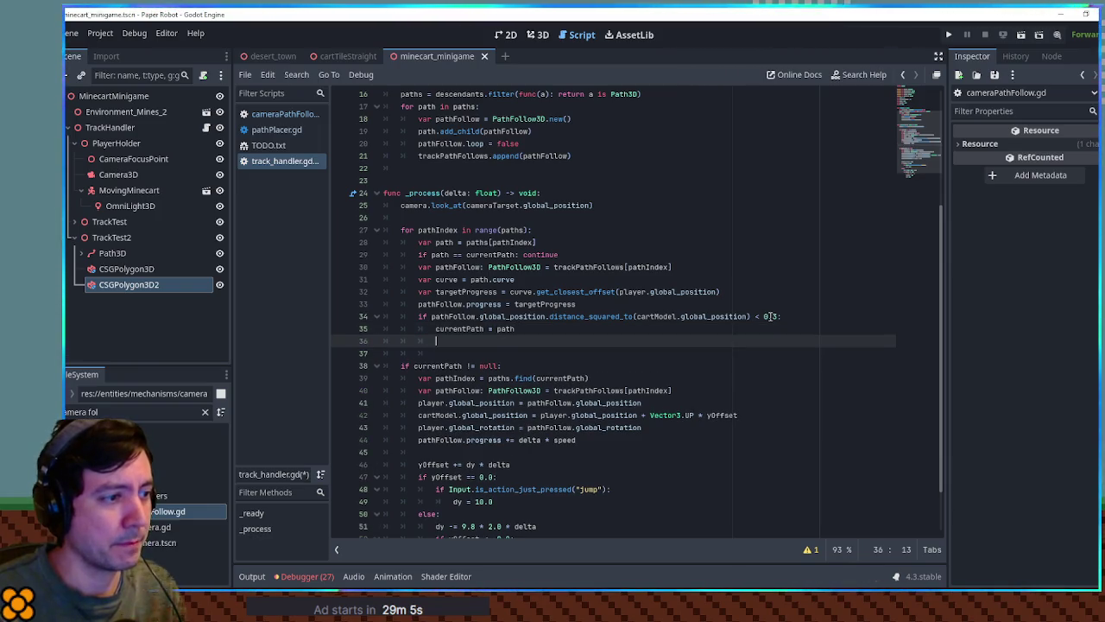
double_click(448, 477)
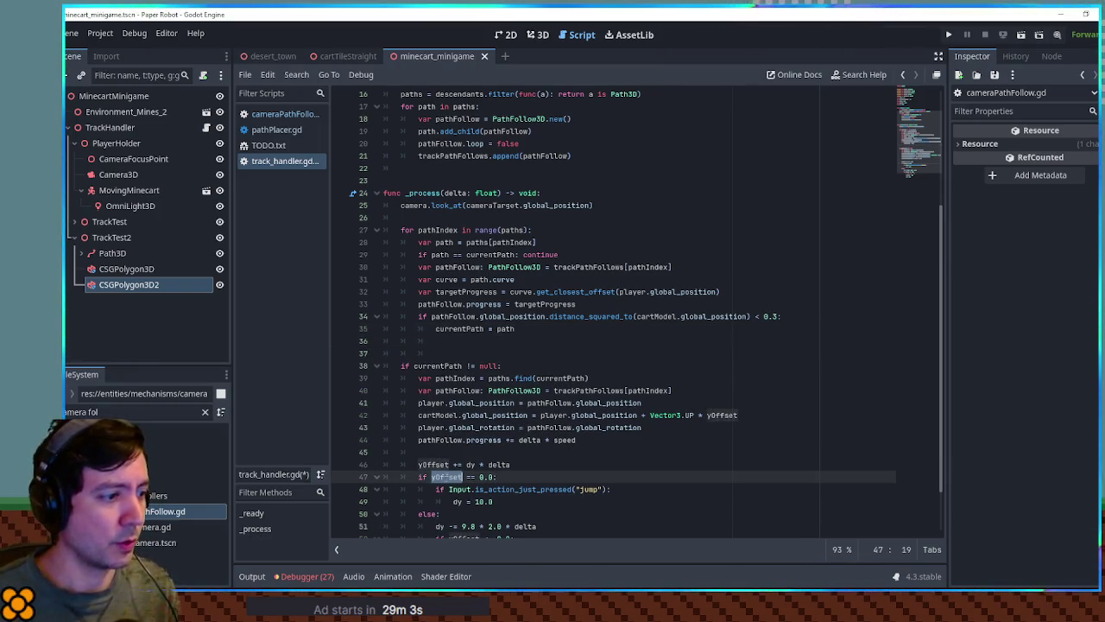
click(527, 337)
text(yOffset = 0.0)
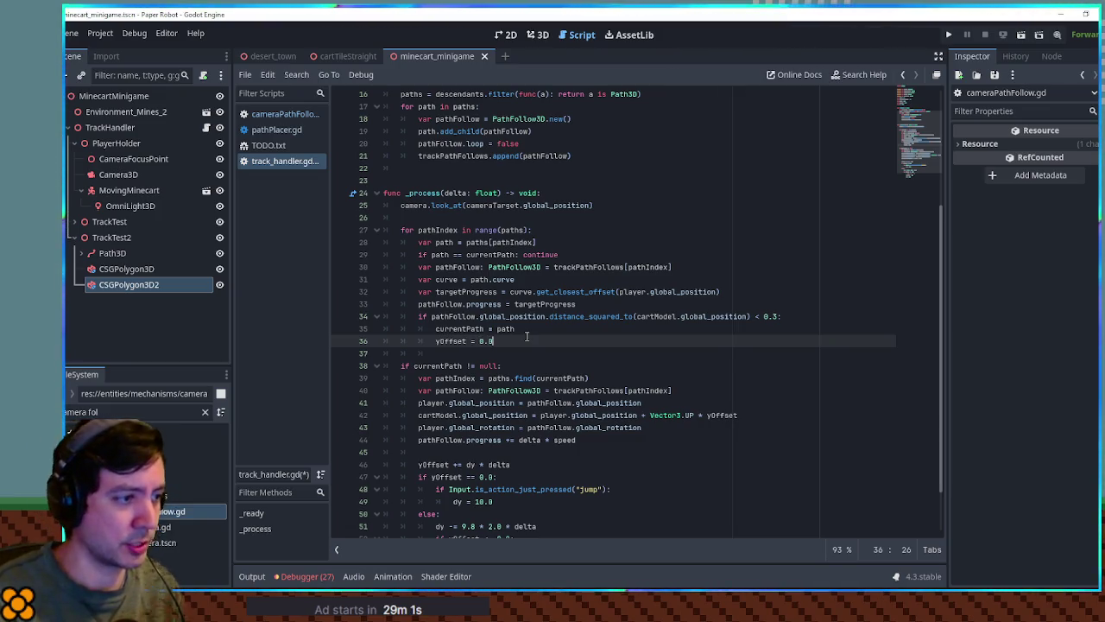
key(Return)
text(dy = 0.0)
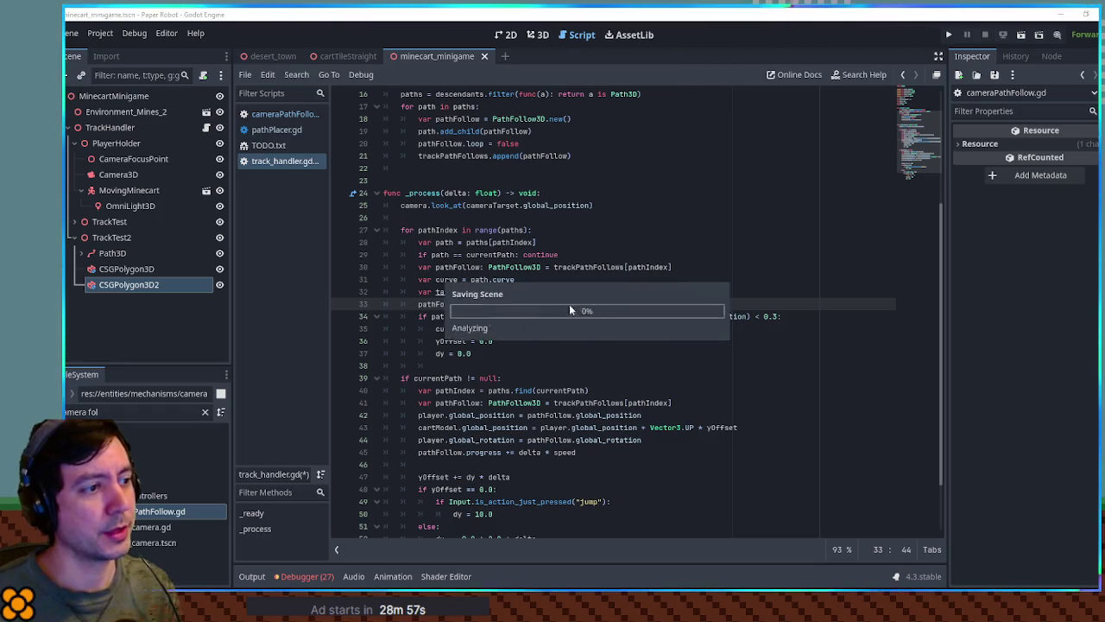
click(673, 202)
Step: Run the game, change the loop to range(paths.size()), rerun it and close the game window
key(F5)
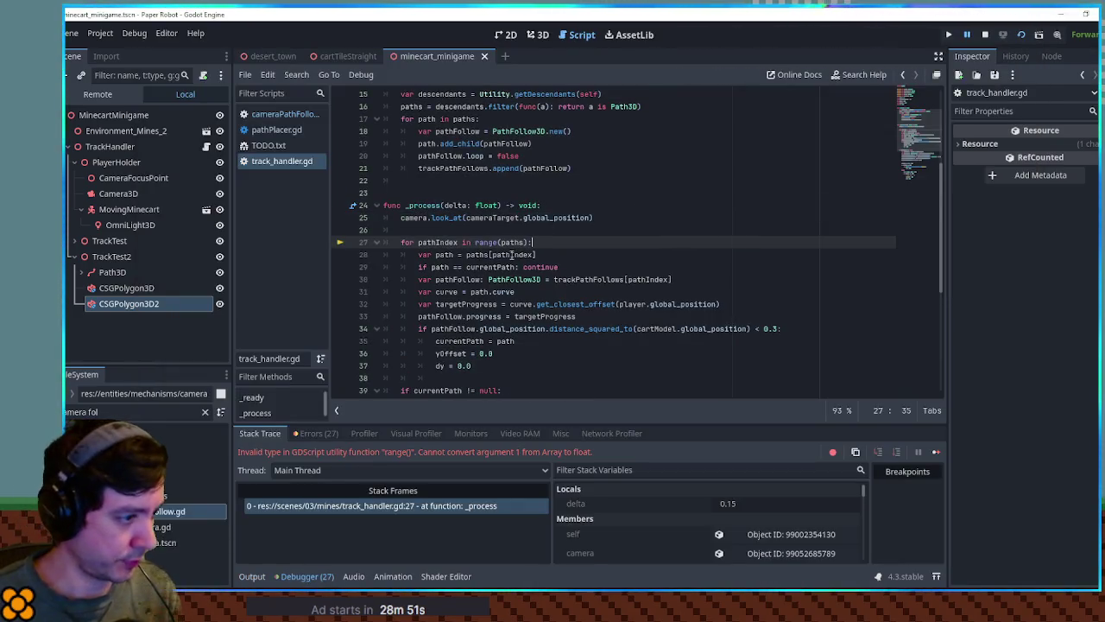
text(.size()
key(F5)
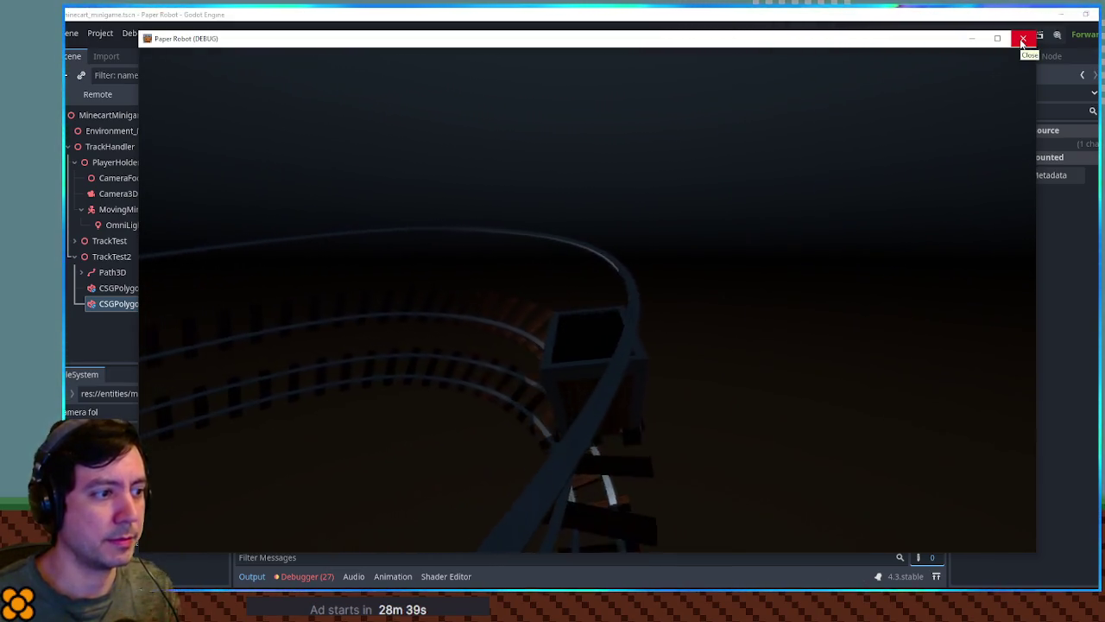
click(1022, 40)
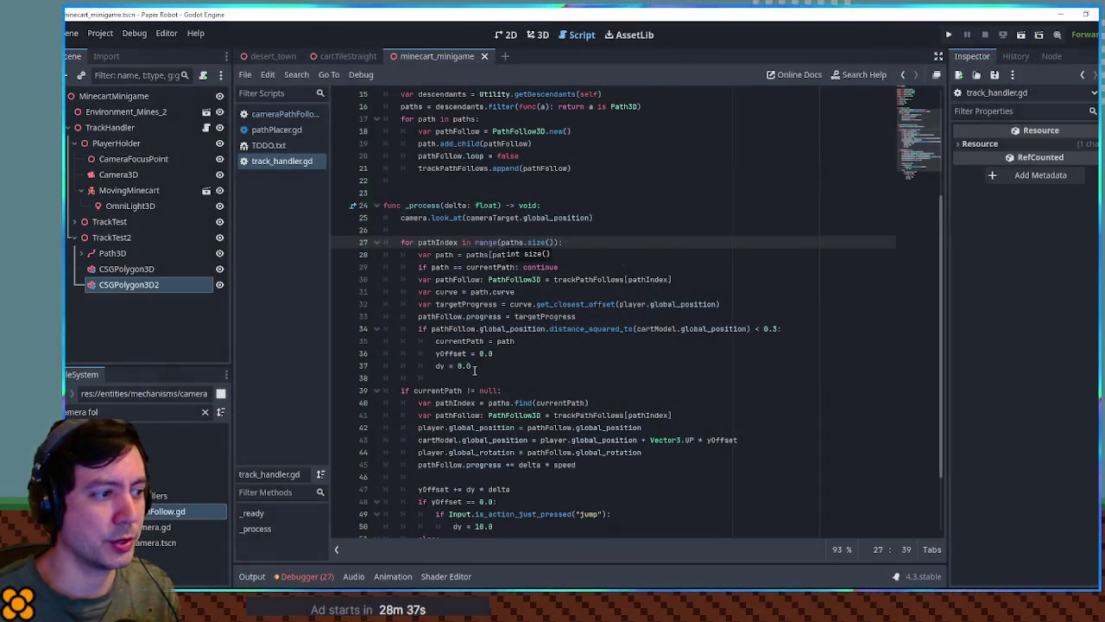
click(784, 328)
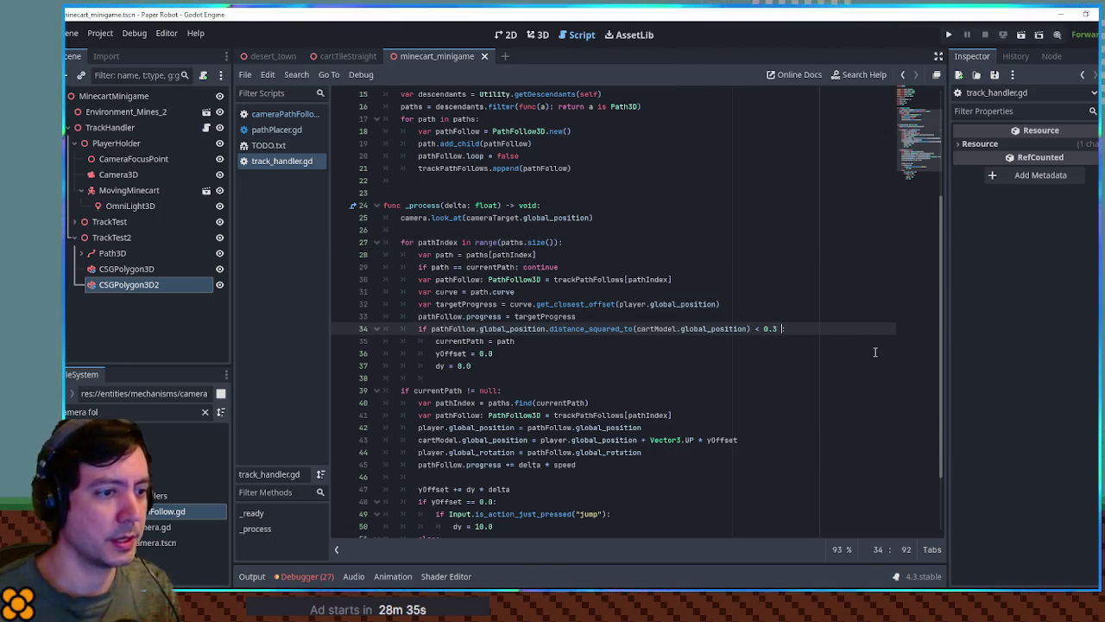
Step: Append '&& dy < 0' to the line 34 track-switch condition and test-run the game
text(&& dy < 0)
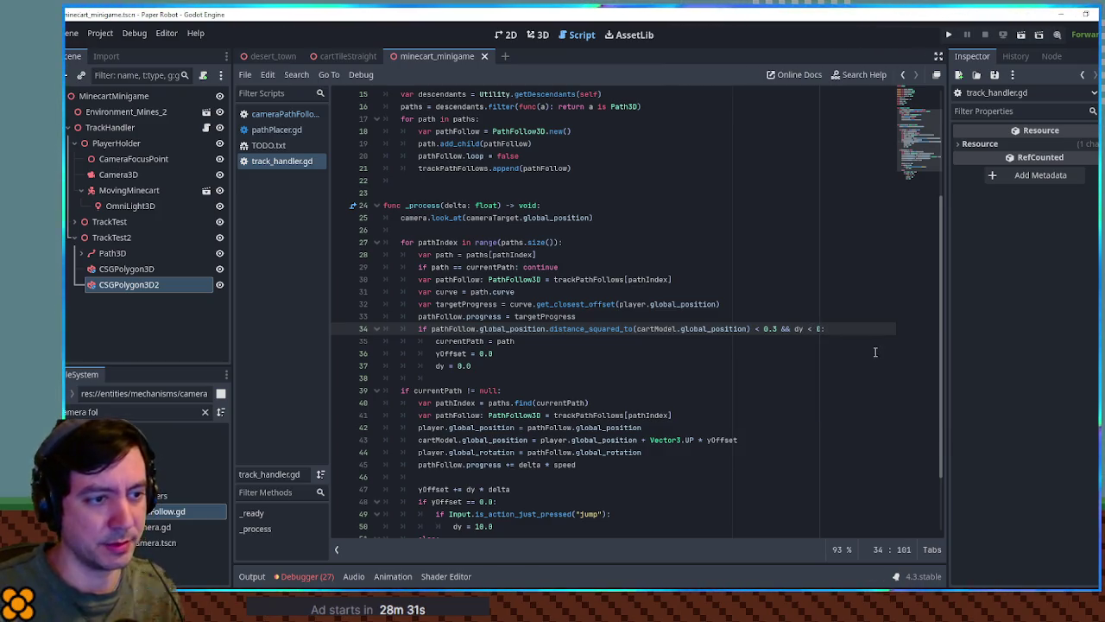
key(F6)
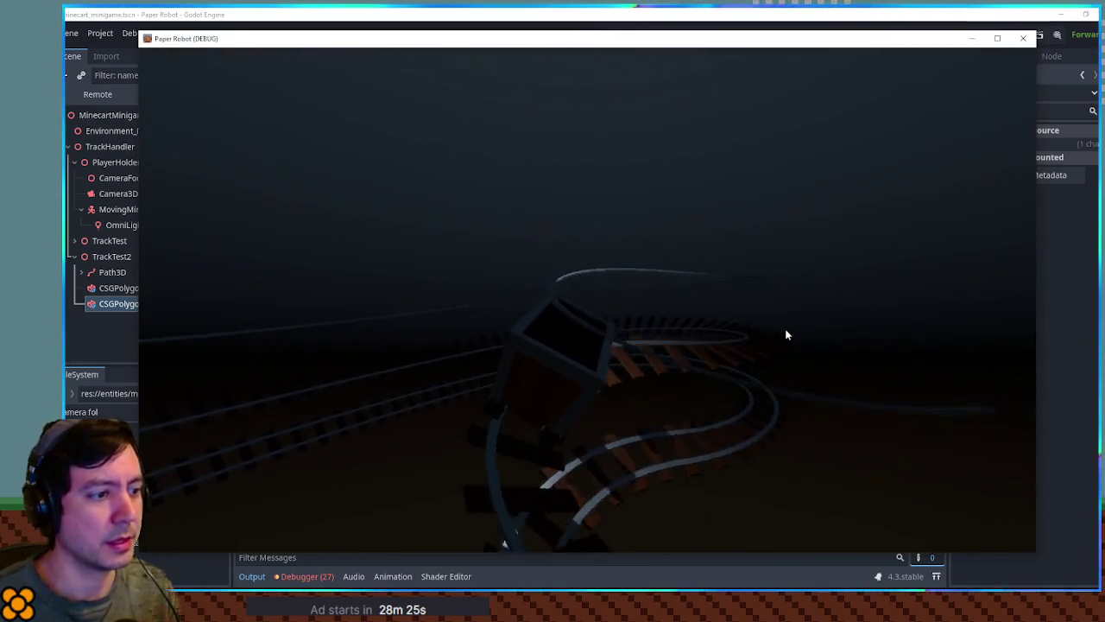
click(1022, 39)
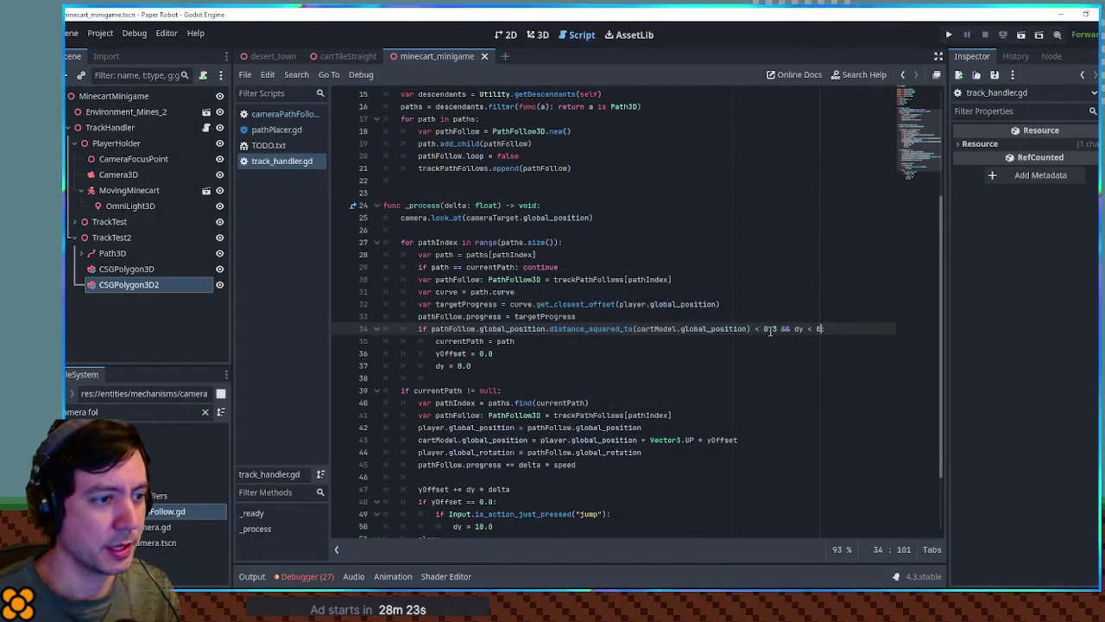
Step: Tighten the distance threshold from 0.3 to 0.1, adjust it once more, and retest the game
click(773, 329)
key(Delete)
text(1)
key(F5)
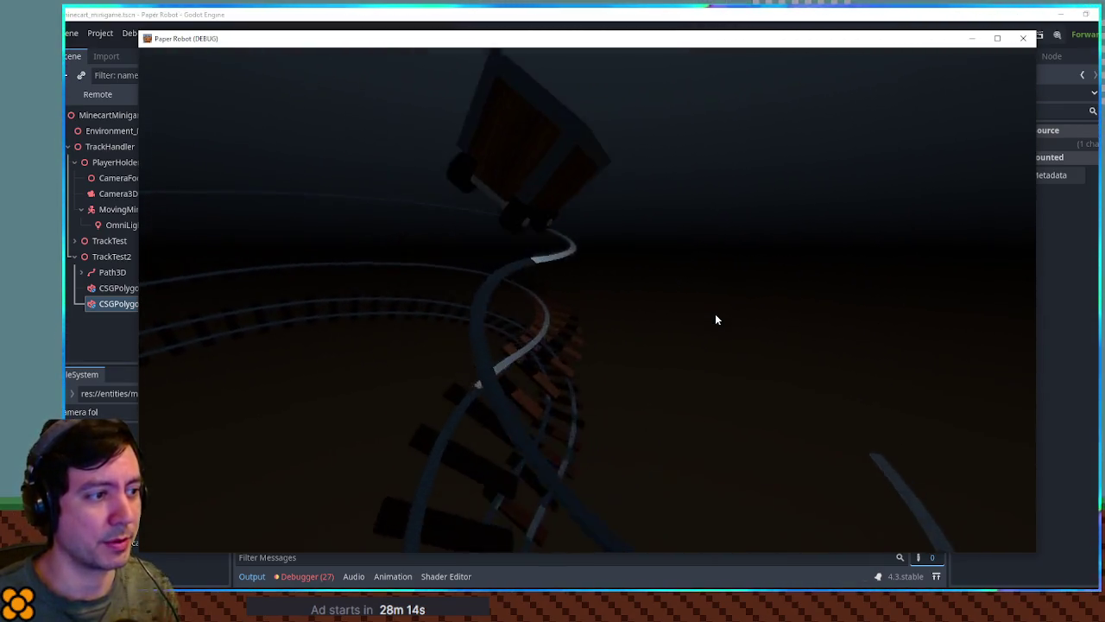
click(1023, 38)
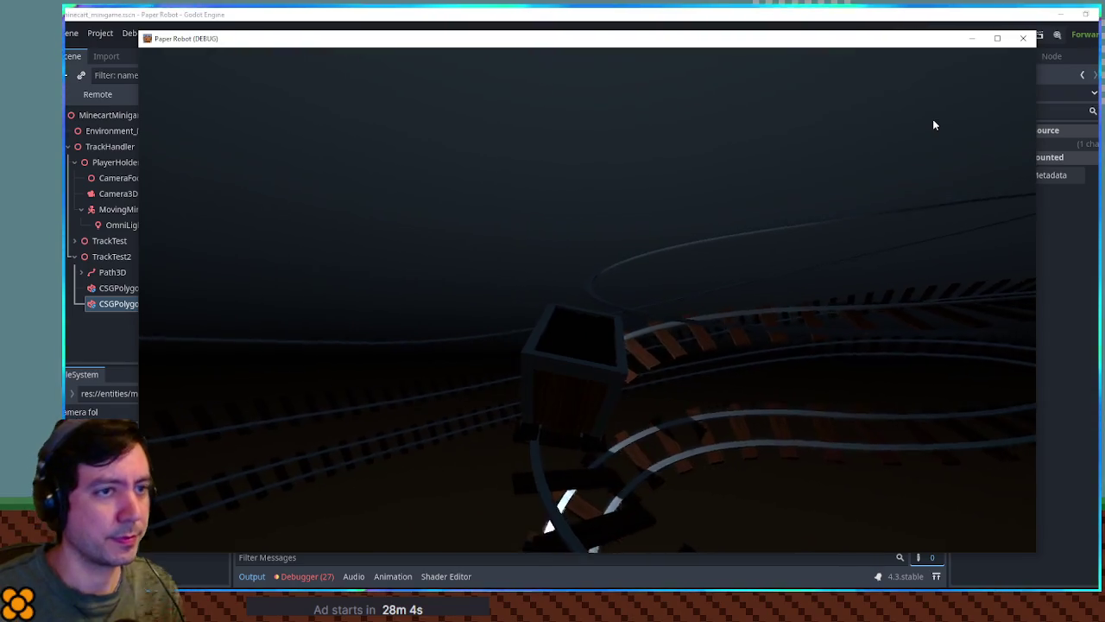
click(1023, 38)
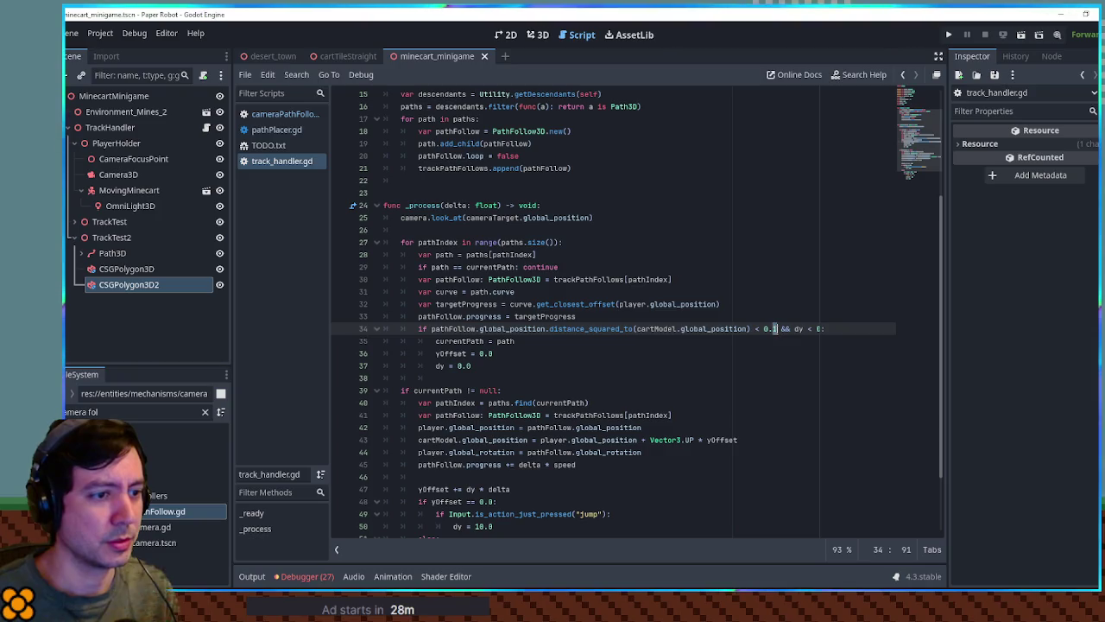
text(5)
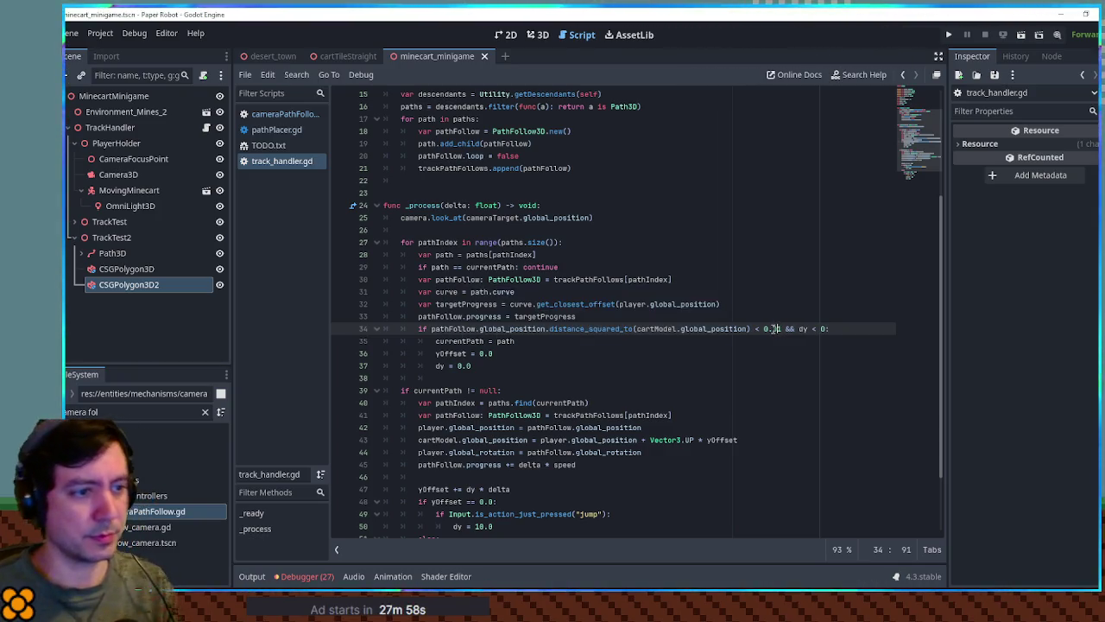
key(F5)
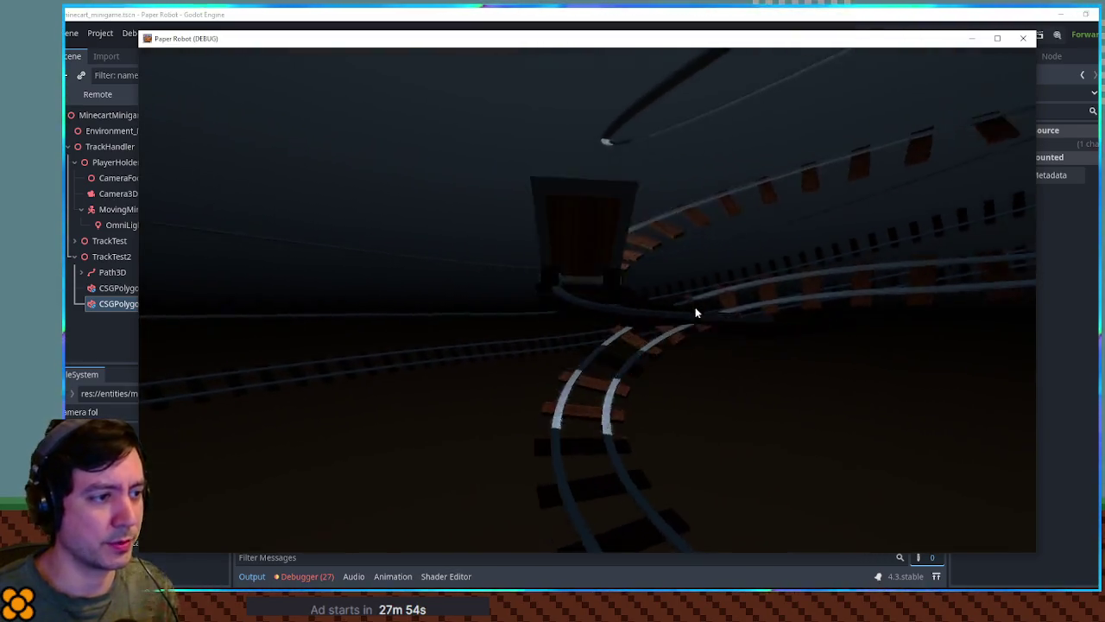
click(1023, 38)
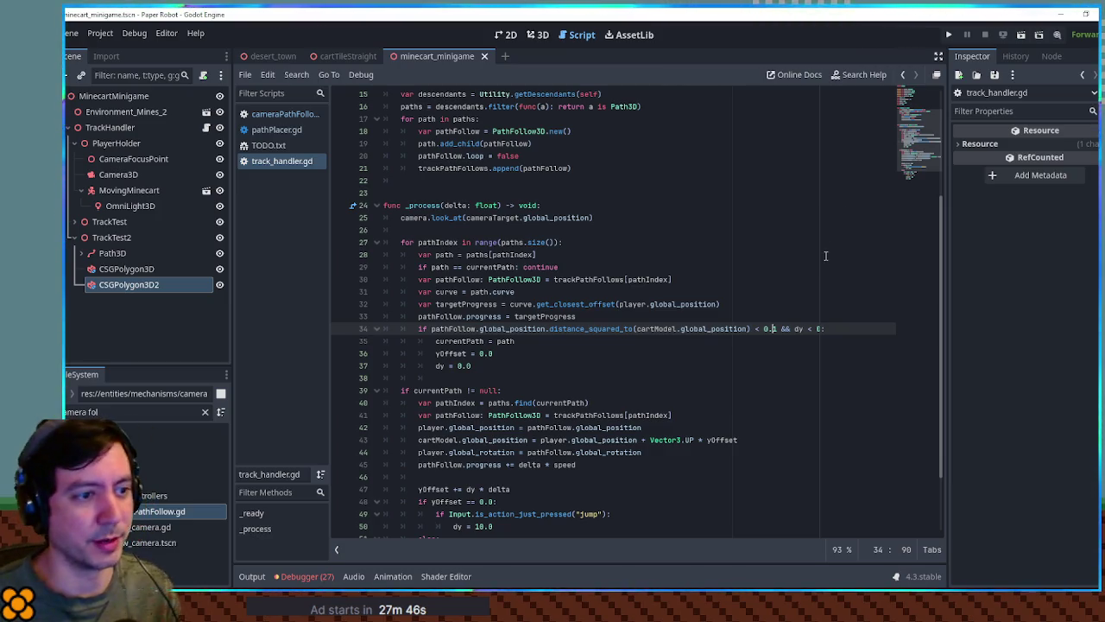
scroll(537, 346, down, 3)
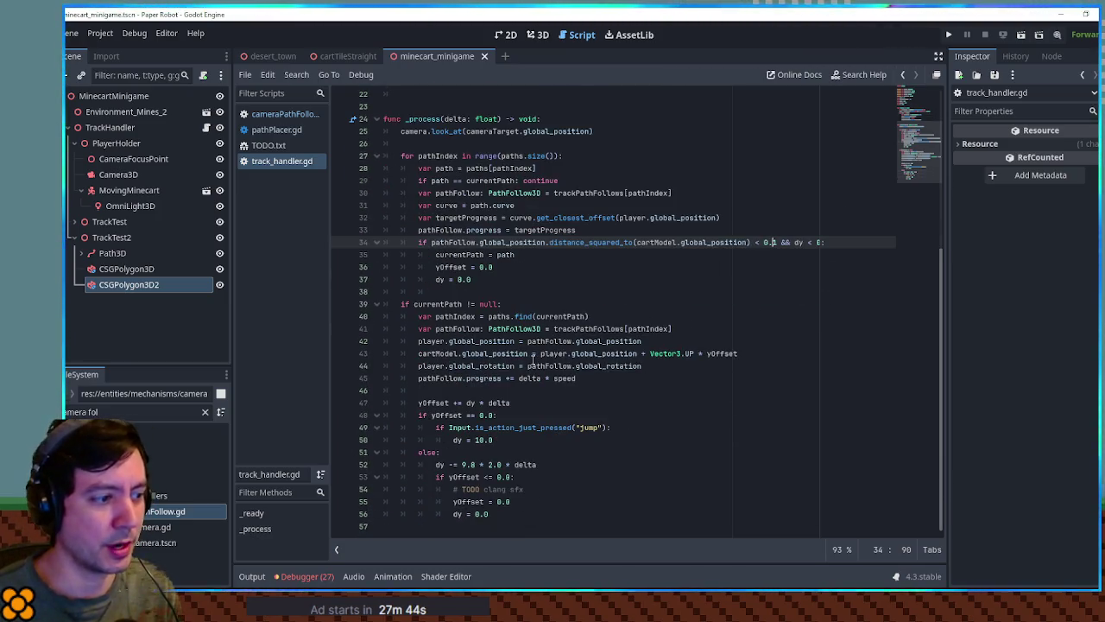
Step: Check the camera reference on line 25 and select the CameraFocusPoint node
scroll(505, 354, up, 2)
double_click(415, 205)
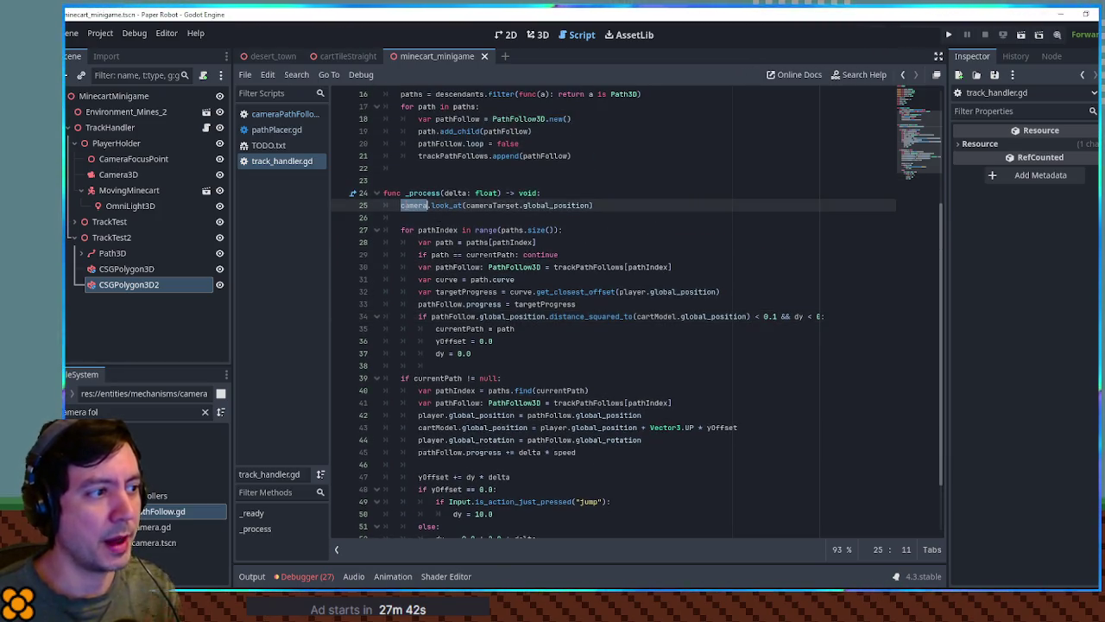
scroll(406, 206, down, 2)
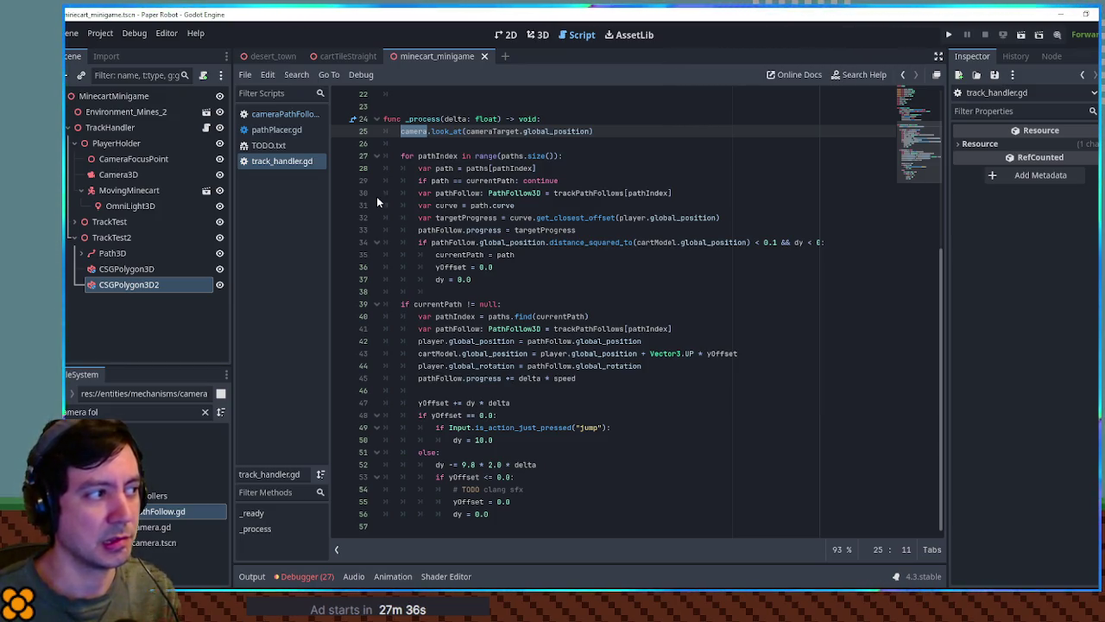
click(130, 161)
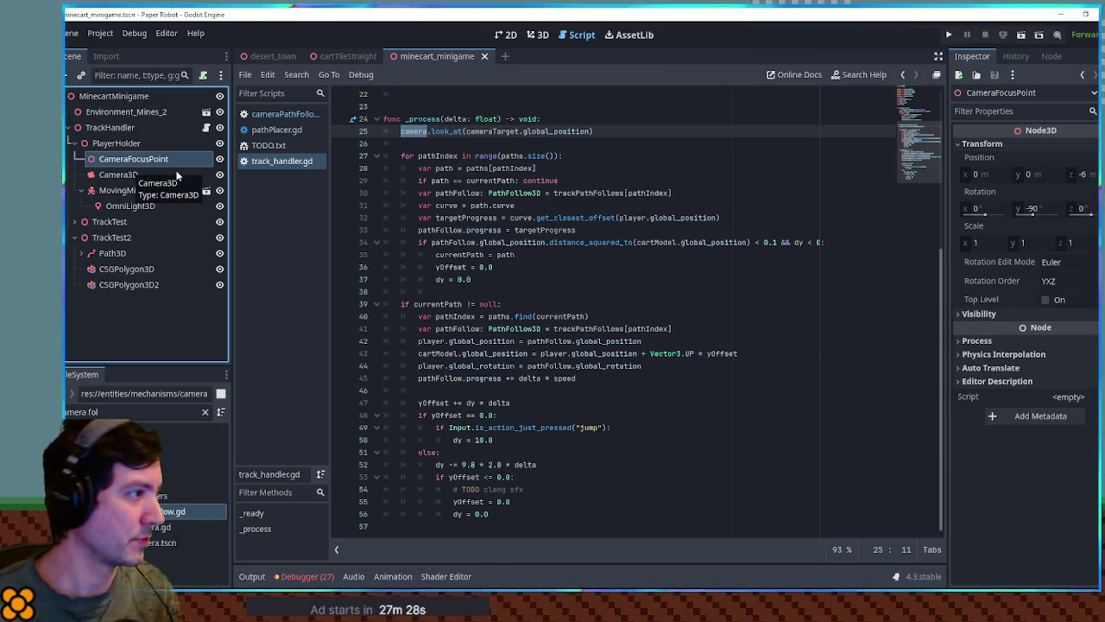
key(ctrl+a)
key(Escape)
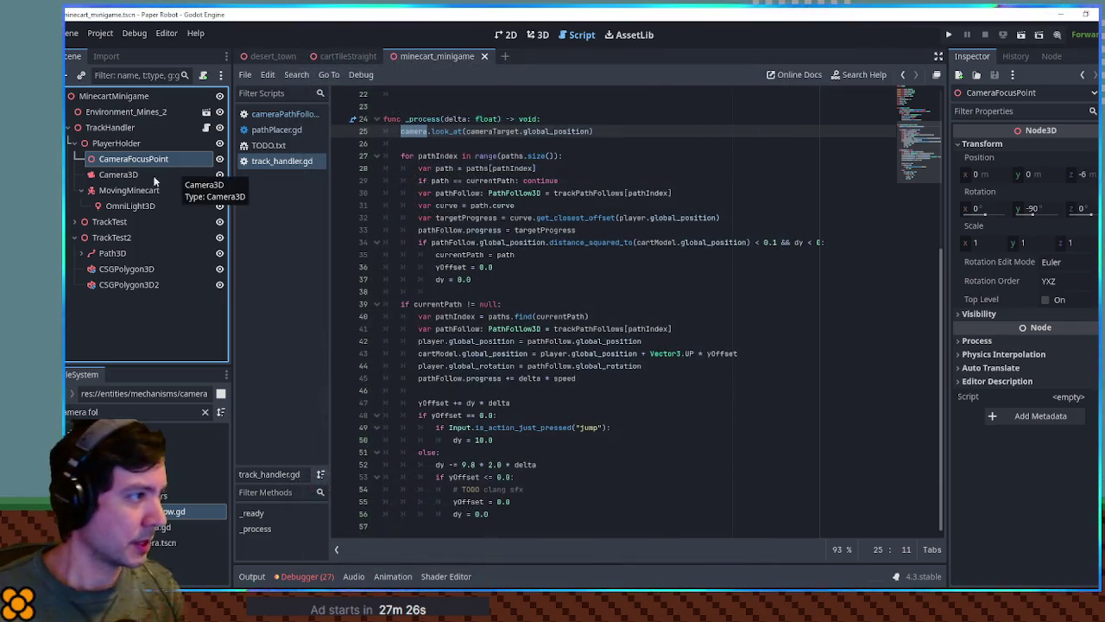
Step: Add a Node3D named CameraMoveTarget under Camera3D, then move Camera3D directly under TrackHandler
click(125, 177)
key(ctrl+a)
text(node3d)
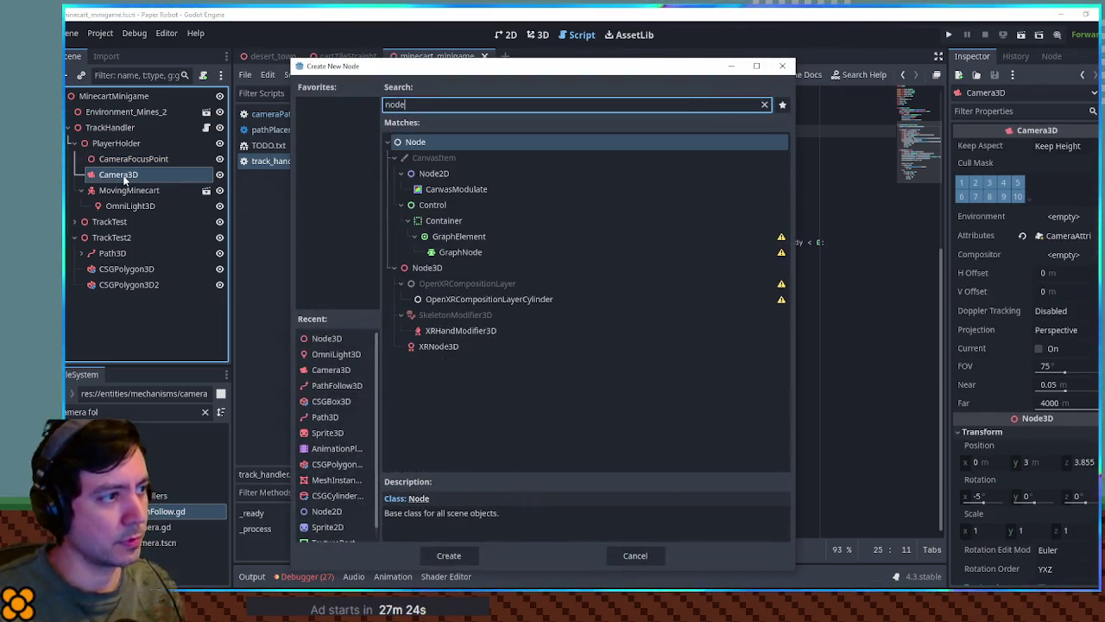
key(Return)
key(F2)
text(Camera)
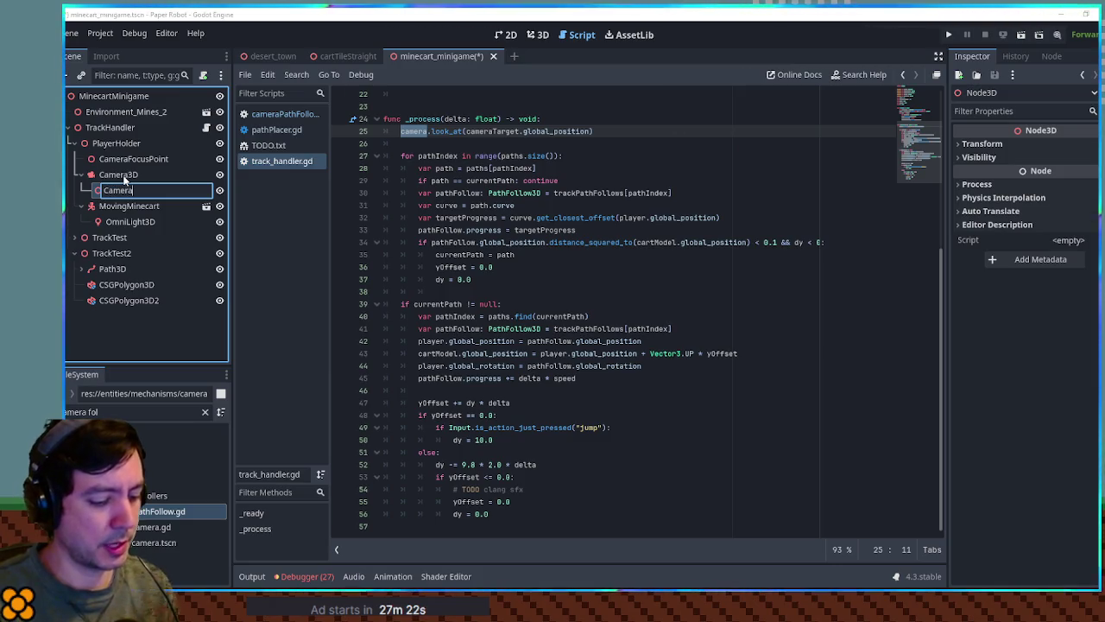
text(Mov)
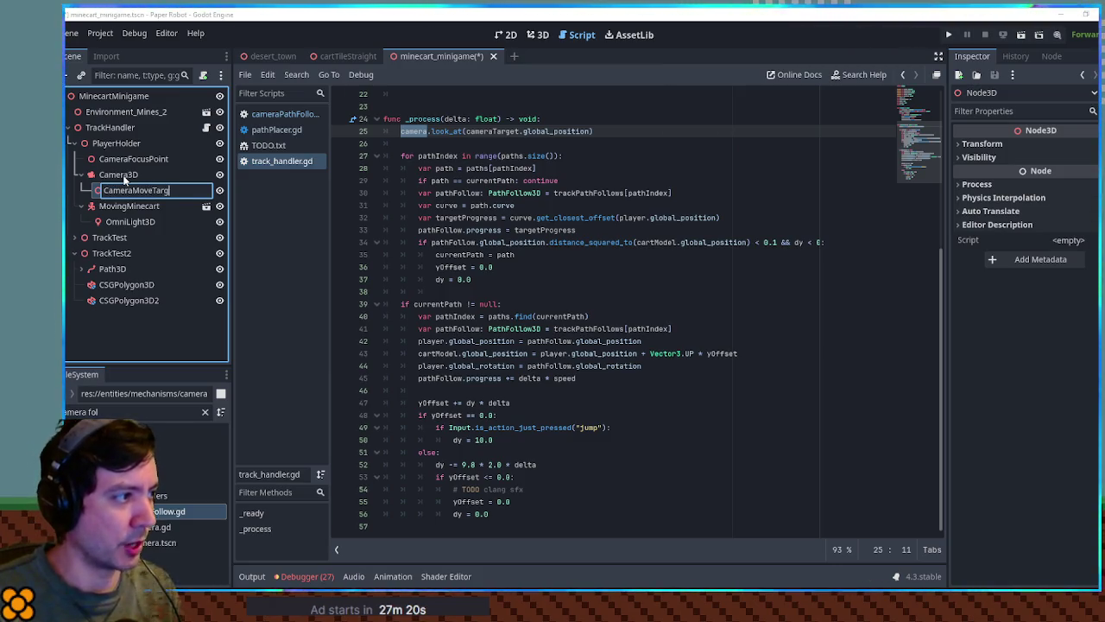
text(et)
key(Return)
drag(120, 195, 123, 144)
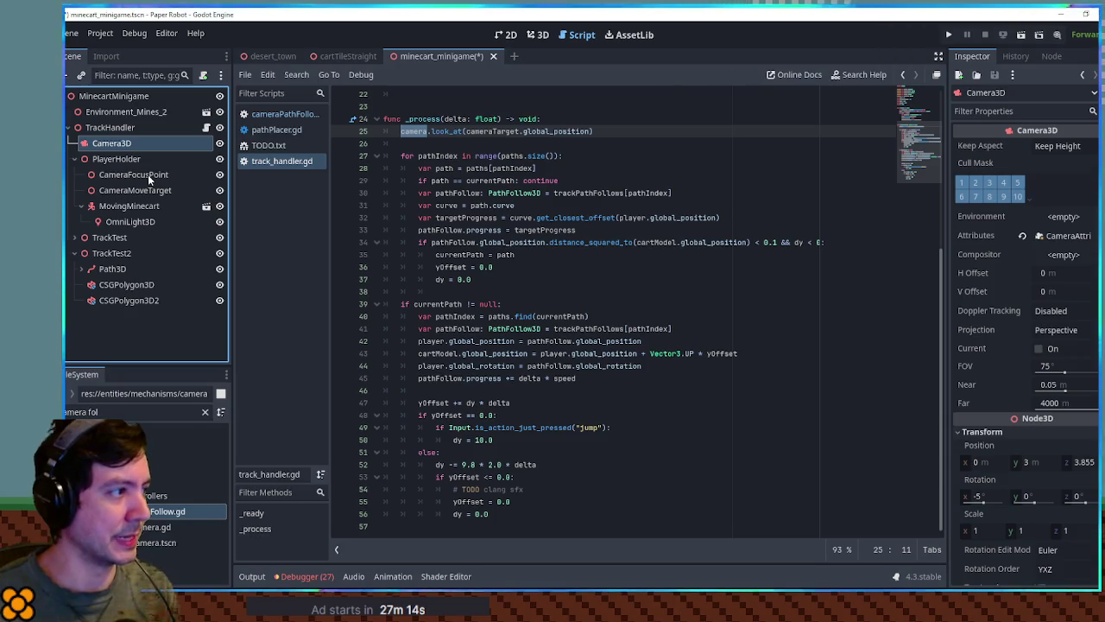
Step: Split the camera export into cameraMoveTarget and cameraLookTarget Node3D exports, and make look_at use cameraLookTarget
click(127, 129)
scroll(618, 217, up, 10)
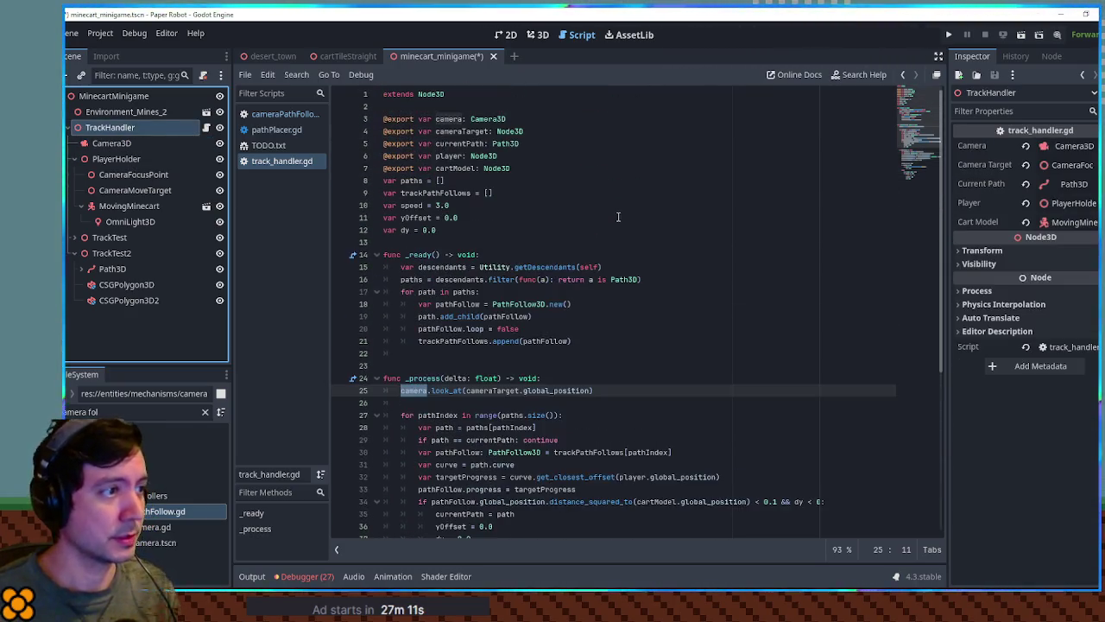
click(532, 118)
key(ctrl+shift+d)
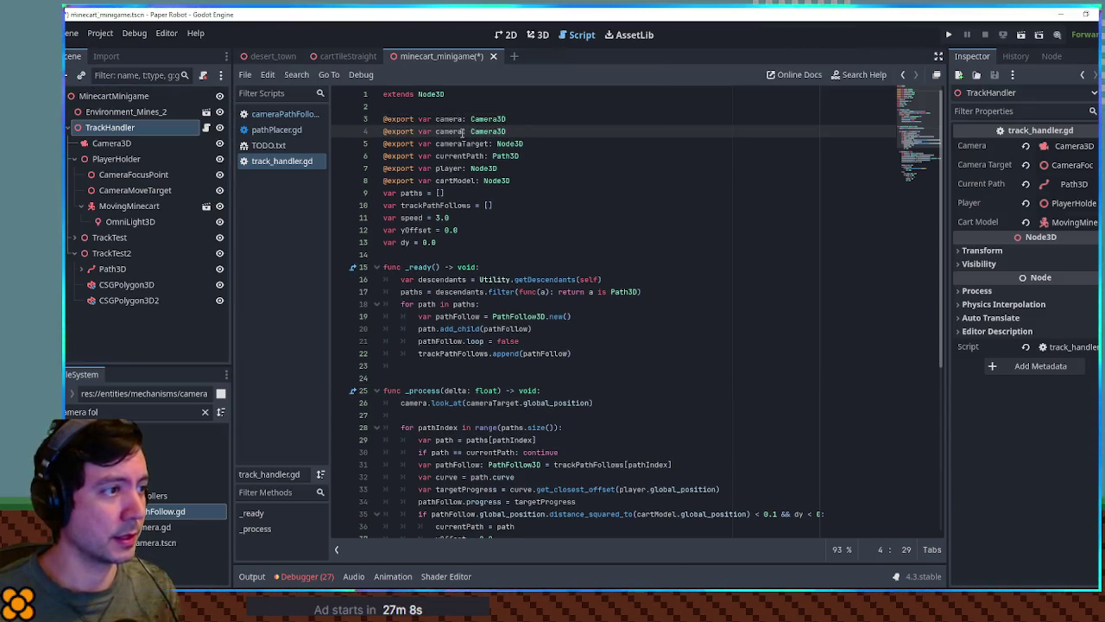
click(464, 131)
key(shift+End)
text(Target: Node3D)
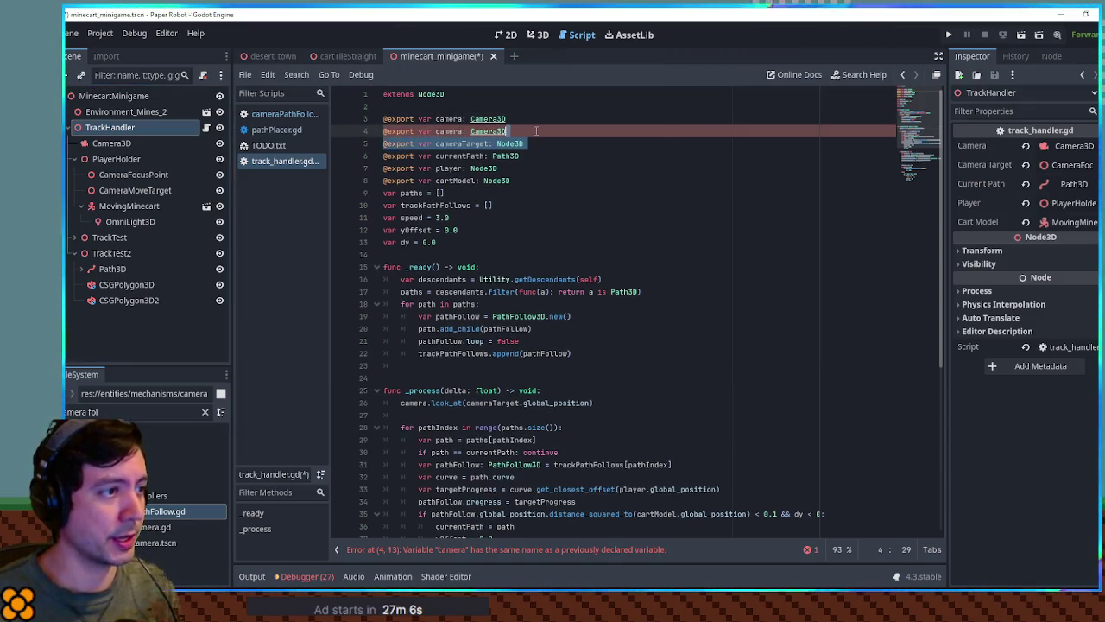
click(464, 143)
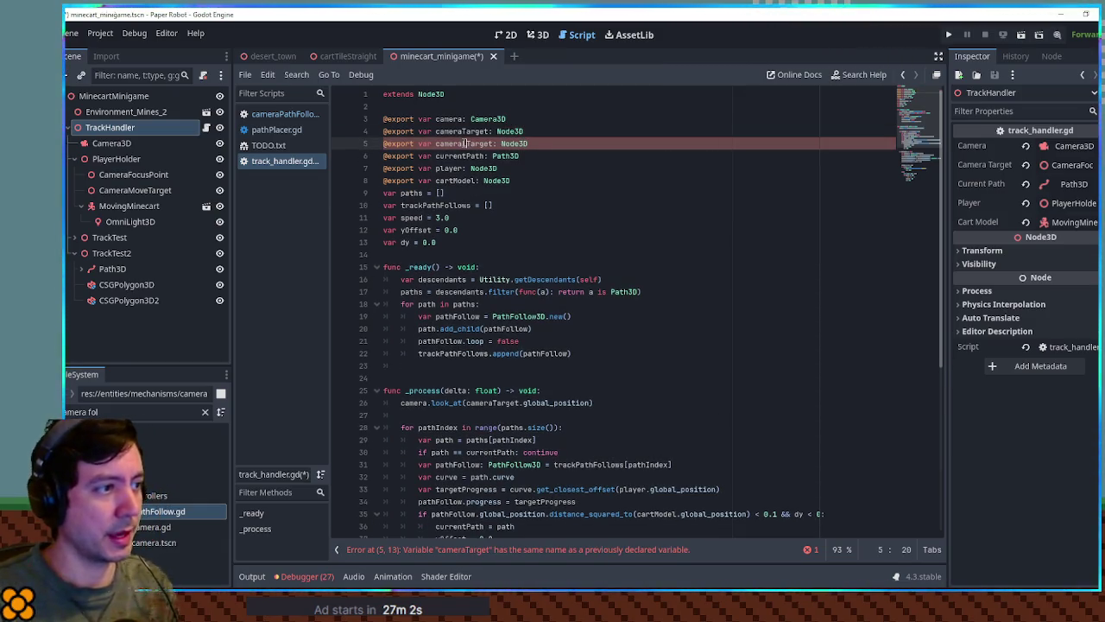
text(Look)
click(466, 131)
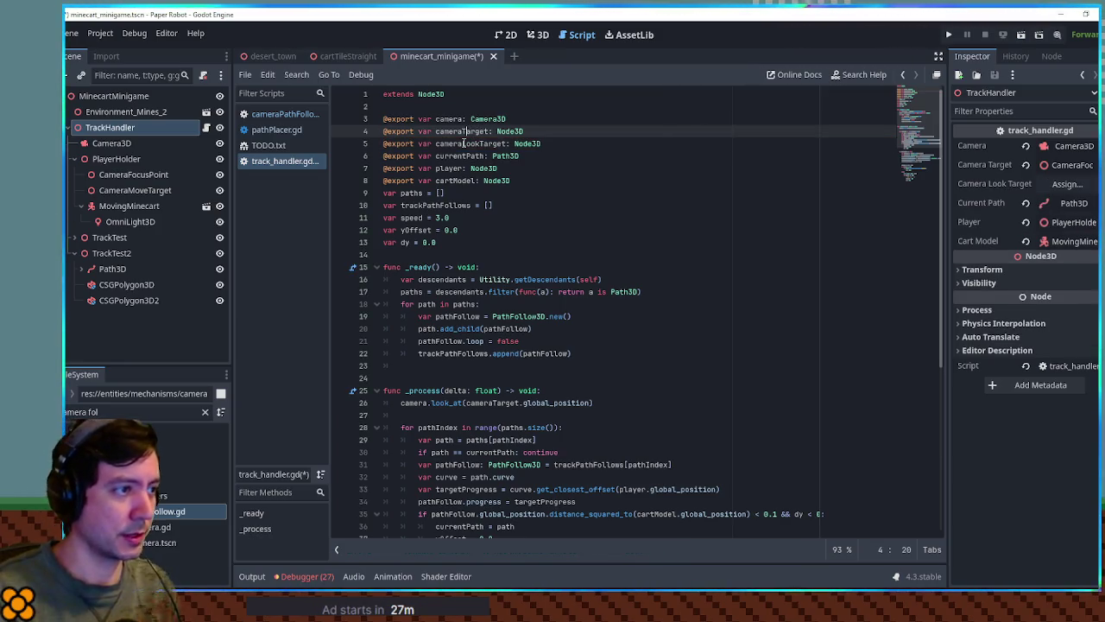
text(Move)
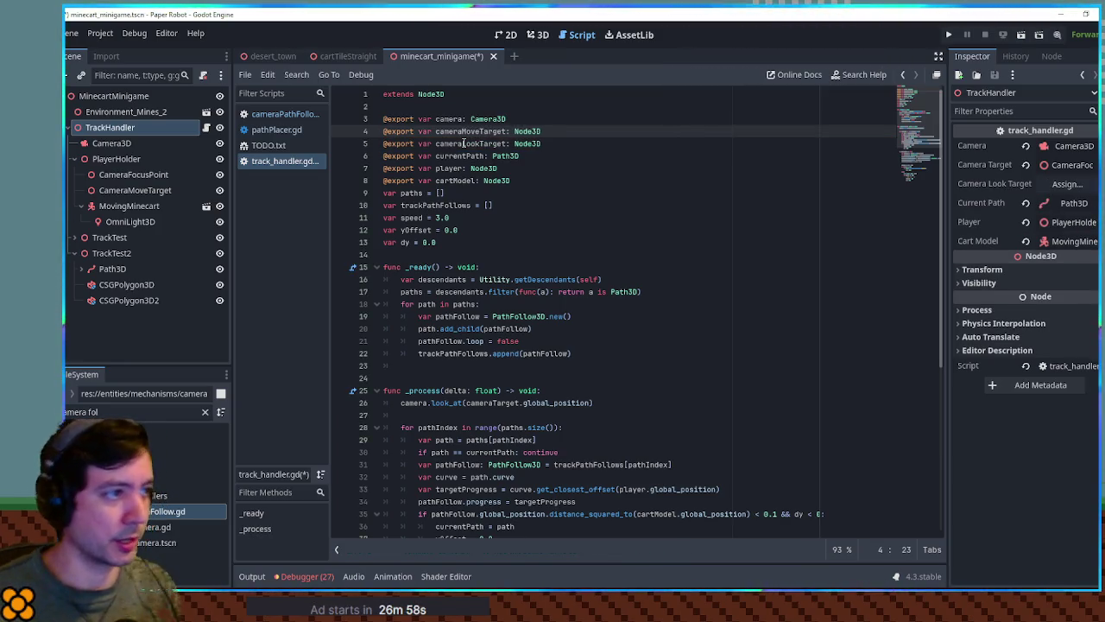
double_click(463, 143)
key(ctrl+c)
double_click(501, 404)
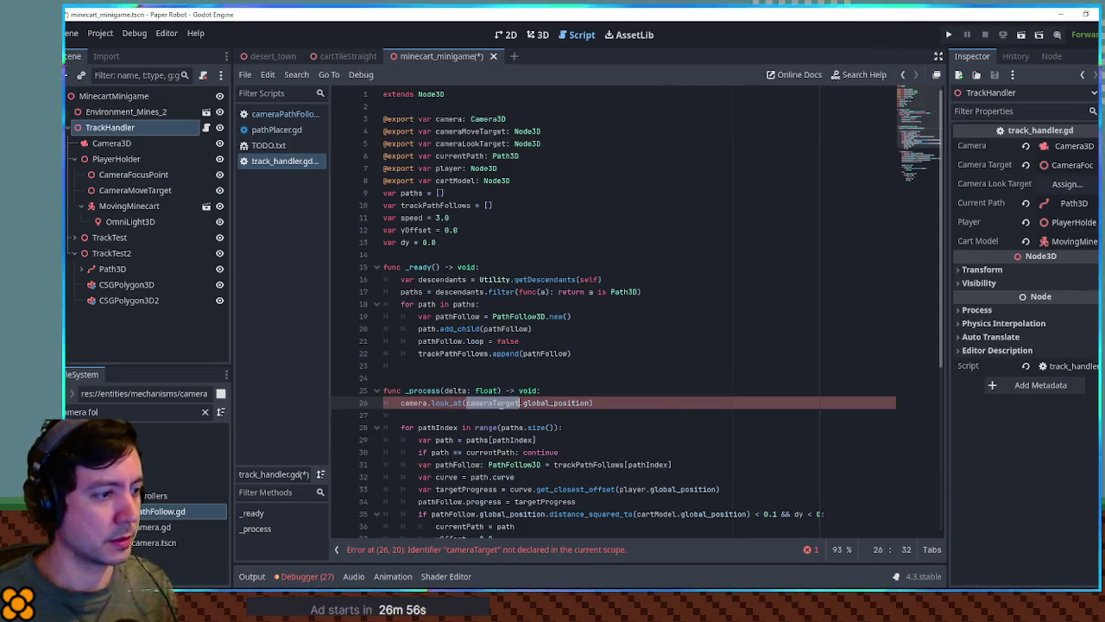
key(ctrl+v)
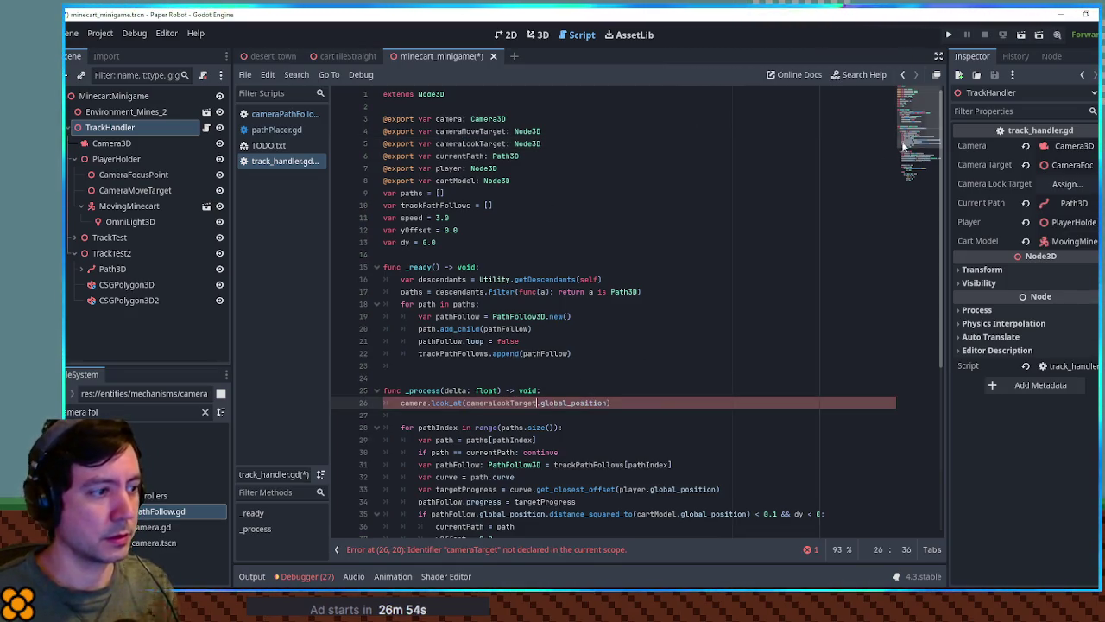
Step: Below look_at, lerp camera.global_position toward cameraMoveTarget.global_position
double_click(471, 131)
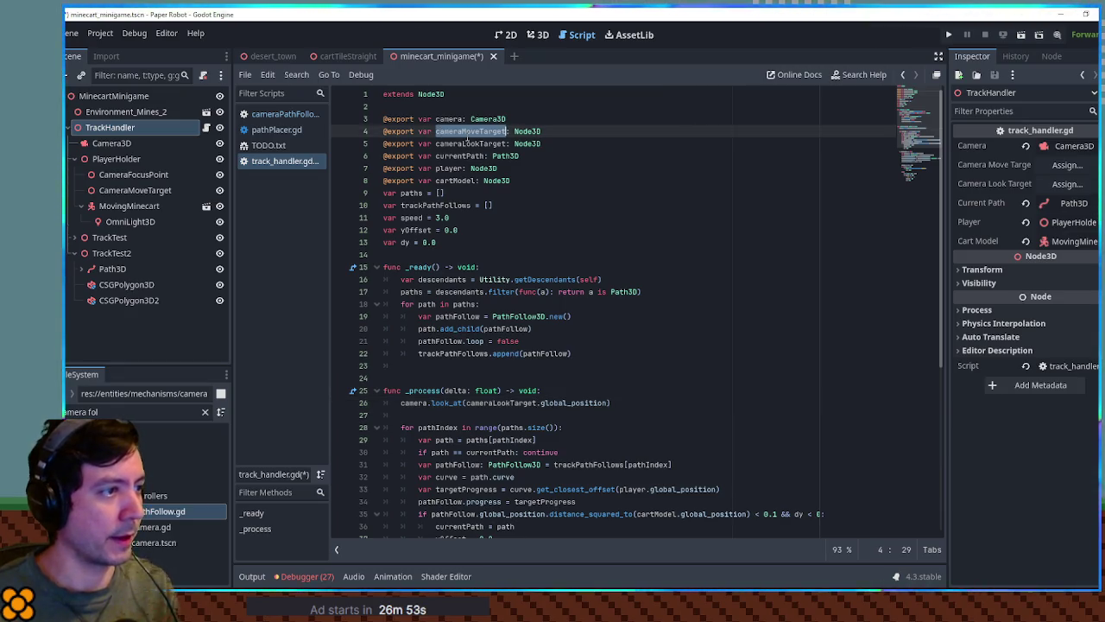
click(631, 402)
key(Return)
text(camera.glob)
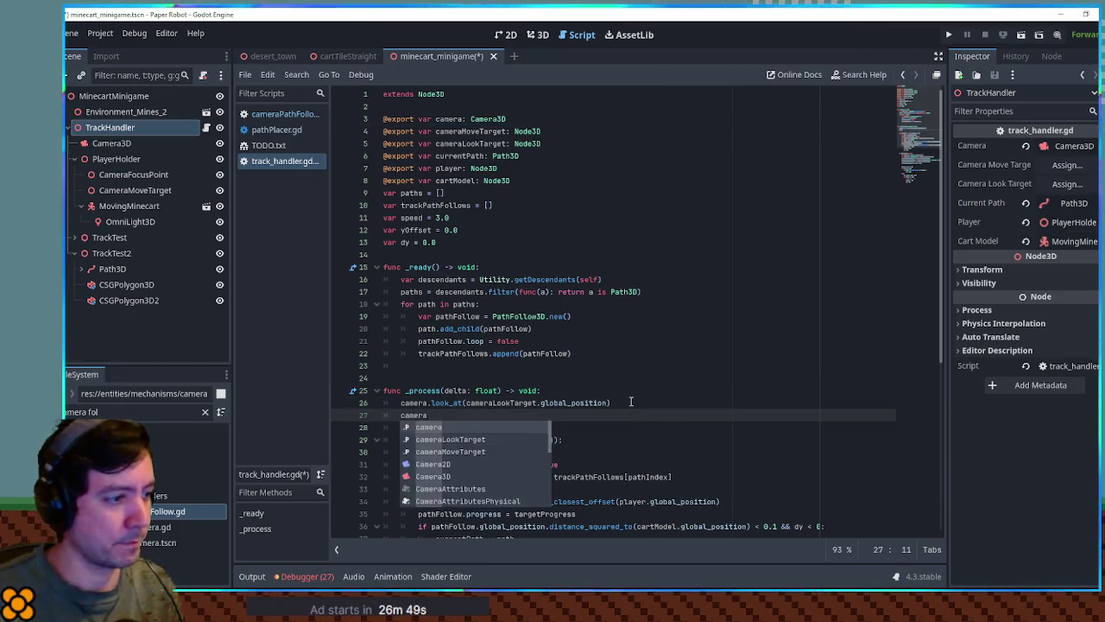
key(Return)
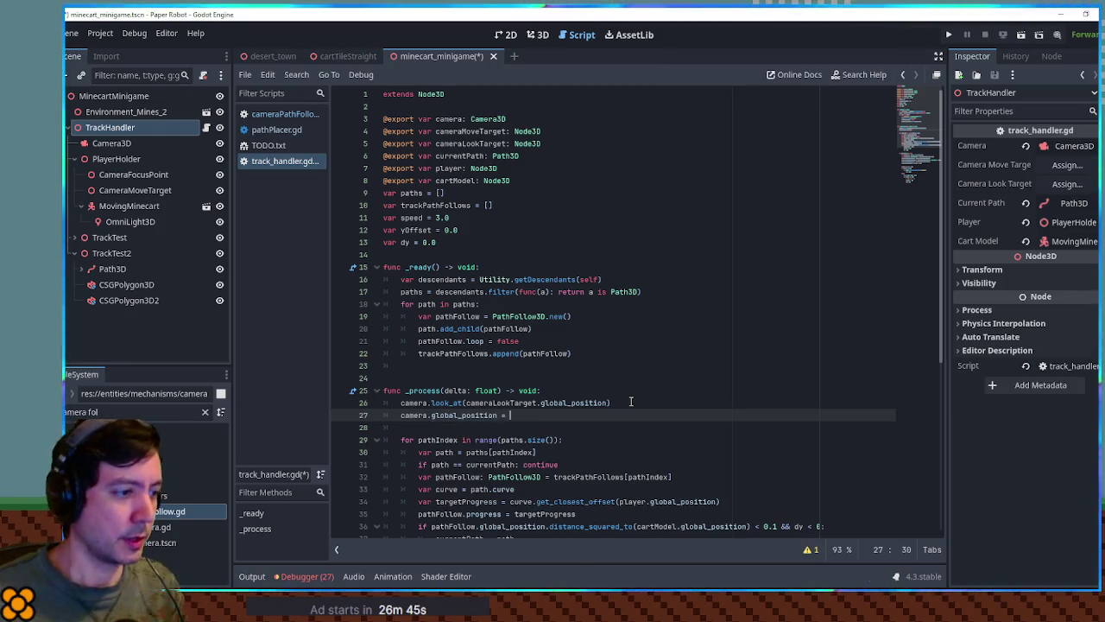
key(Escape)
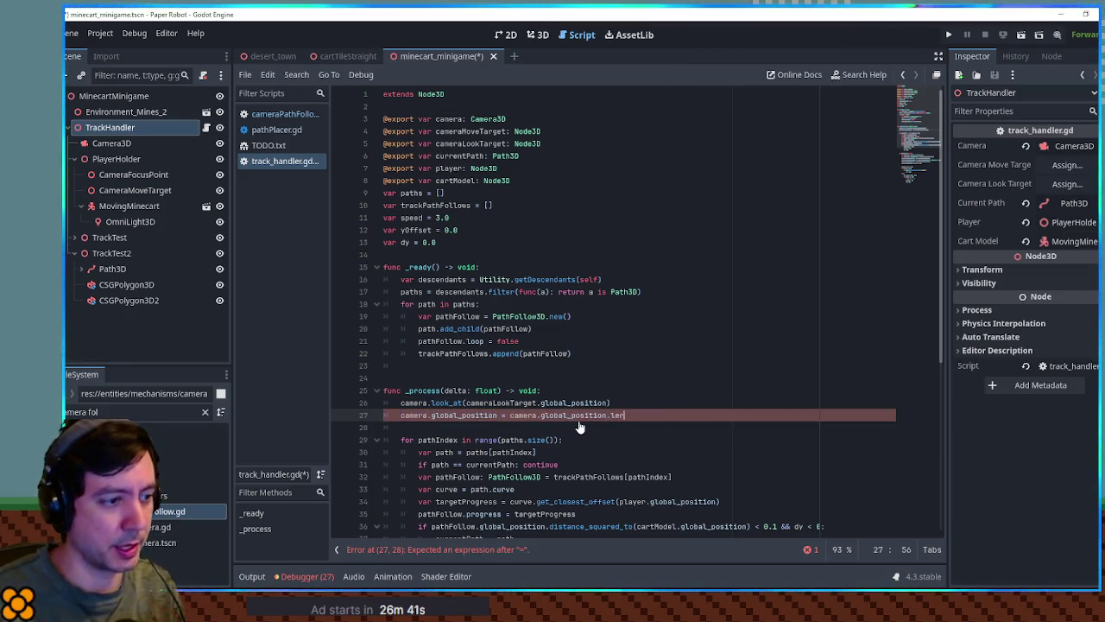
text(p()
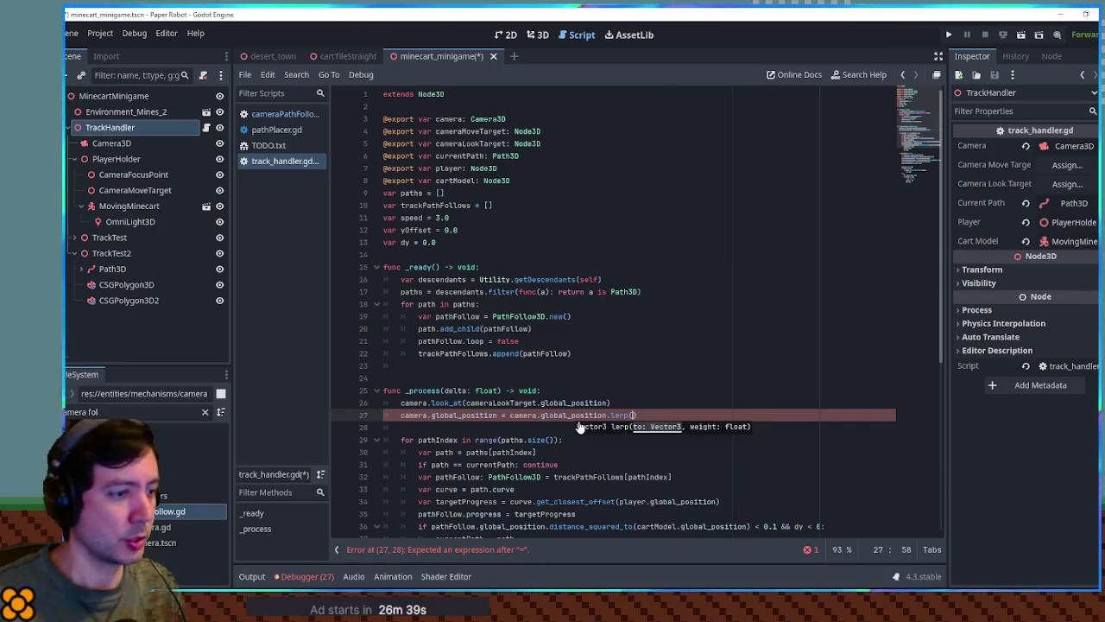
double_click(468, 136)
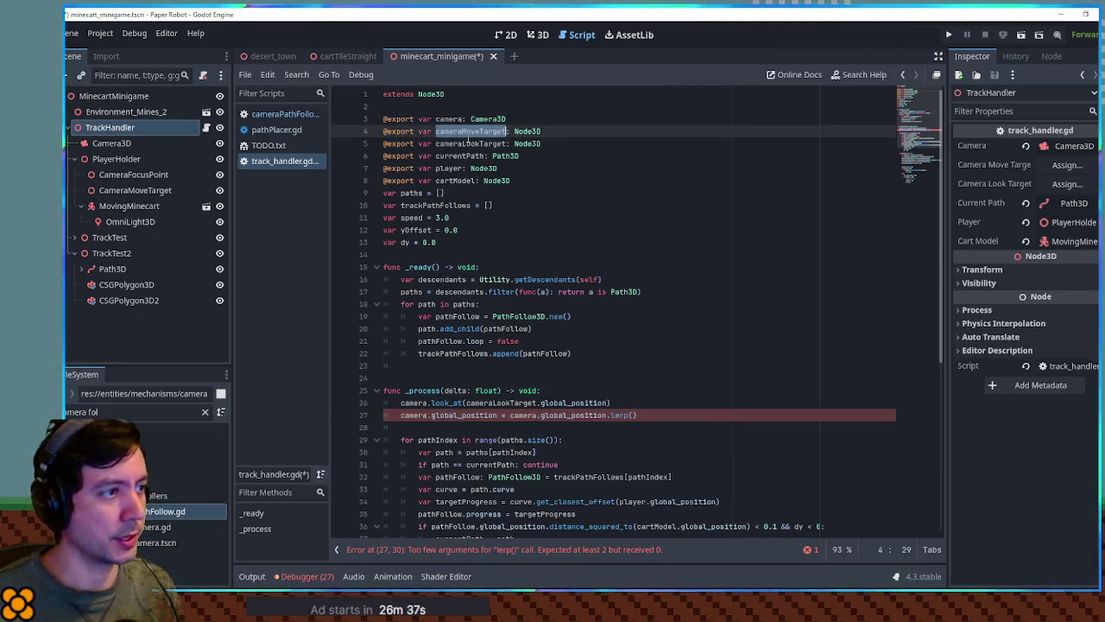
click(634, 415)
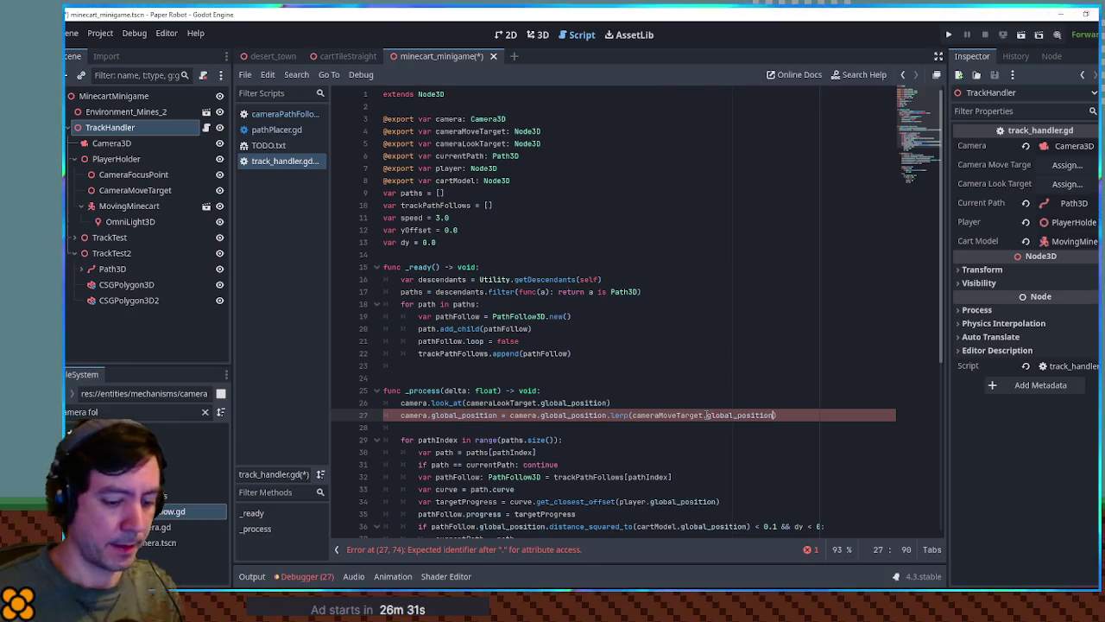
text(, 0.)
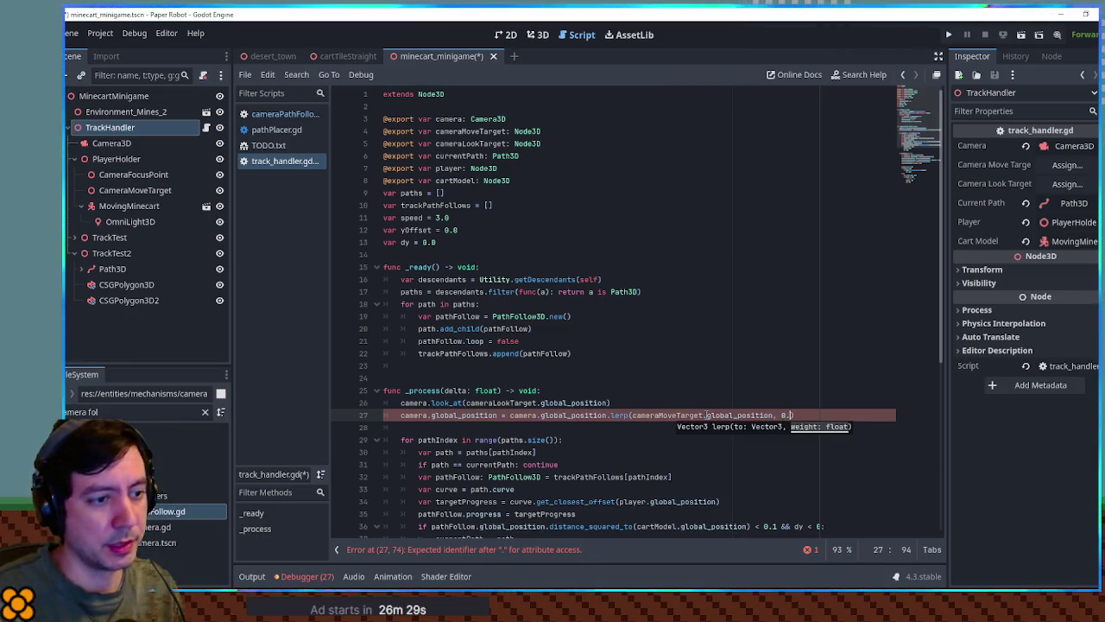
text())
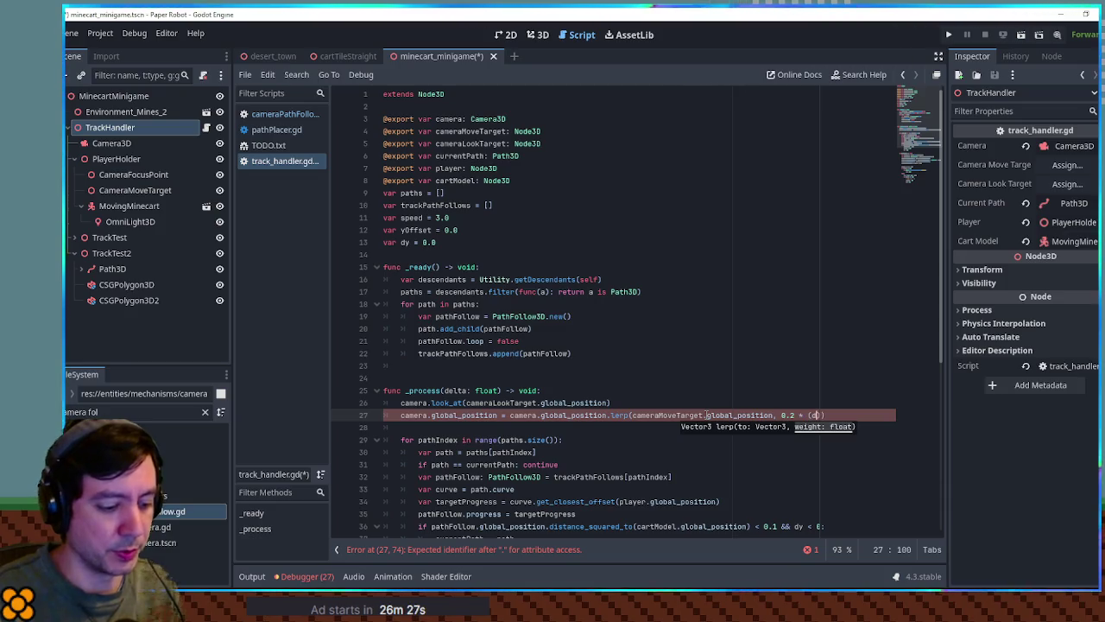
text( *)
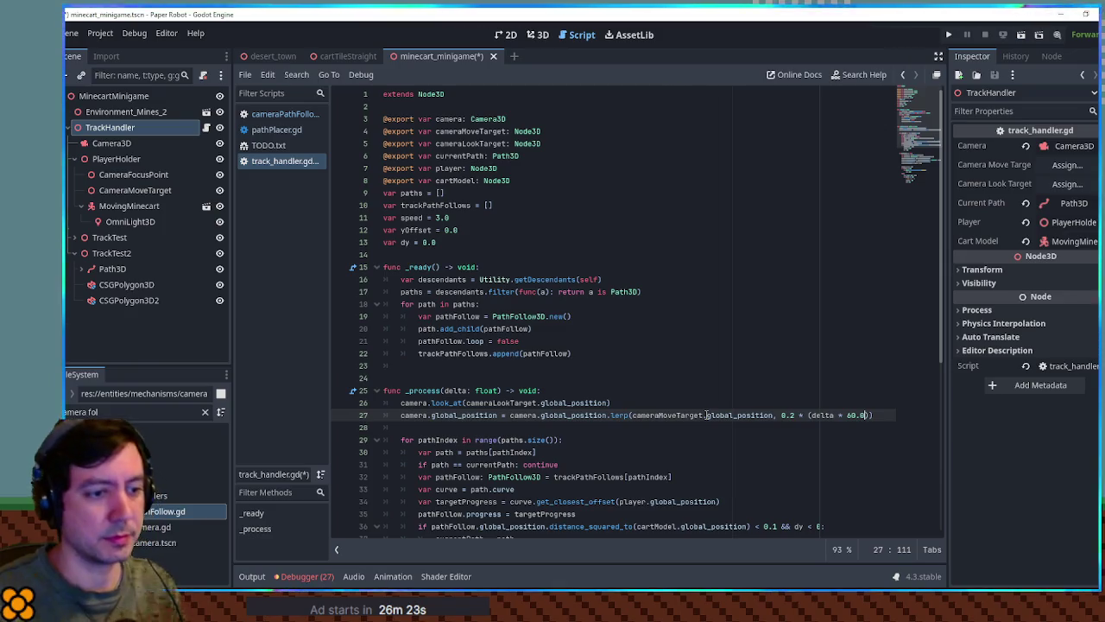
Step: Duplicate the lerp line as a global_rotation lerp toward cameraMoveTarget and save the script
key(ctrl+shift+d)
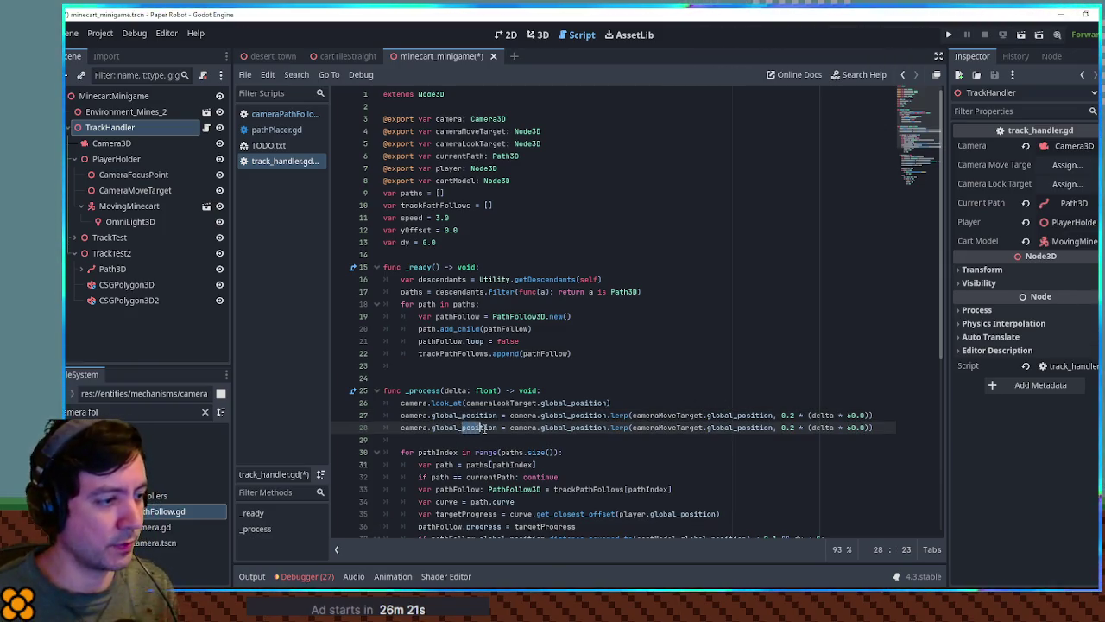
text(rotation)
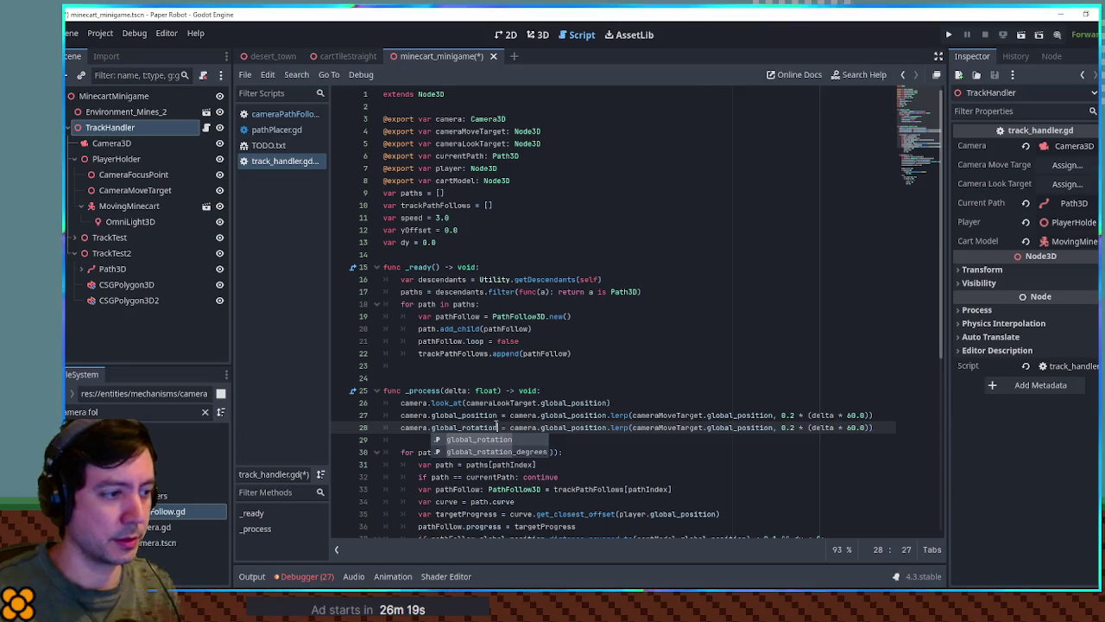
key(Escape)
double_click(574, 427)
text(global_rotati)
click(753, 427)
double_click(752, 427)
text(global_rotati)
key(Escape)
key(ctrl+s)
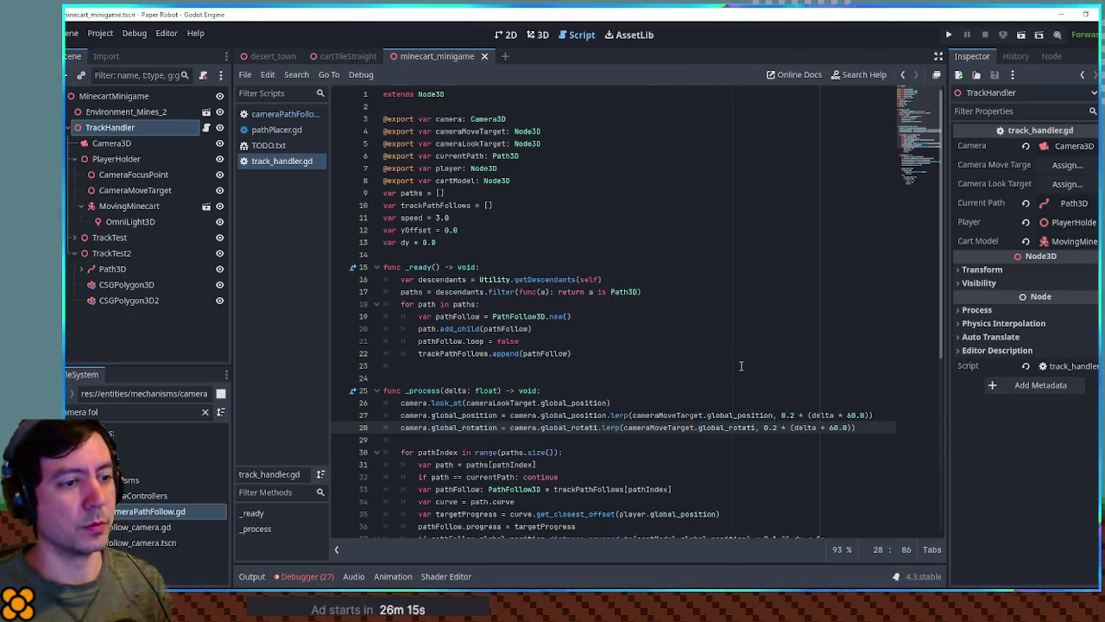
Step: Complete both global_rotation names on line 28 and run the game to test the camera
double_click(570, 427)
text(global_rotation)
double_click(739, 428)
text(global_rotation)
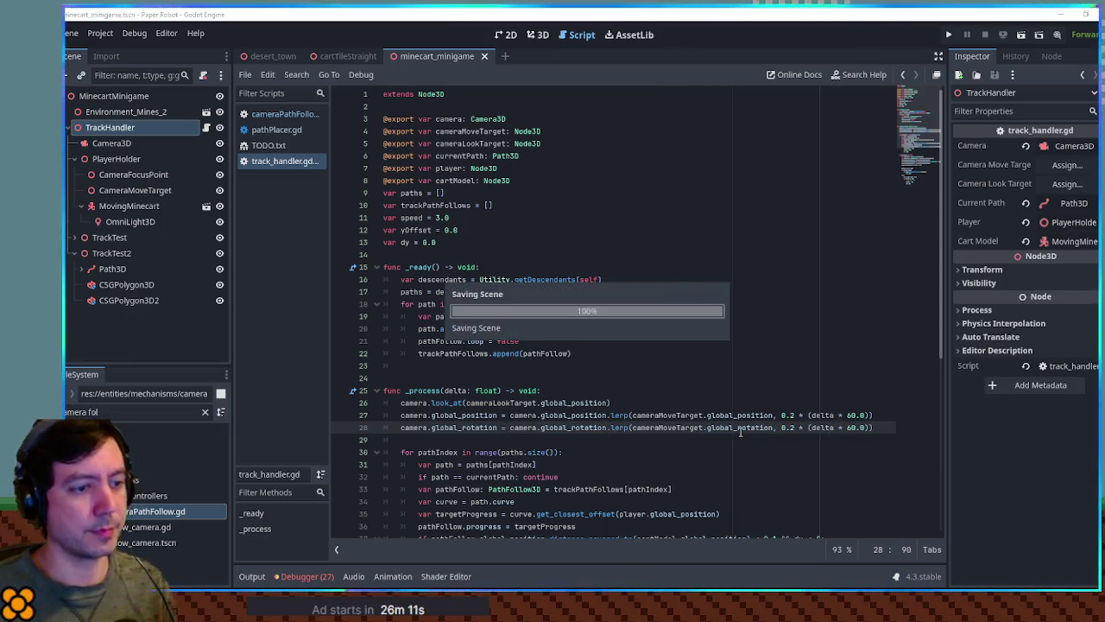
click(742, 328)
key(F6)
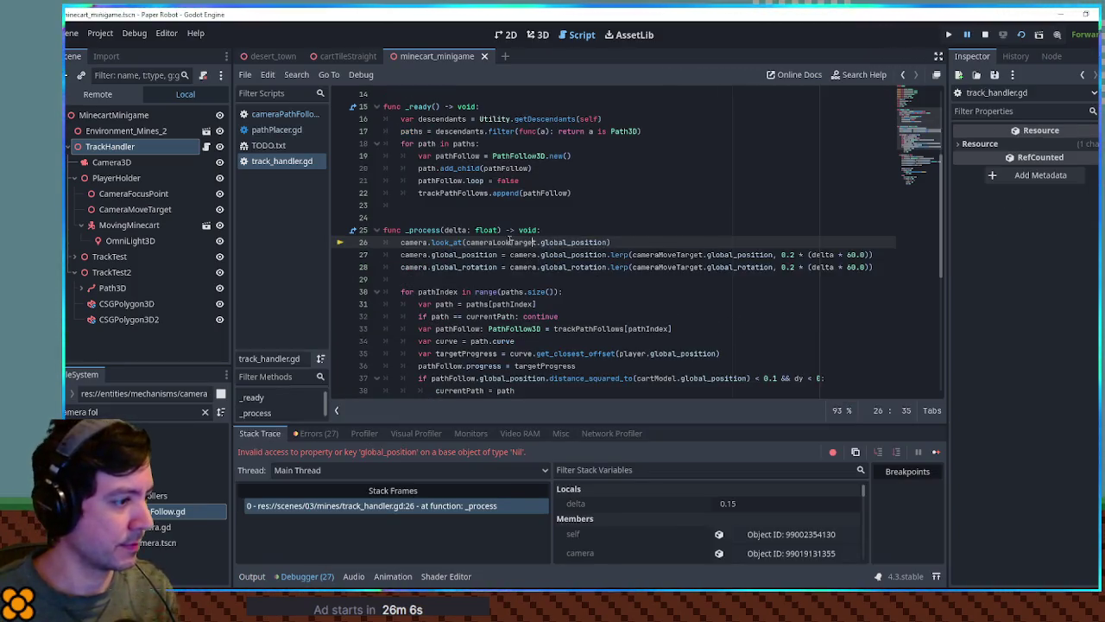
Step: In TrackHandler's Inspector, set Camera Move Target to CameraMoveTarget and Camera Look Target to CameraFocusPoint, save, and rerun
double_click(501, 241)
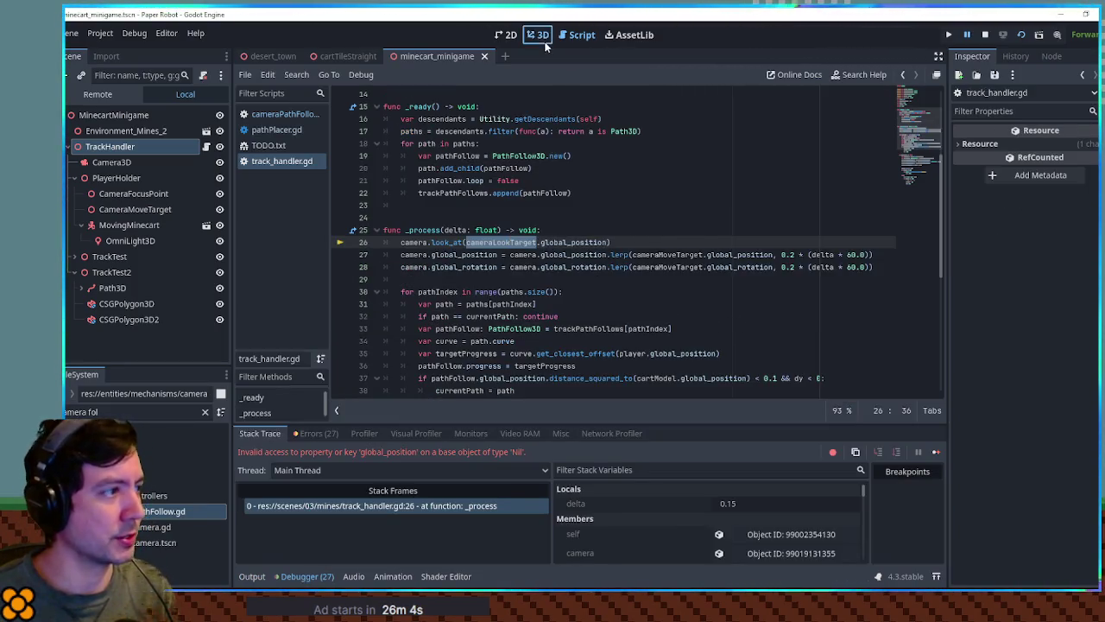
click(541, 38)
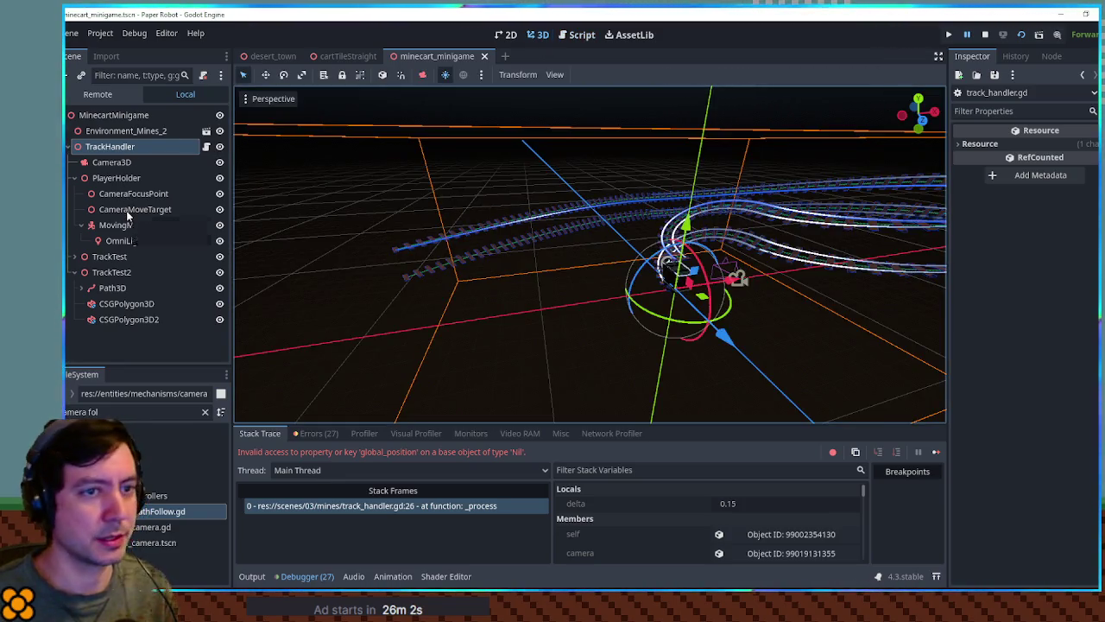
click(111, 163)
click(109, 147)
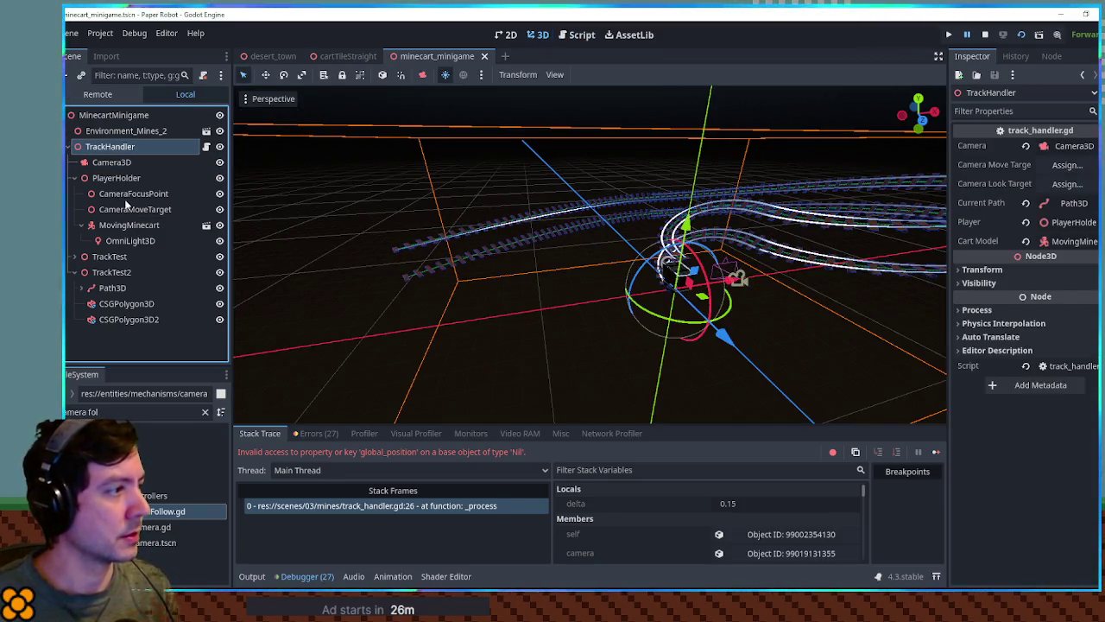
mouse_move(130, 209)
mouse_down()
mouse_move(1006, 192)
mouse_move(1042, 164)
mouse_up()
drag(145, 192, 427, 179)
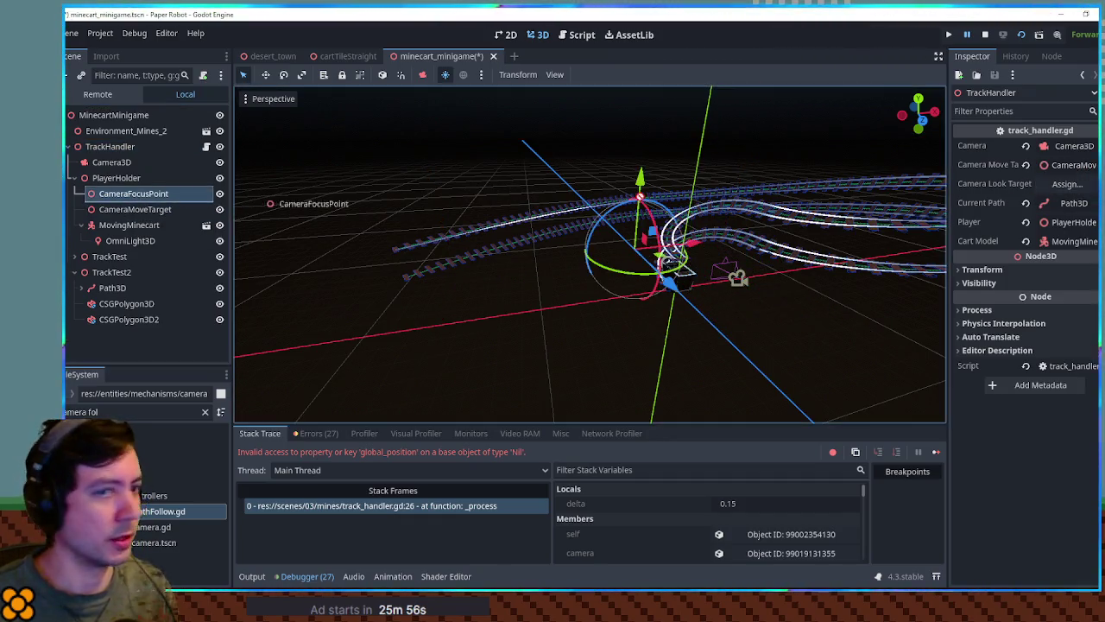
drag(267, 201, 1068, 183)
key(ctrl+s)
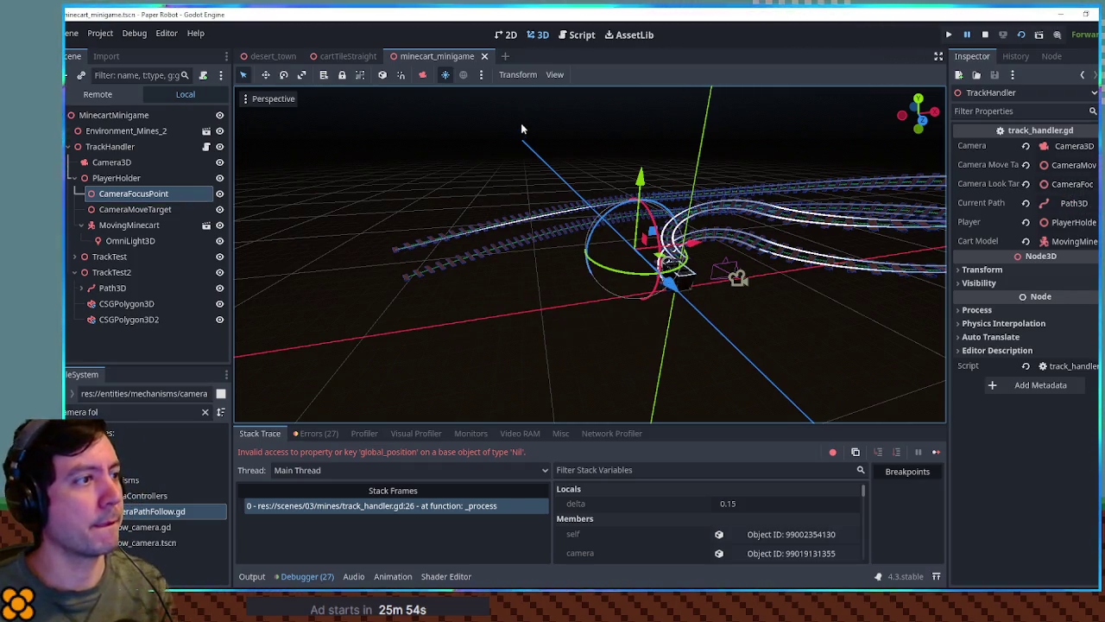
key(F6)
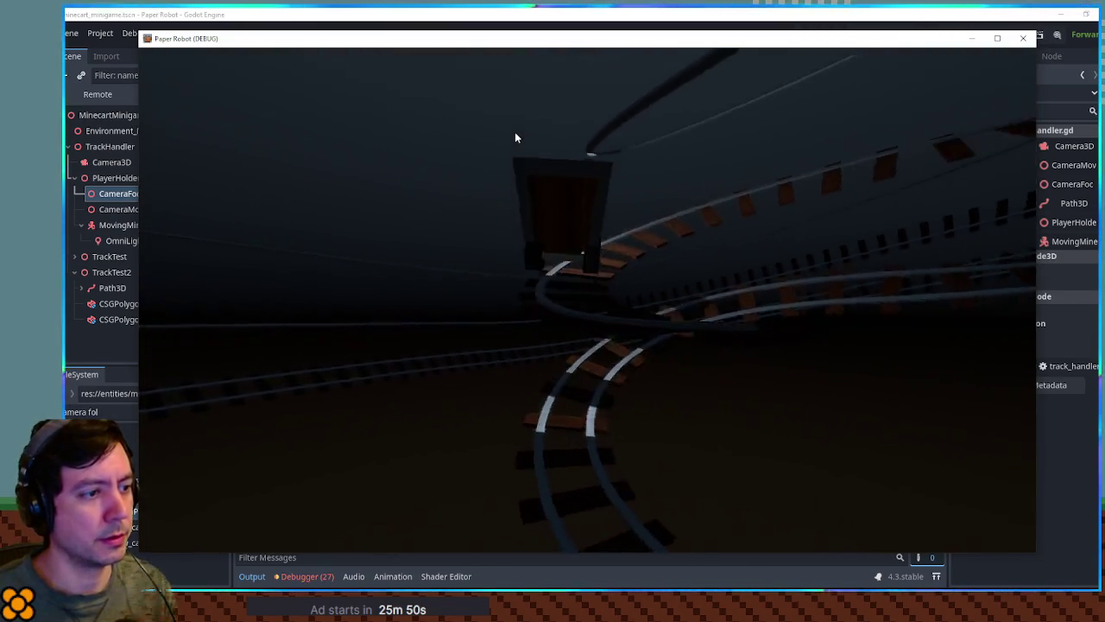
Step: Change both camera lerp weights from 0.2 to 0.02, save, and test the slower smoothing
click(1023, 38)
click(576, 34)
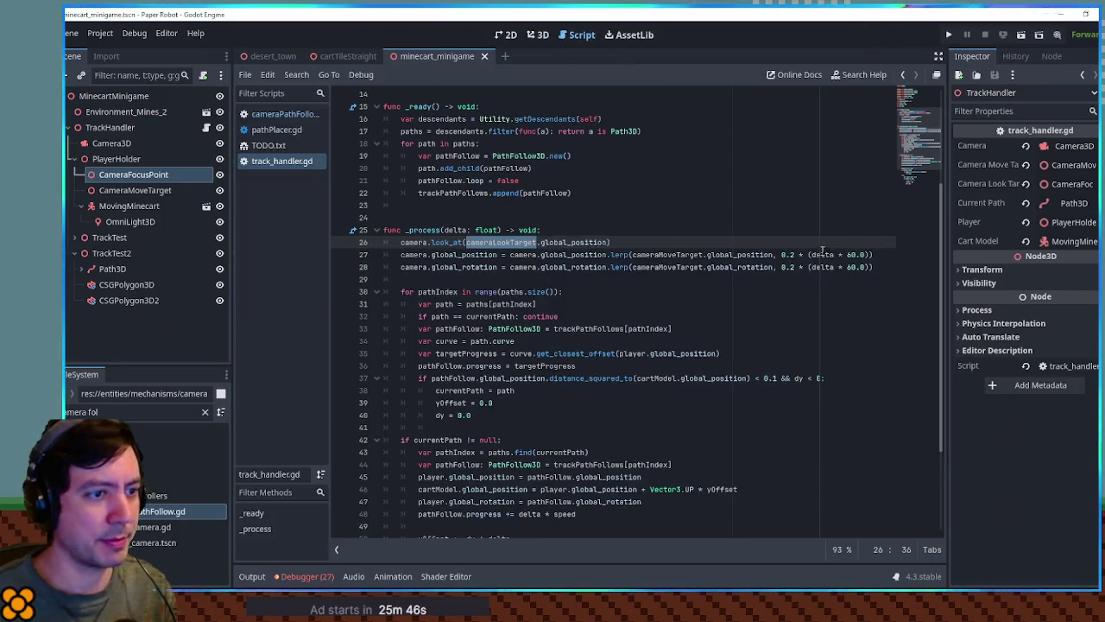
click(789, 255)
text(0)
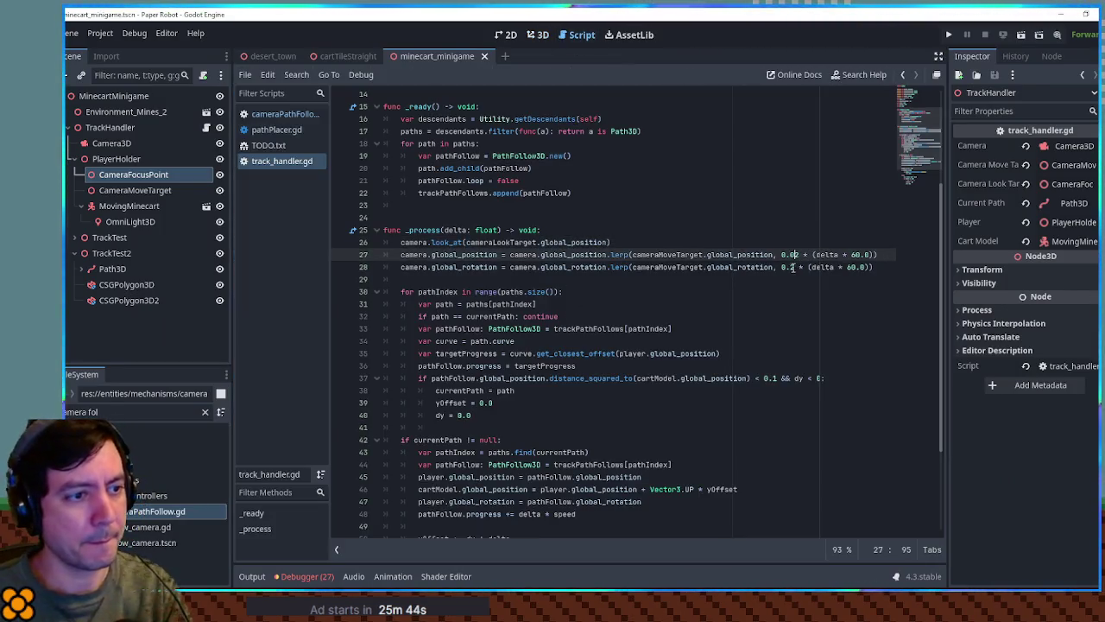
click(789, 267)
text(0)
key(ctrl+s)
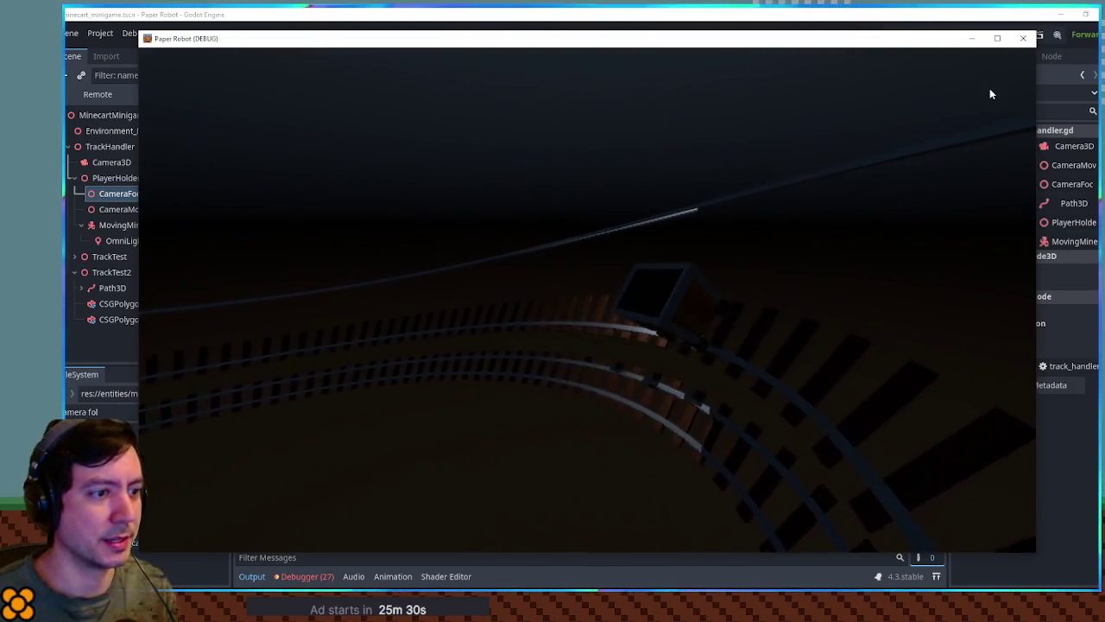
click(1022, 38)
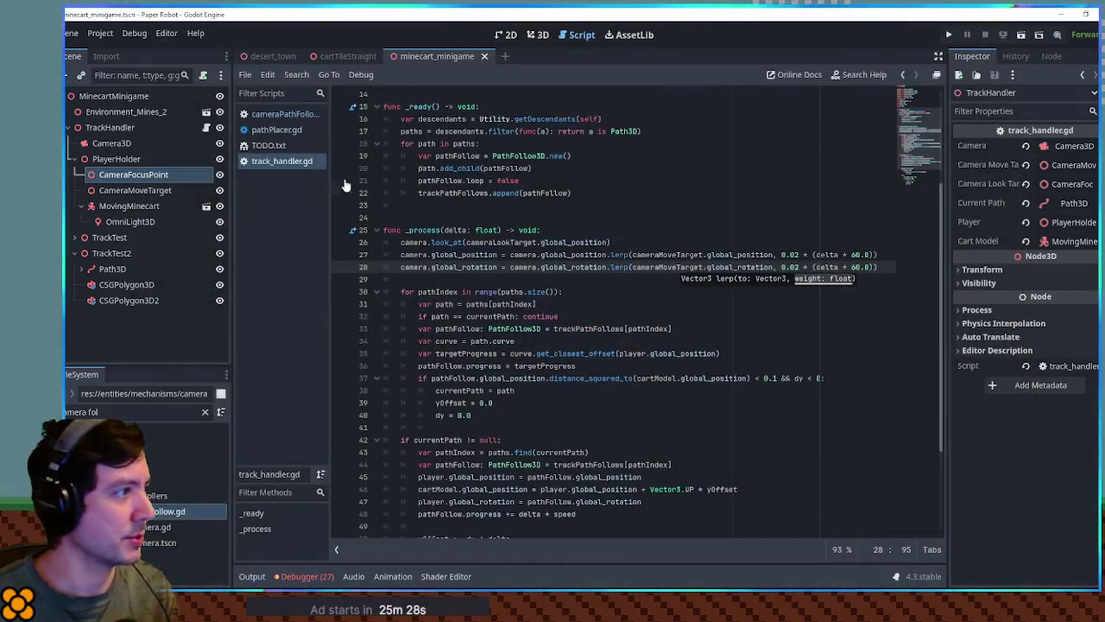
Step: Inspect the Camera3D and CameraMoveTarget nodes and check where yOffset is used
click(115, 144)
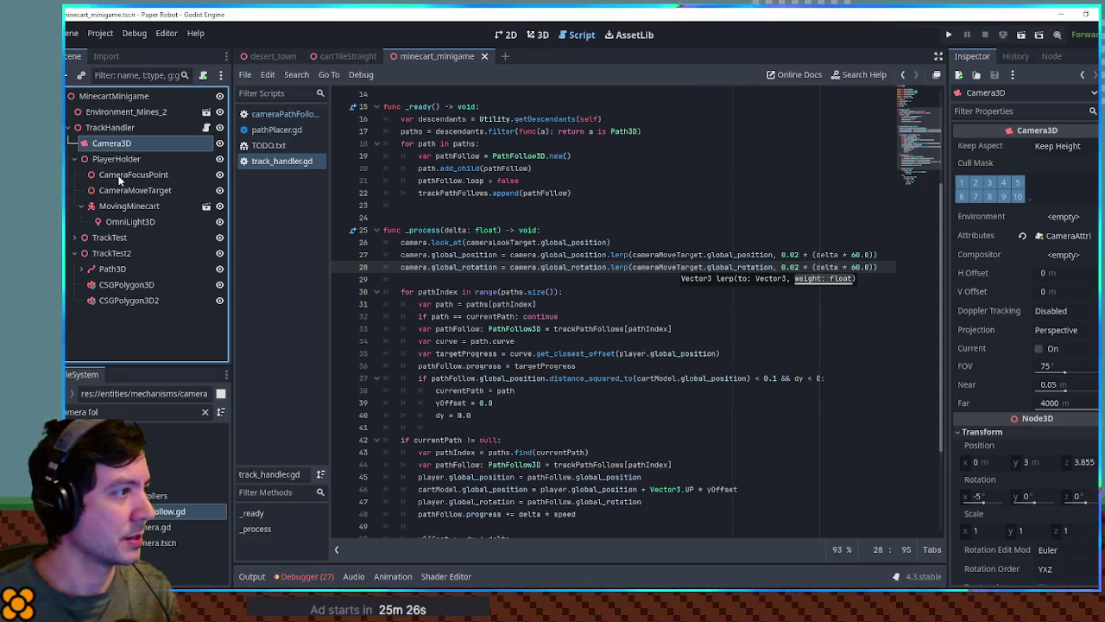
click(119, 176)
click(124, 191)
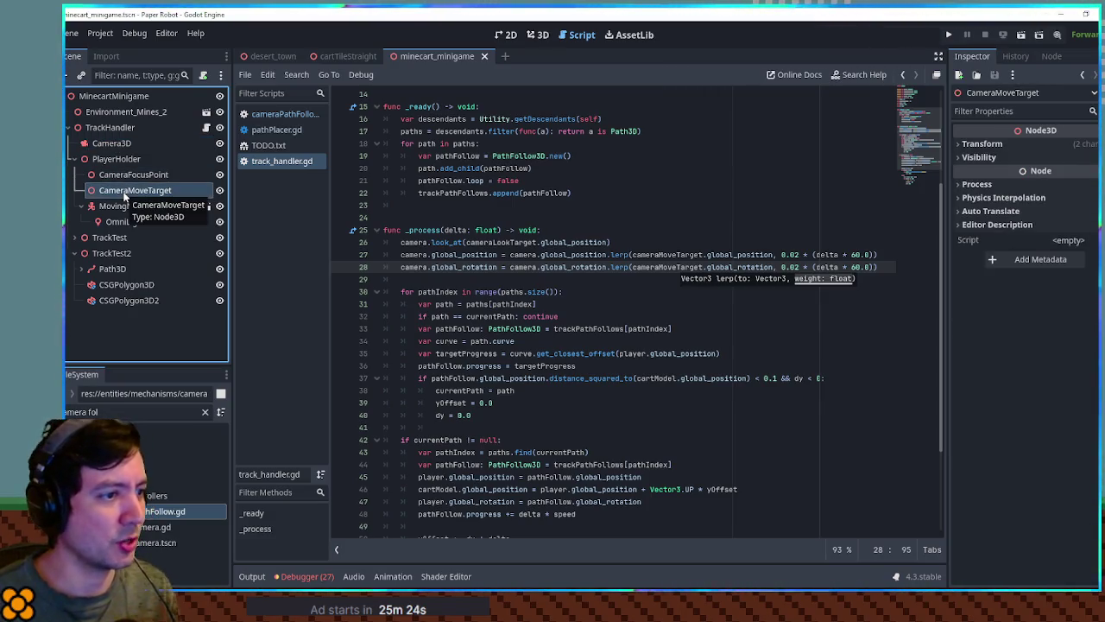
double_click(458, 391)
double_click(447, 402)
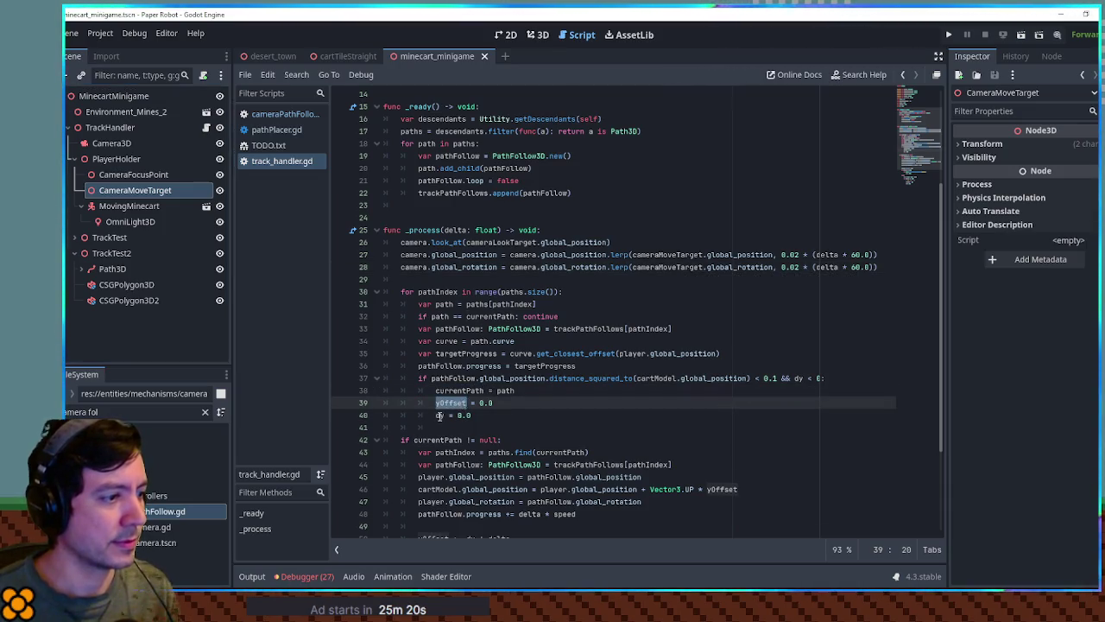
scroll(440, 406, down, 2)
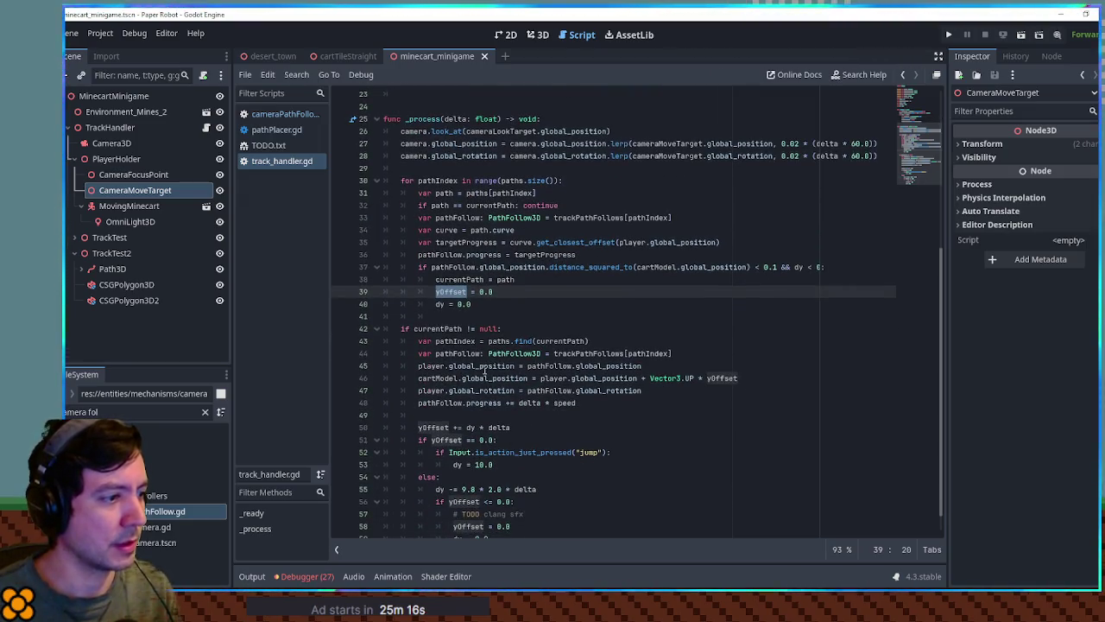
Step: Search track_handler.gd for every occurrence of camera
click(415, 143)
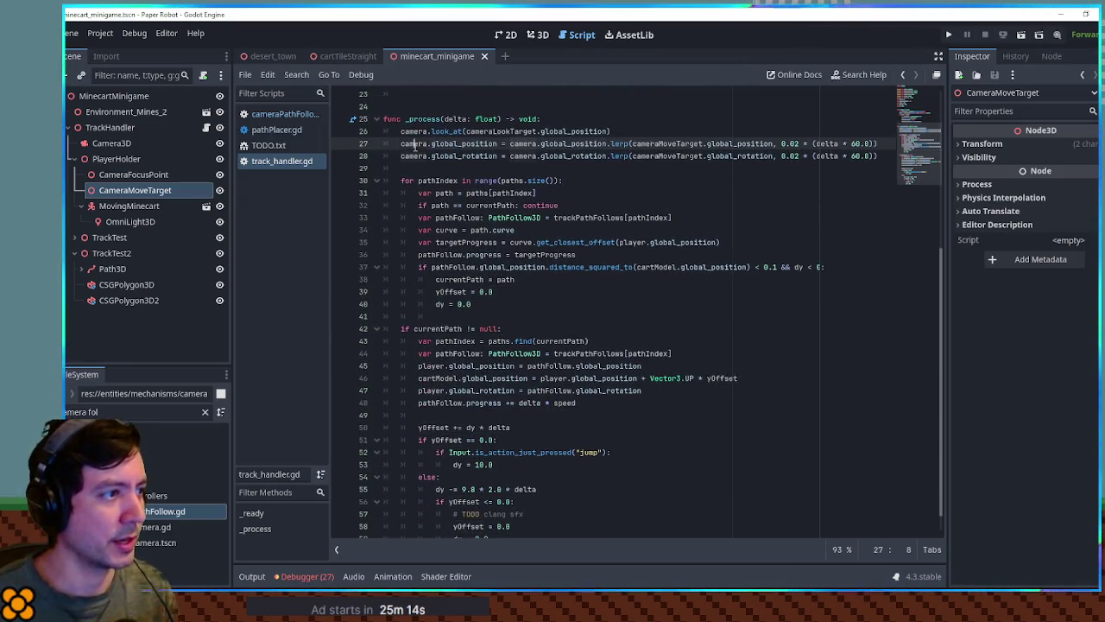
double_click(415, 144)
scroll(448, 181, down, 1)
key(ctrl+f)
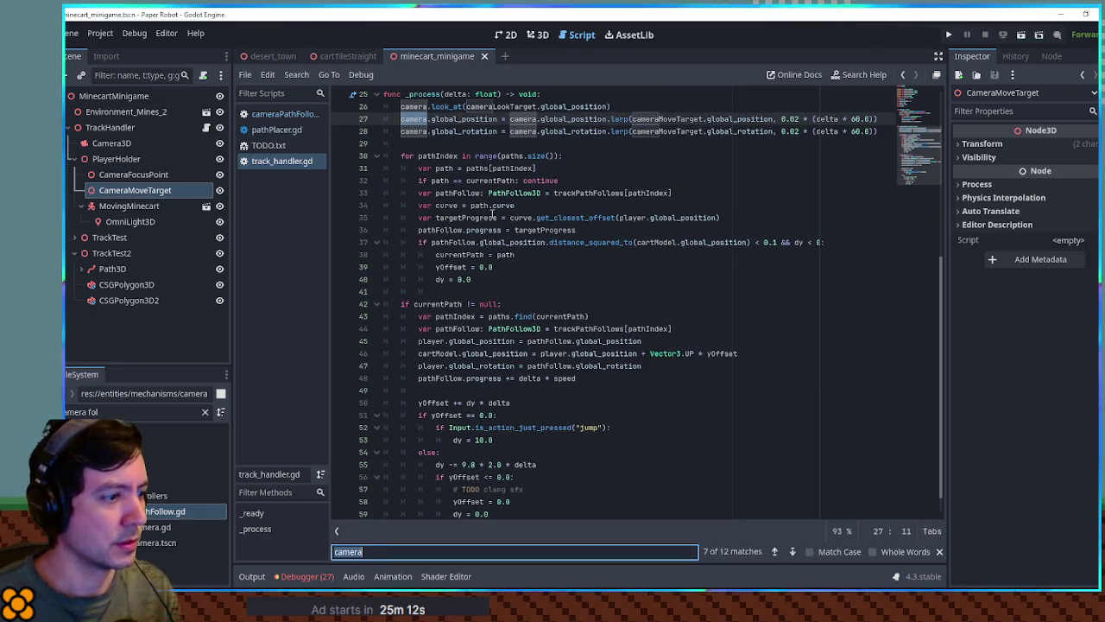
scroll(507, 270, up, 2)
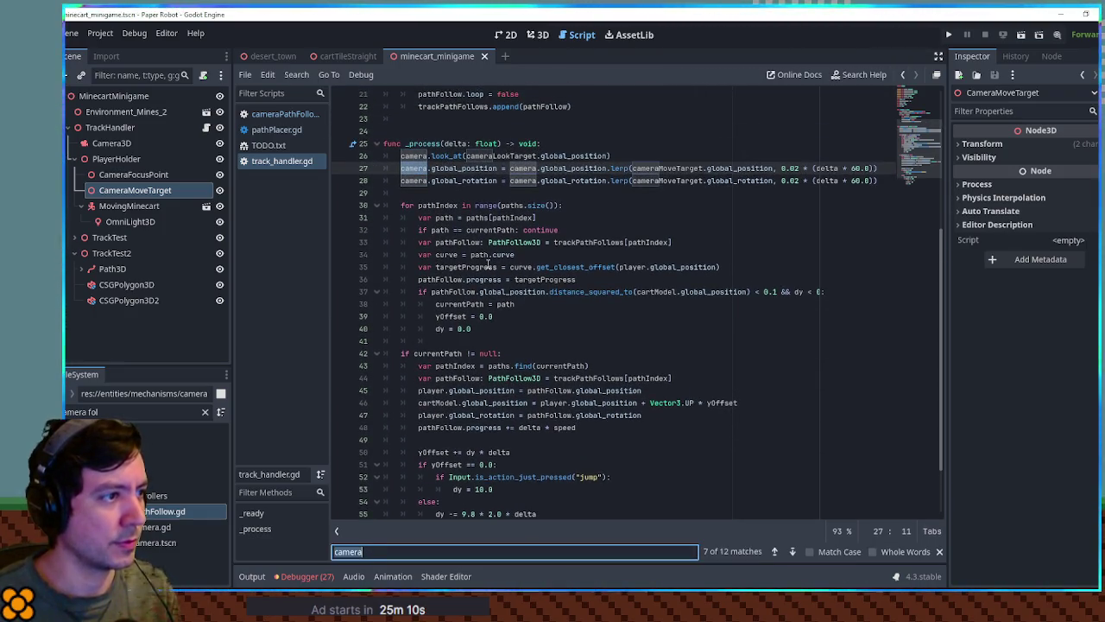
scroll(505, 279, up, 7)
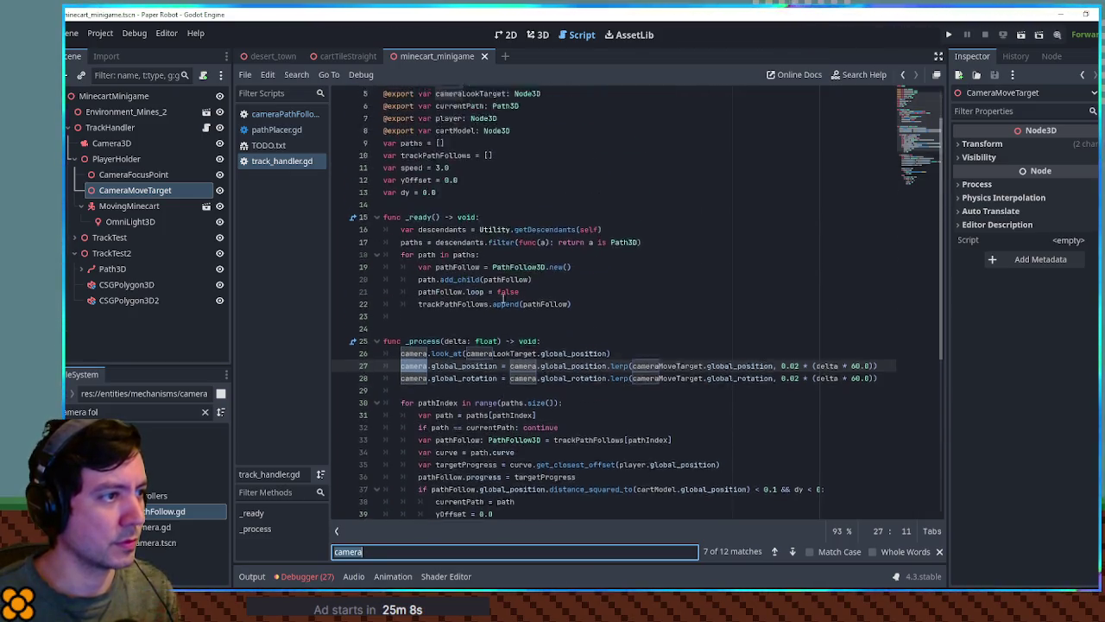
scroll(504, 293, down, 6)
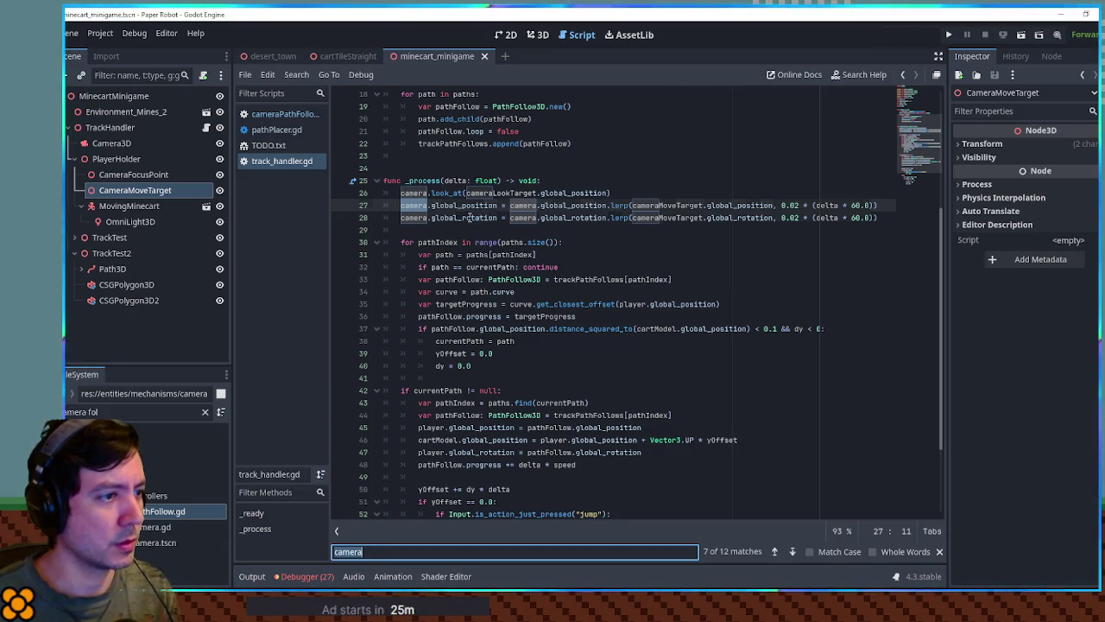
Step: Comment out the camera position lerp on line 27 and test-run the game
double_click(465, 217)
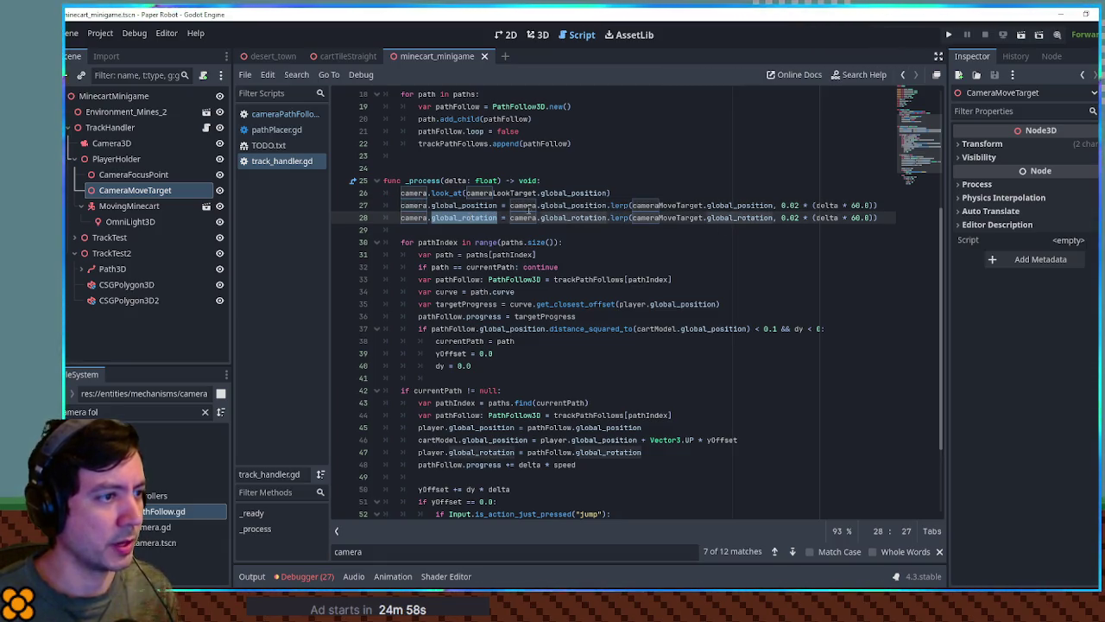
click(401, 206)
key(ctrl+k)
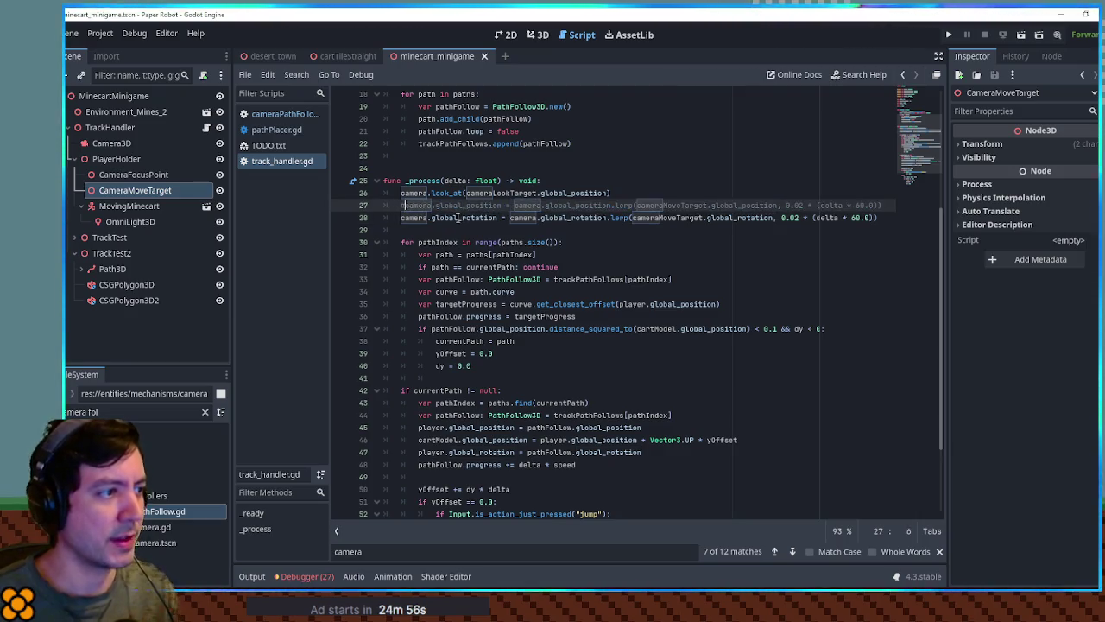
key(F5)
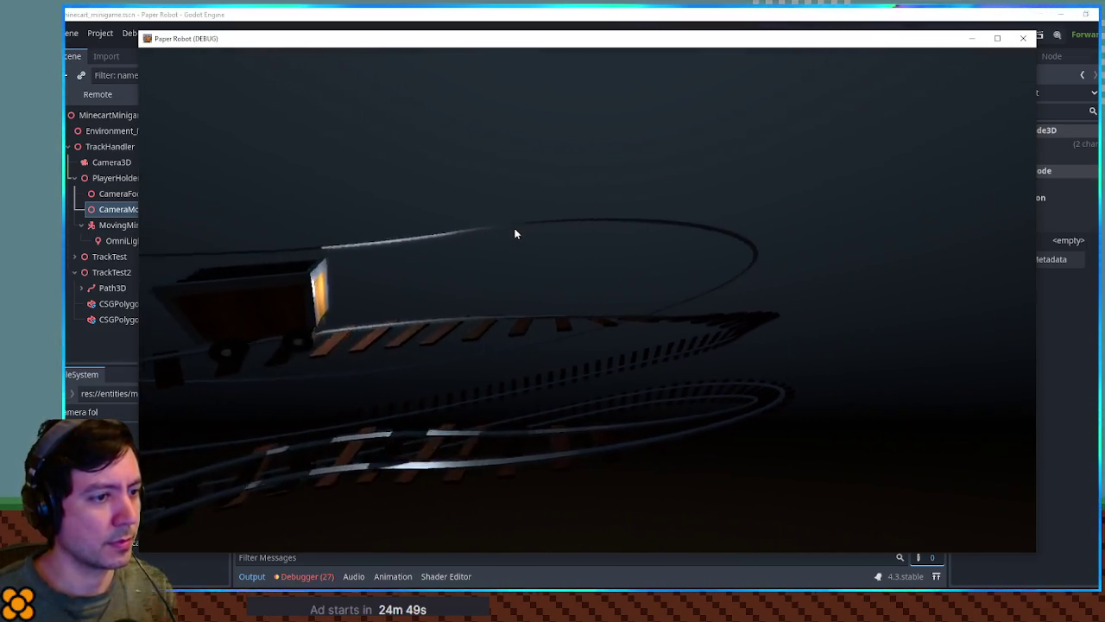
click(1024, 39)
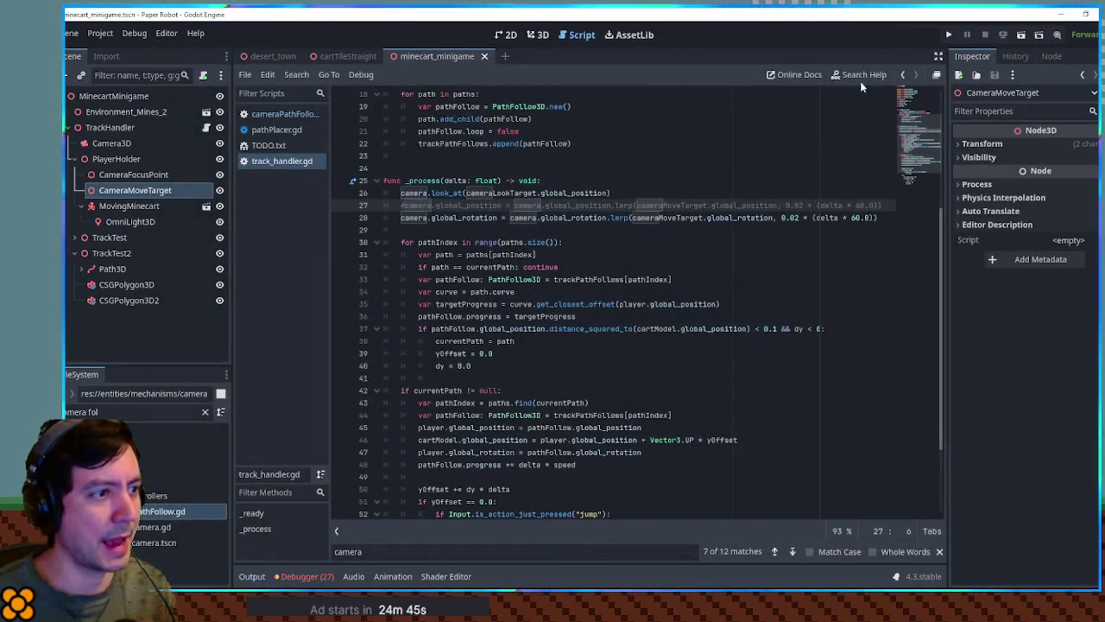
Step: Restore the position lerp, comment out the line 28 rotation lerp, and test the game again
key(ctrl+k)
click(402, 218)
key(ctrl+k)
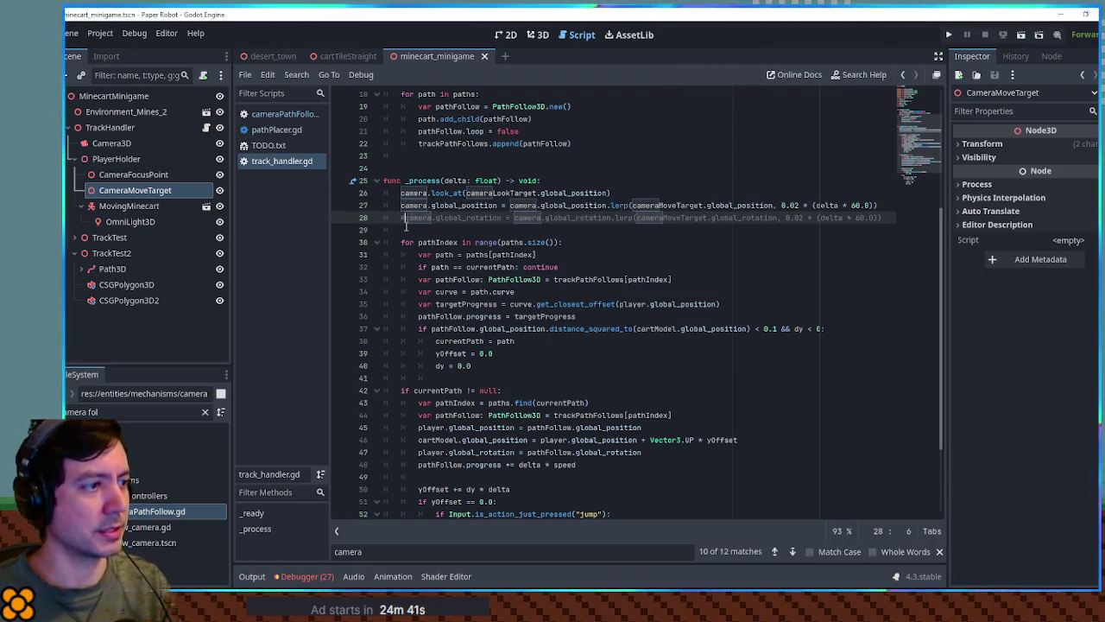
key(F5)
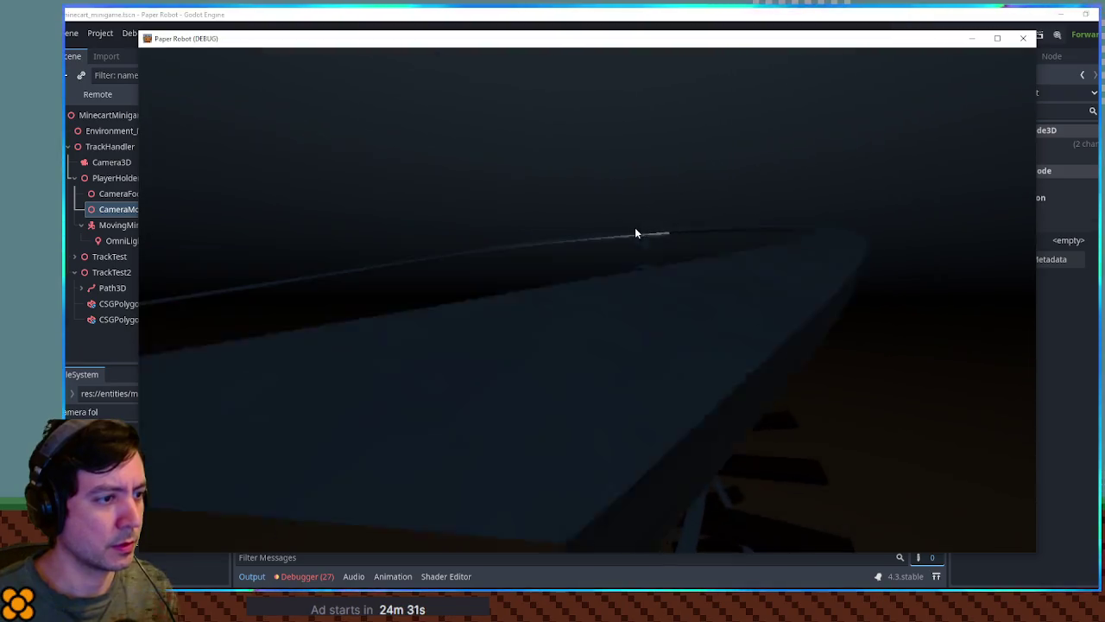
click(1025, 38)
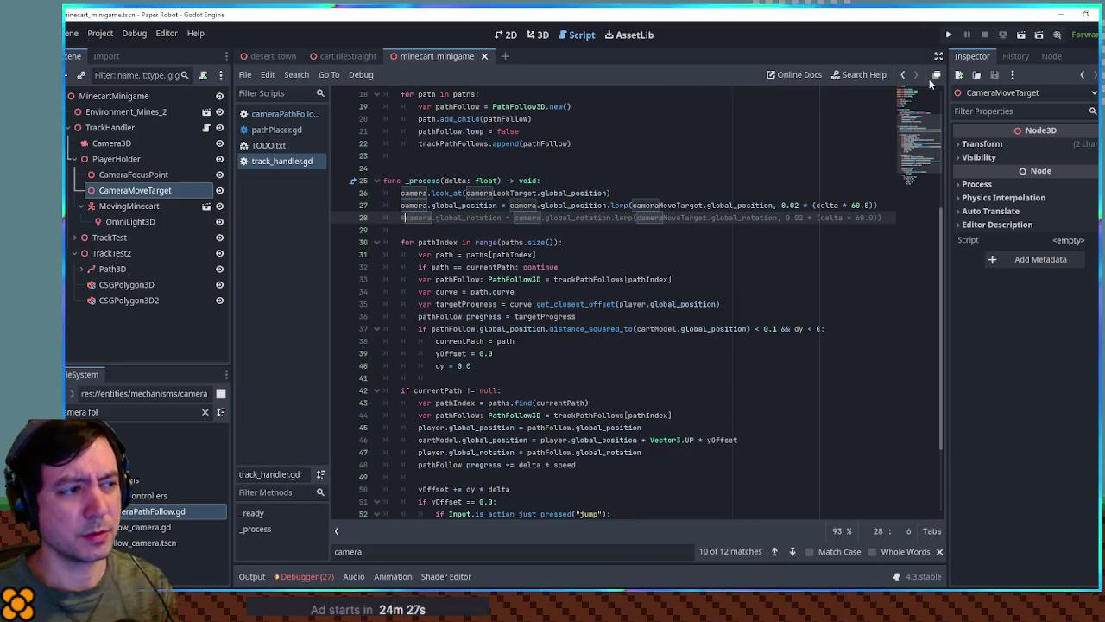
key(F6)
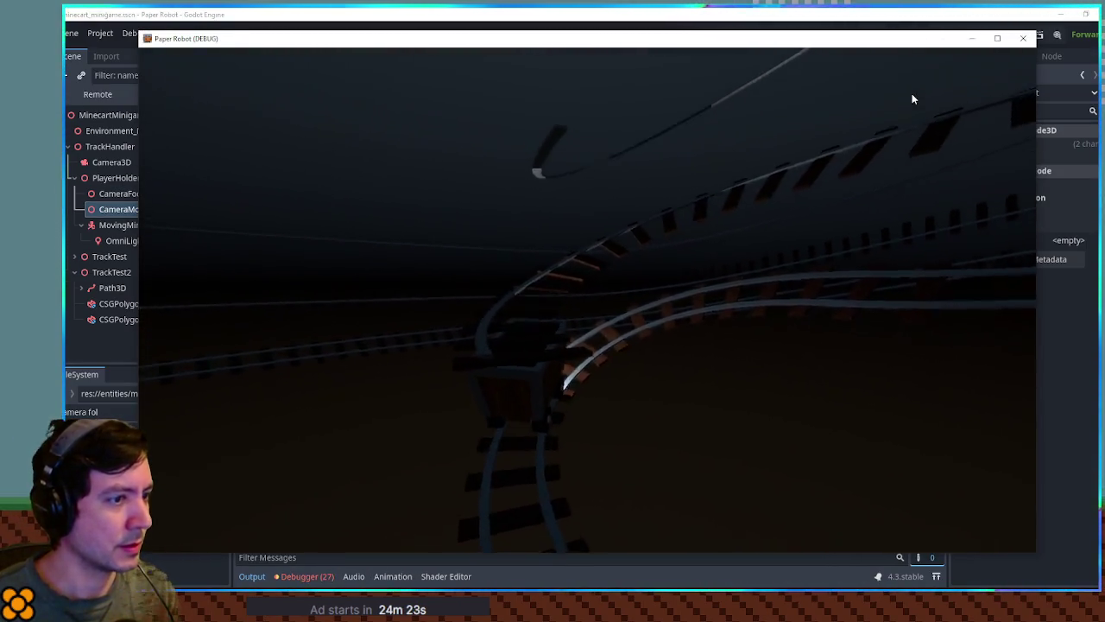
key(F8)
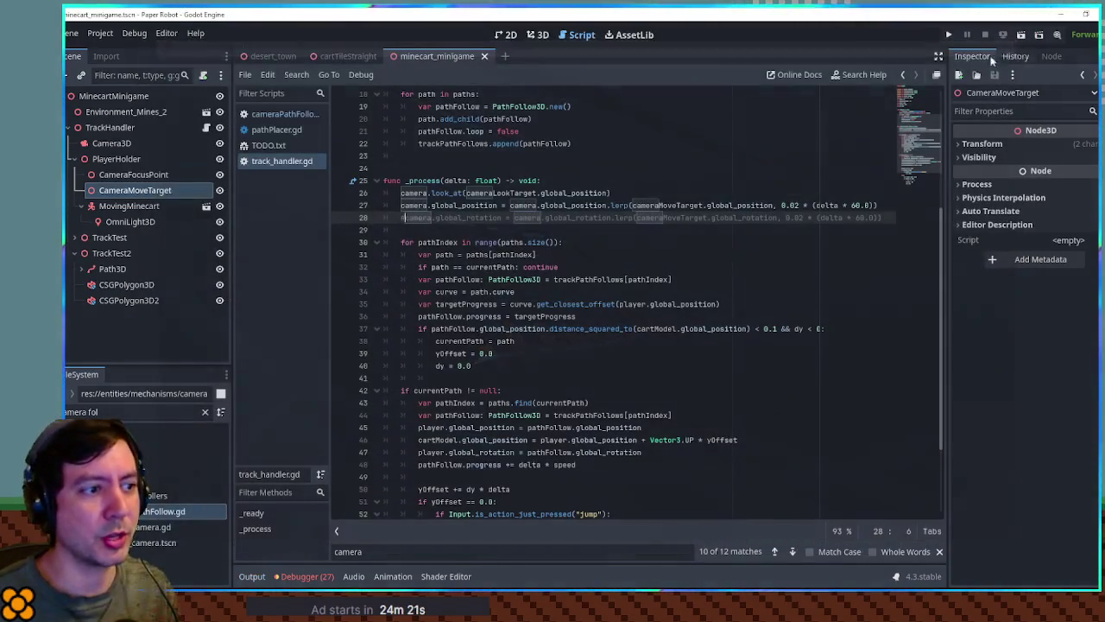
ctrl+click(450, 193)
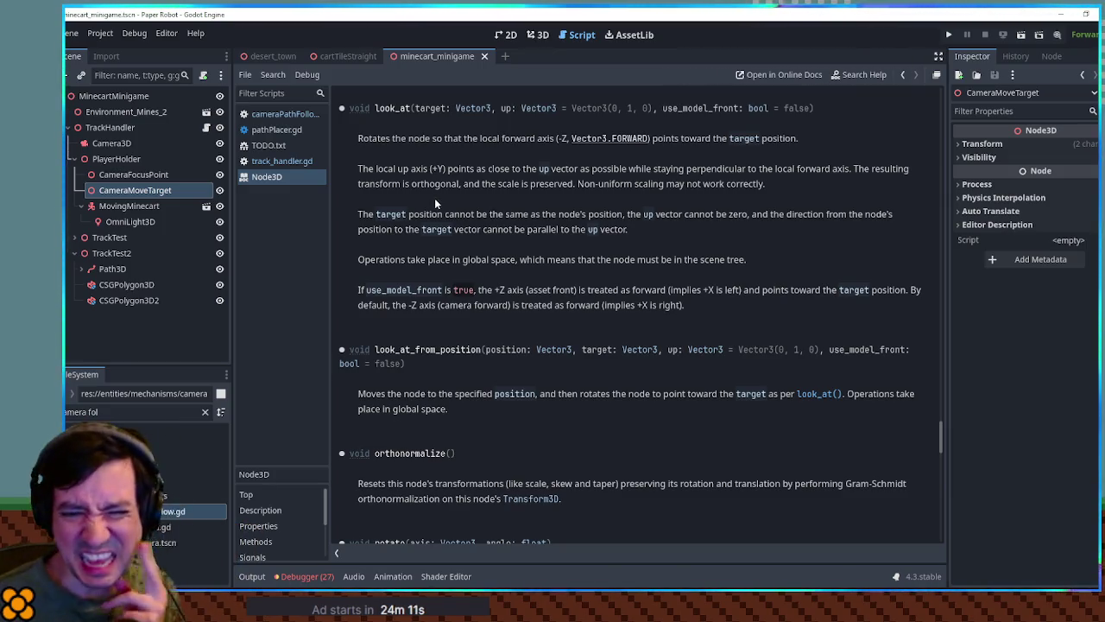
middle_click(295, 177)
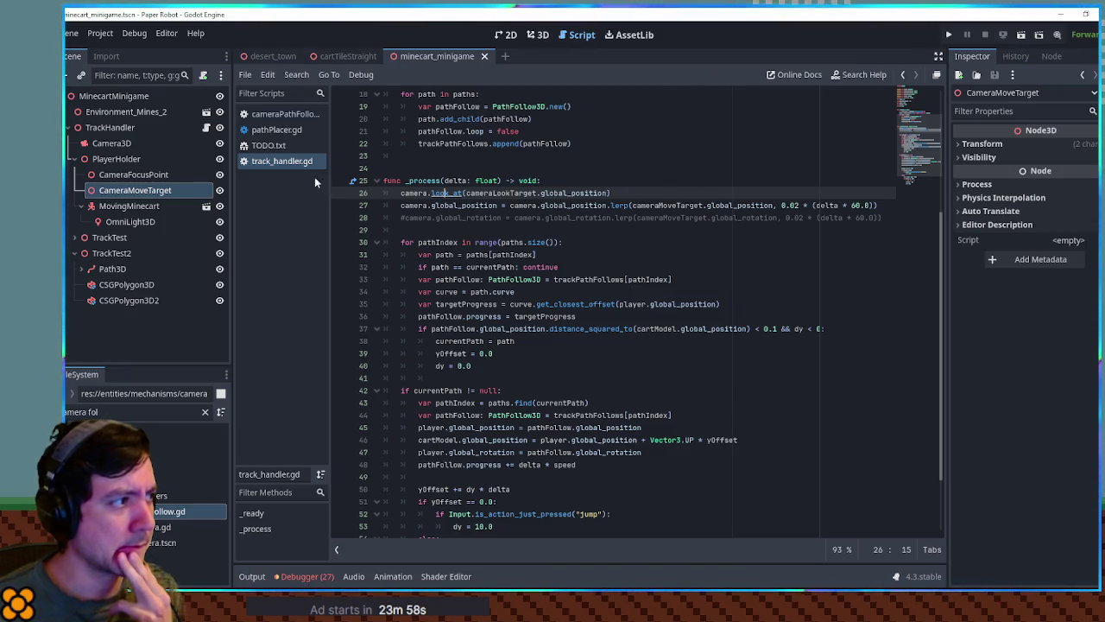
Step: With Camera3D's properties shown, review the look_at, position lerp and commented rotation lerp on lines 26–28
click(148, 143)
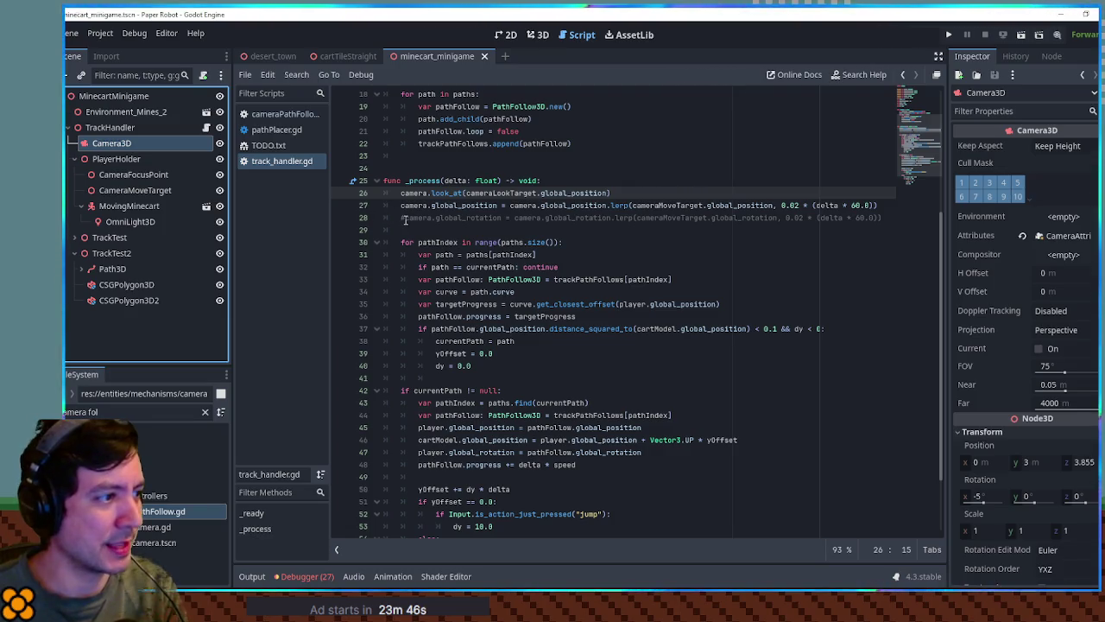
mouse_move(404, 218)
mouse_down()
mouse_move(891, 211)
mouse_move(891, 221)
mouse_move(891, 210)
mouse_up()
click(891, 217)
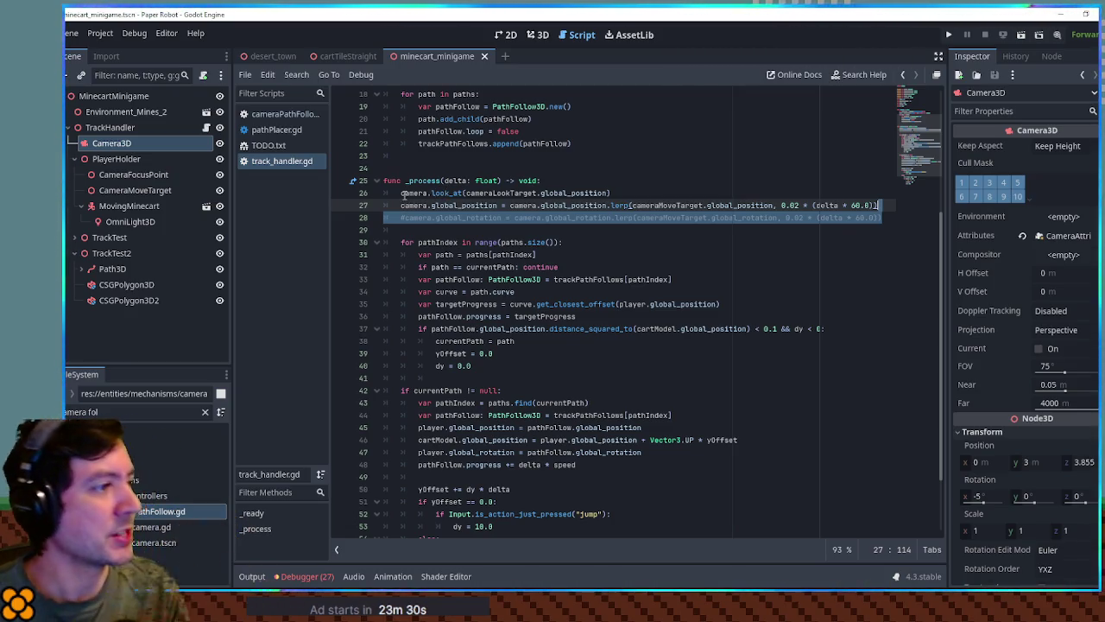
click(402, 194)
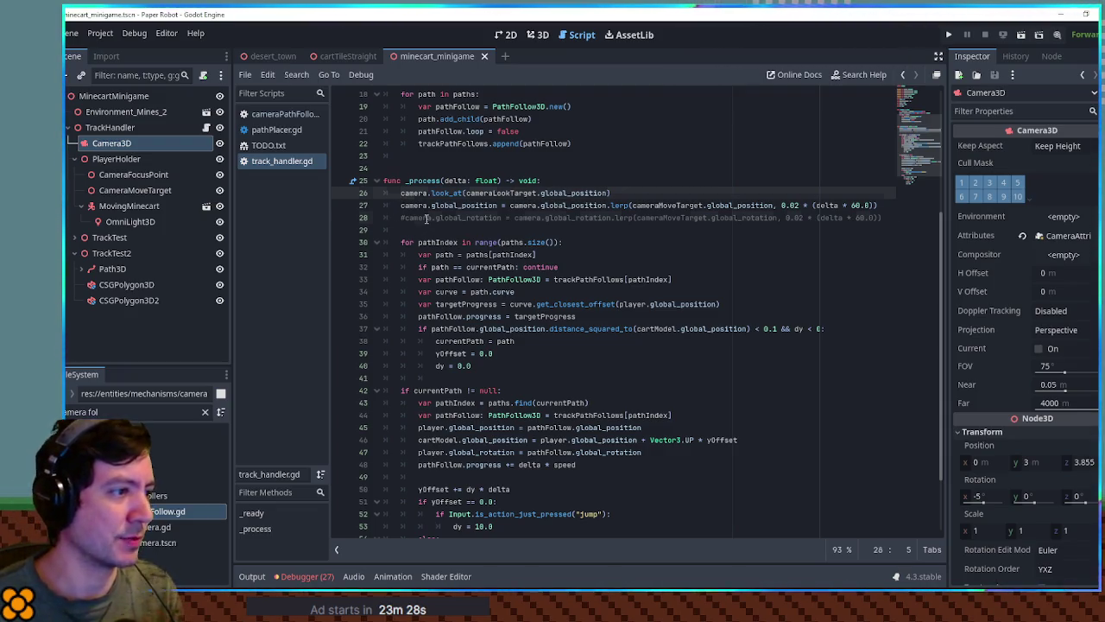
click(511, 194)
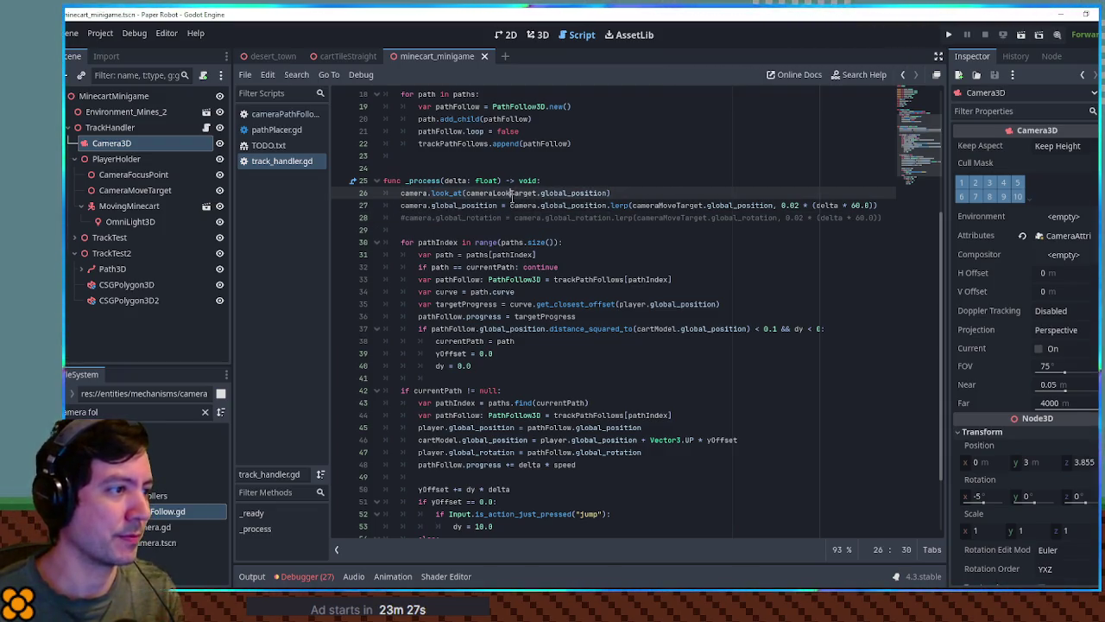
click(404, 217)
Step: Uncomment the camera rotation lerp line and add blank lines around it for new code
key(ctrl+k)
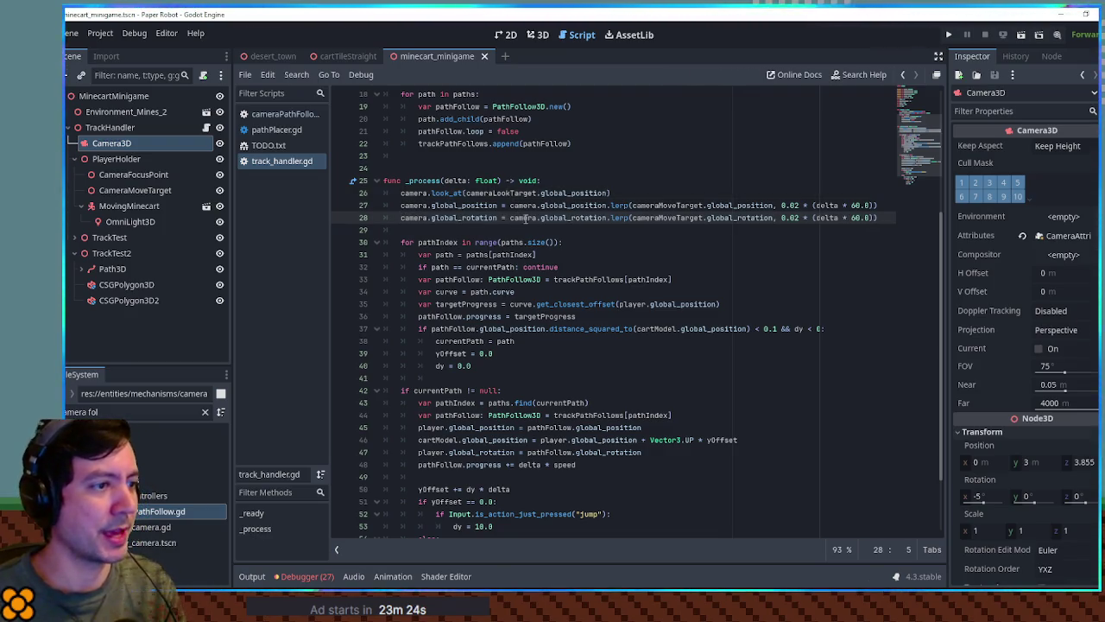
key(Up)
key(ctrl+shift+Return)
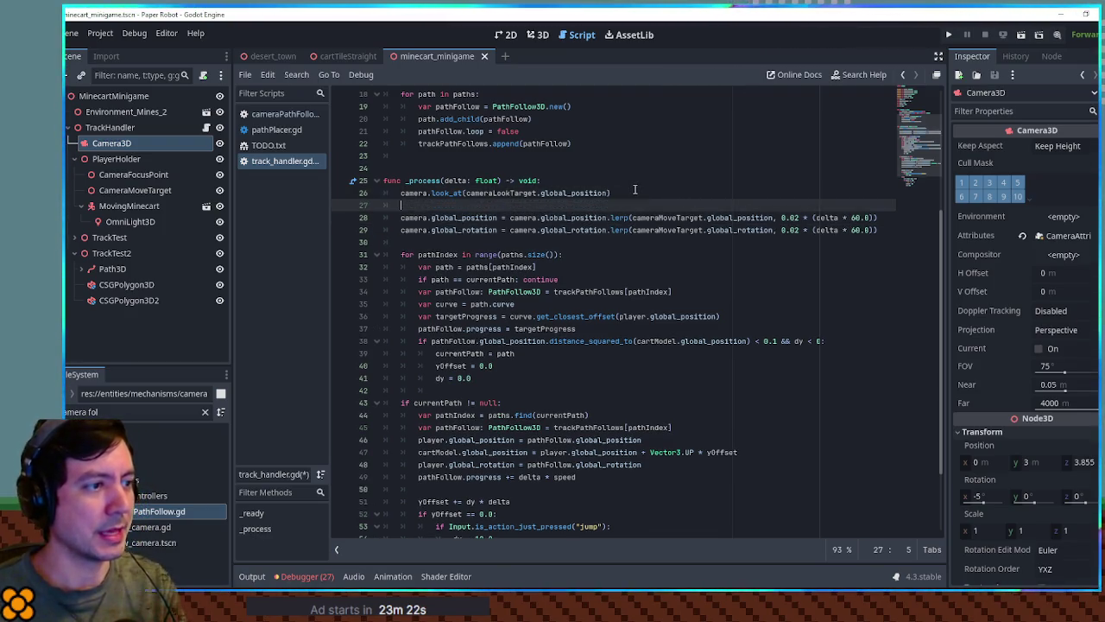
click(878, 230)
key(Return)
key(Return)
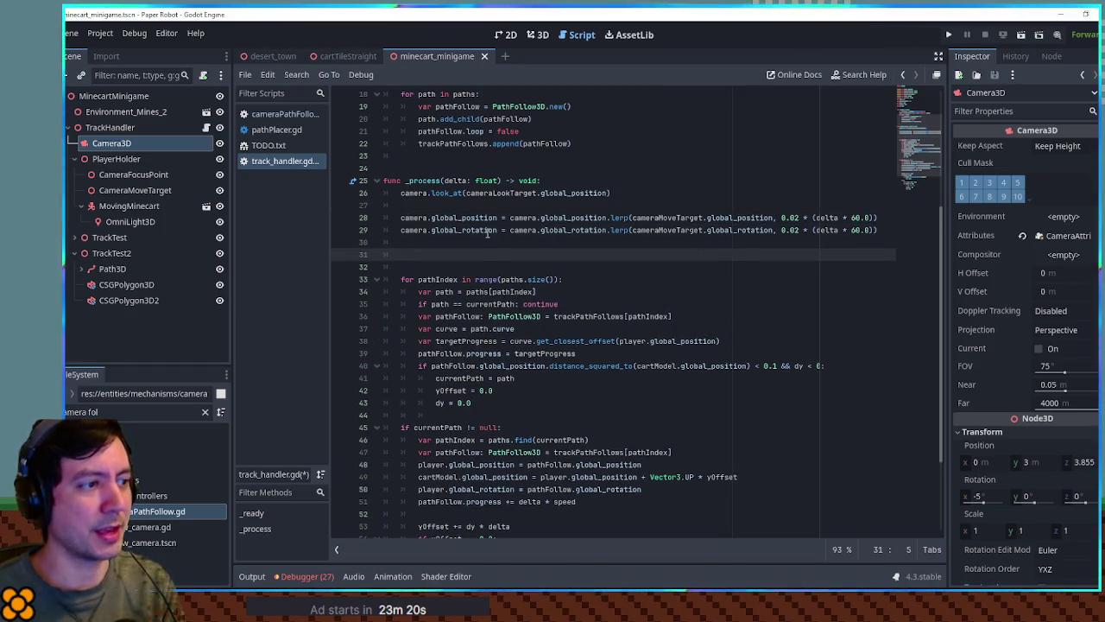
key(ctrl+shift+Return)
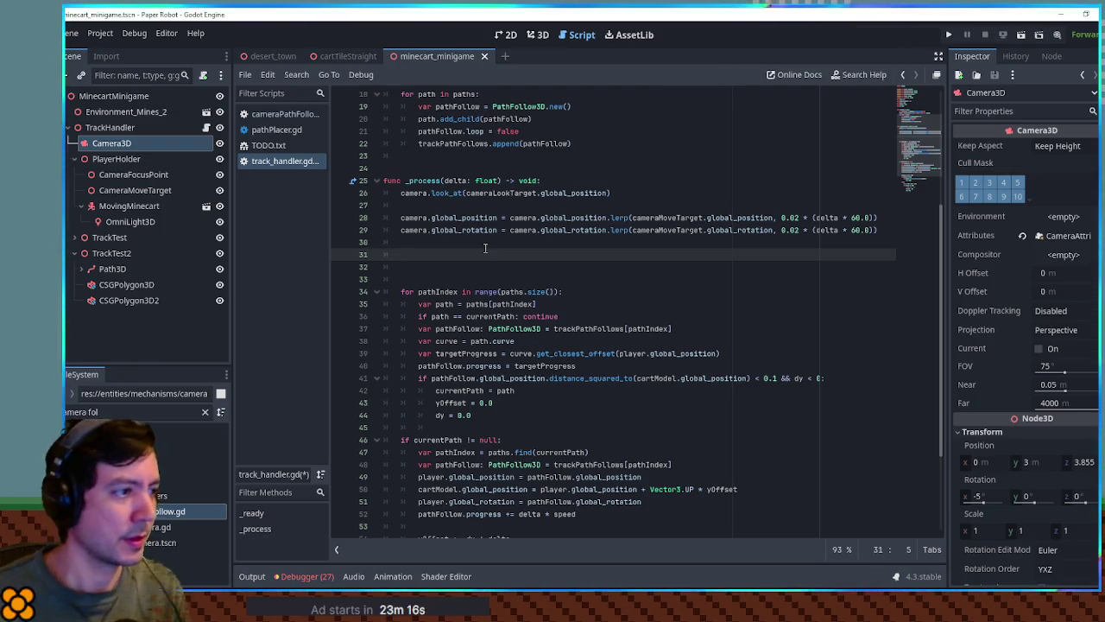
Step: Paste camera.global_rotation onto line 31, then delete that unfinished line again
drag(400, 230, 499, 230)
key(ctrl+c)
click(437, 253)
key(ctrl+v)
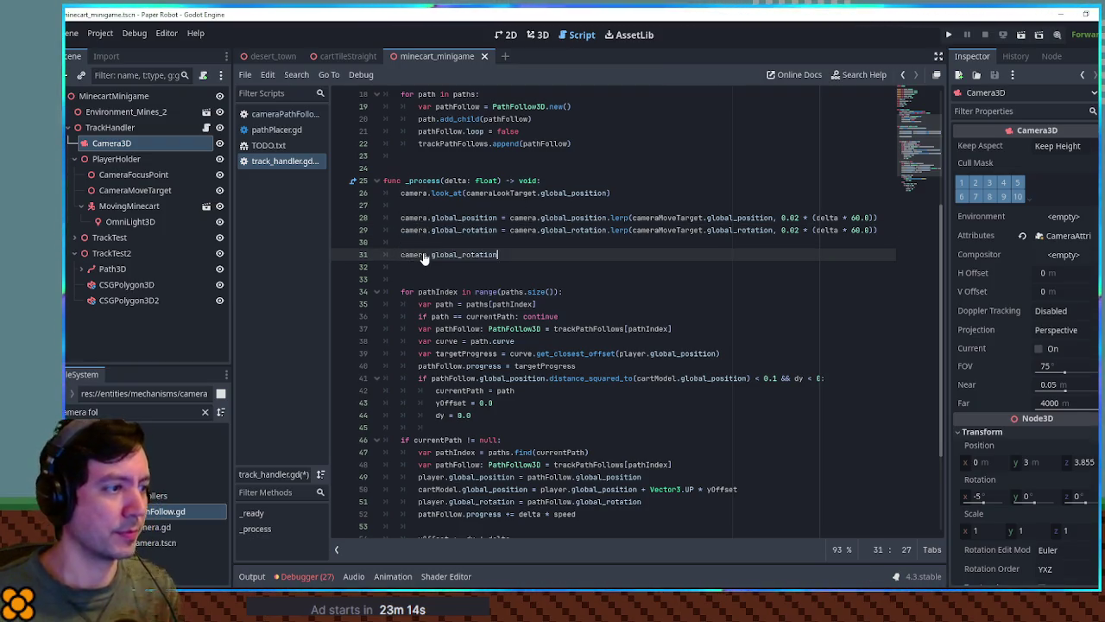
text(.get)
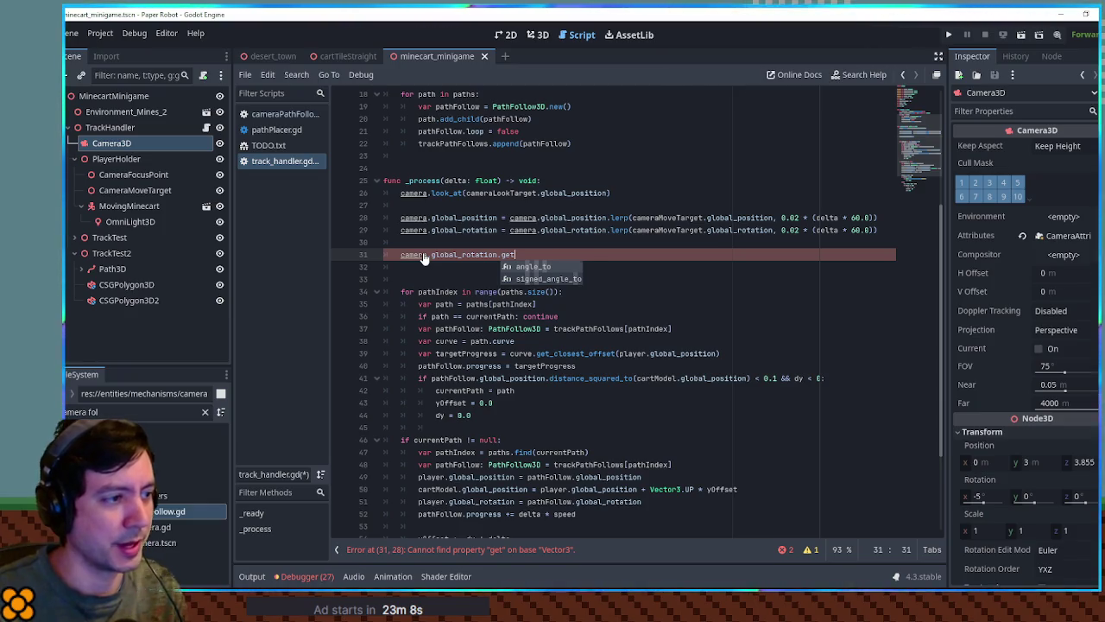
key(BackSpace)
key(BackSpace)
key(BackSpace)
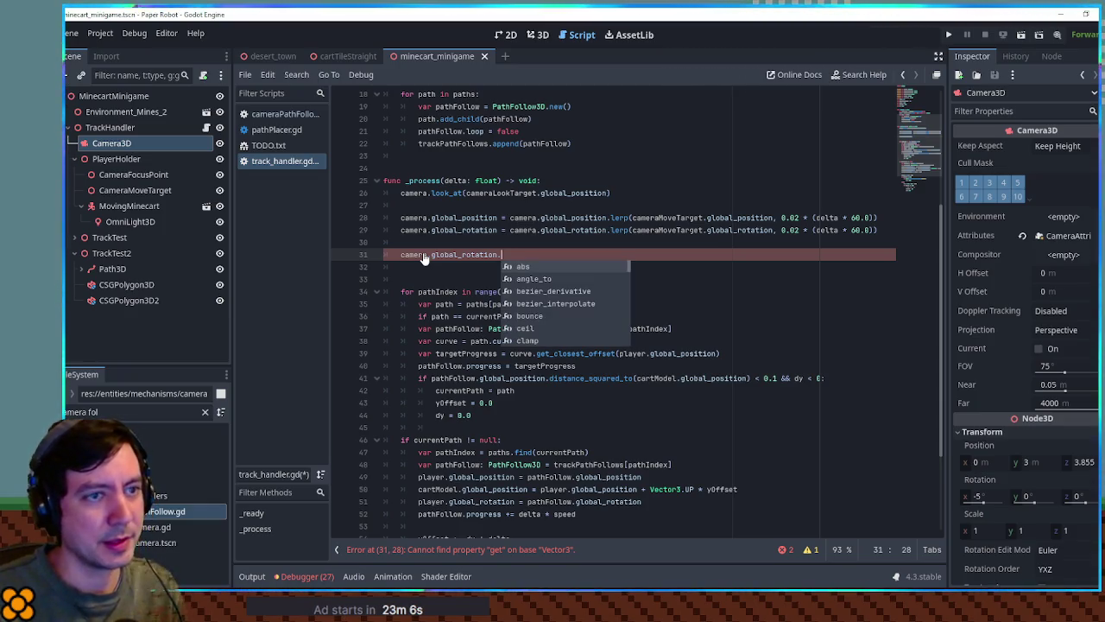
key(BackSpace)
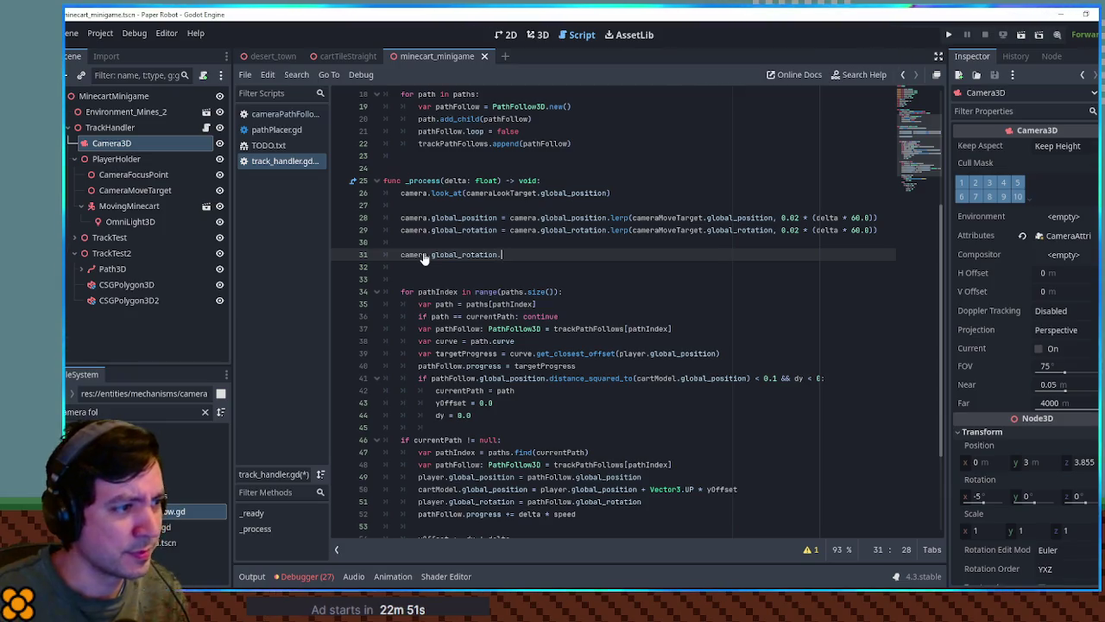
key(BackSpace)
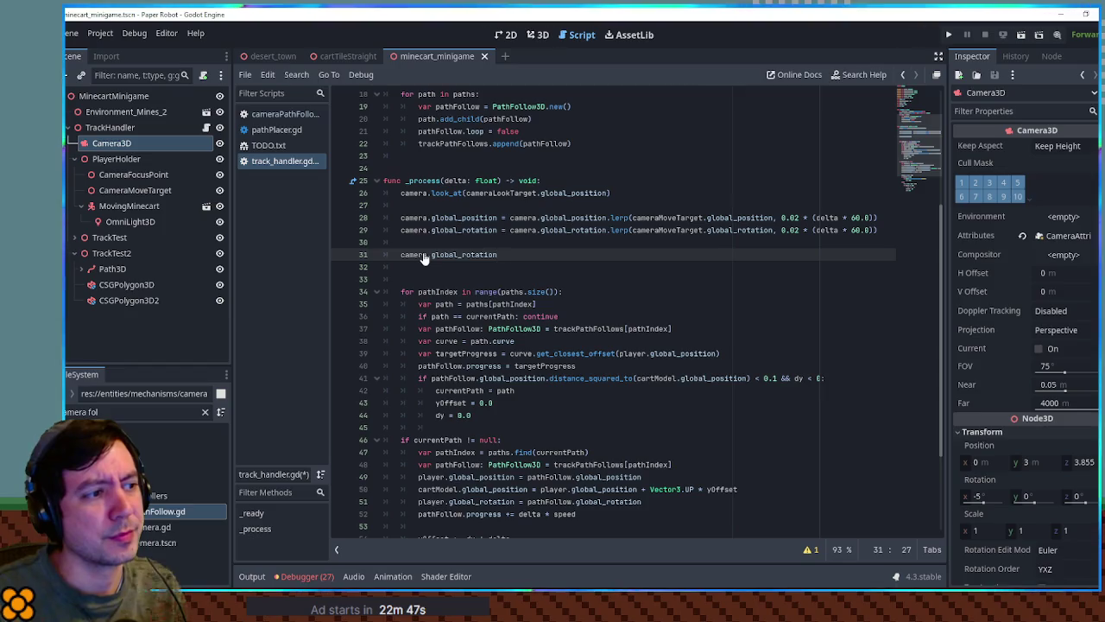
key(ctrl+x)
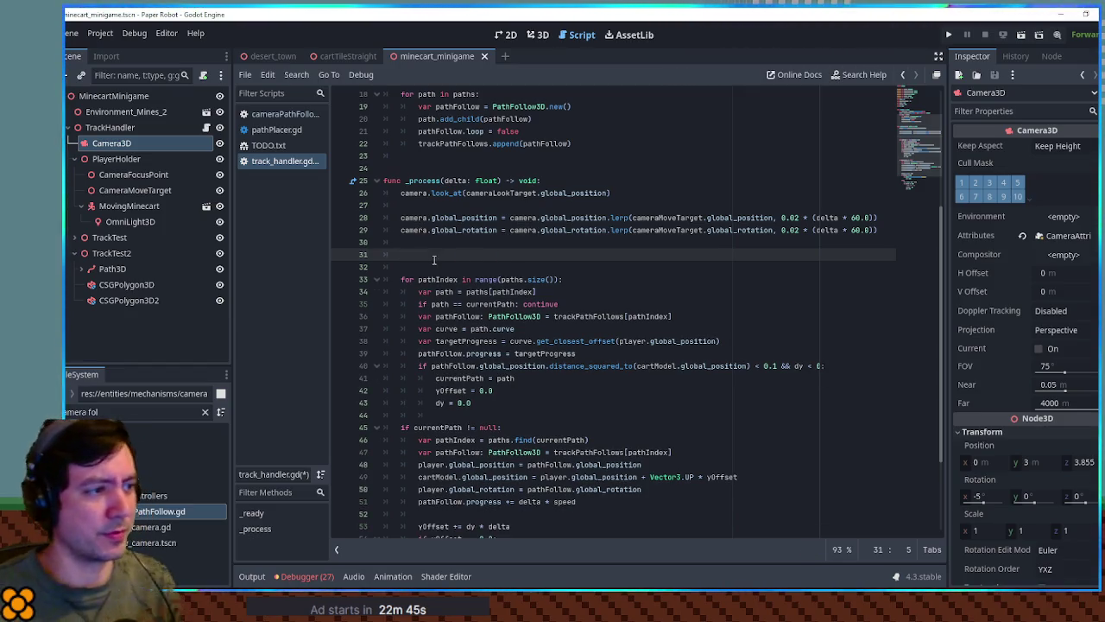
click(634, 206)
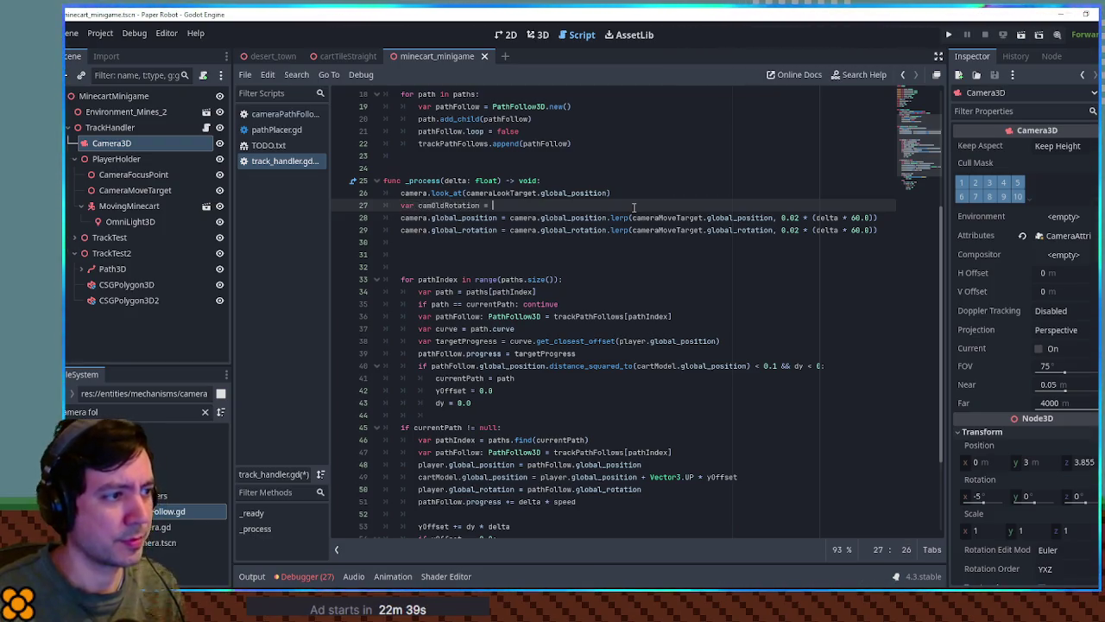
Step: Set camOldRotation's value to camera.global_rotation
key(ctrl+space)
drag(400, 230, 498, 230)
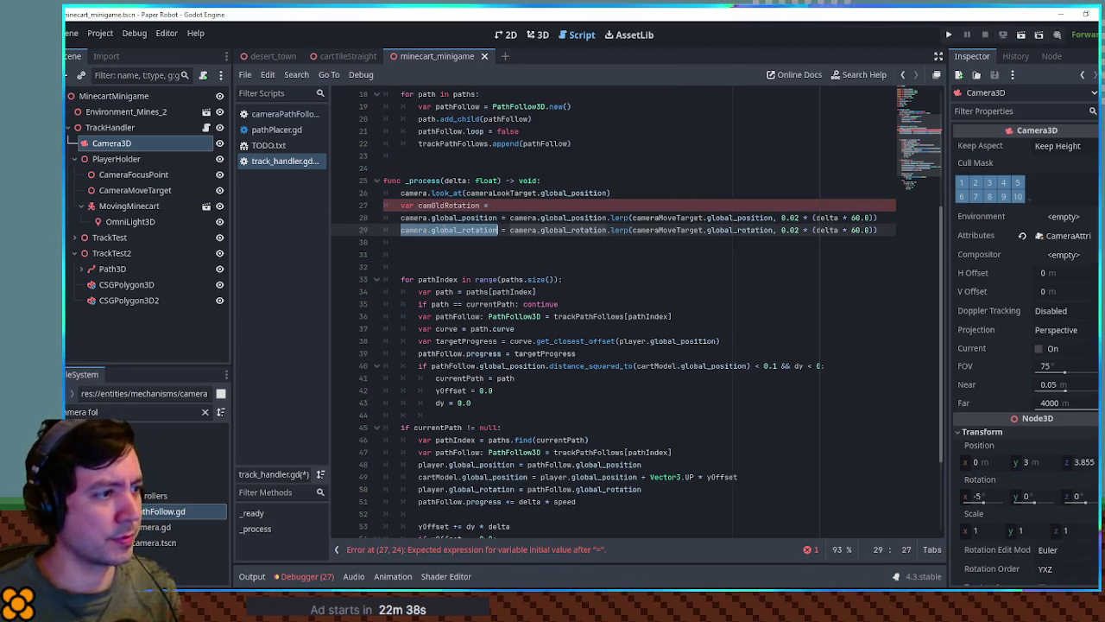
click(525, 206)
key(ctrl+v)
Step: Reorder lines so the position lerp comes first, then camOldRotation, then the look_at call
click(638, 192)
key(shift+Up)
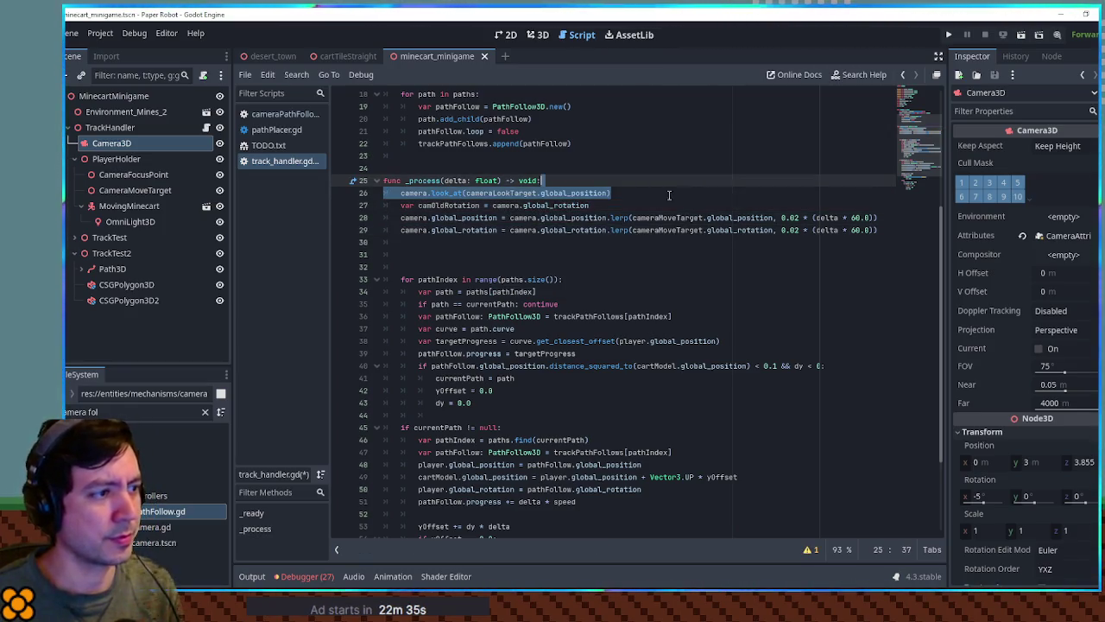
key(BackSpace)
click(880, 205)
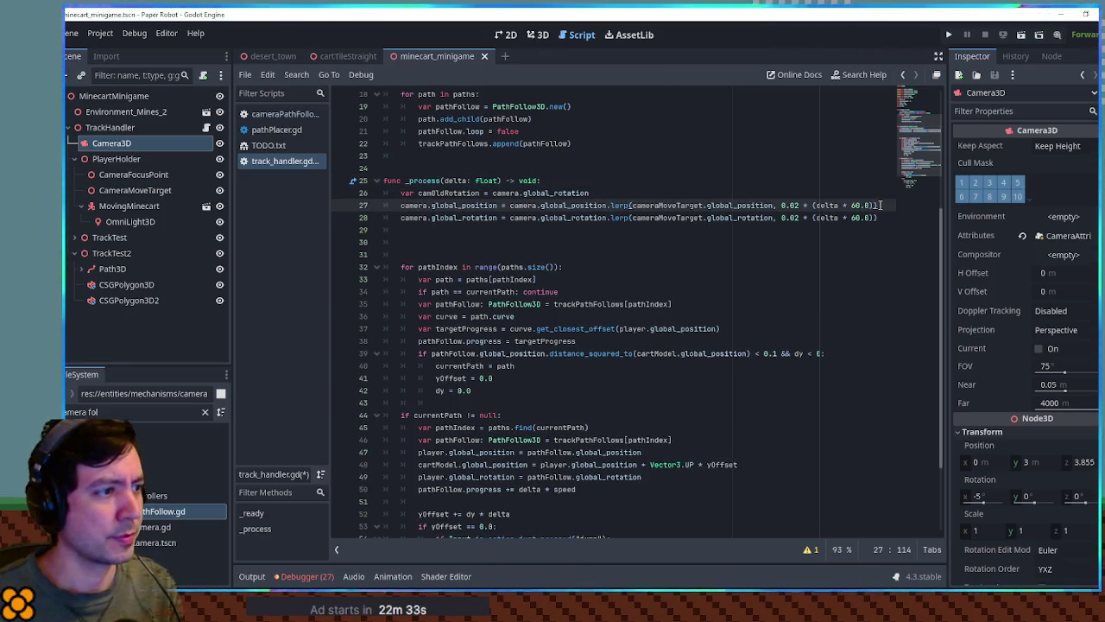
key(Return)
key(ctrl+v)
drag(596, 193, 604, 184)
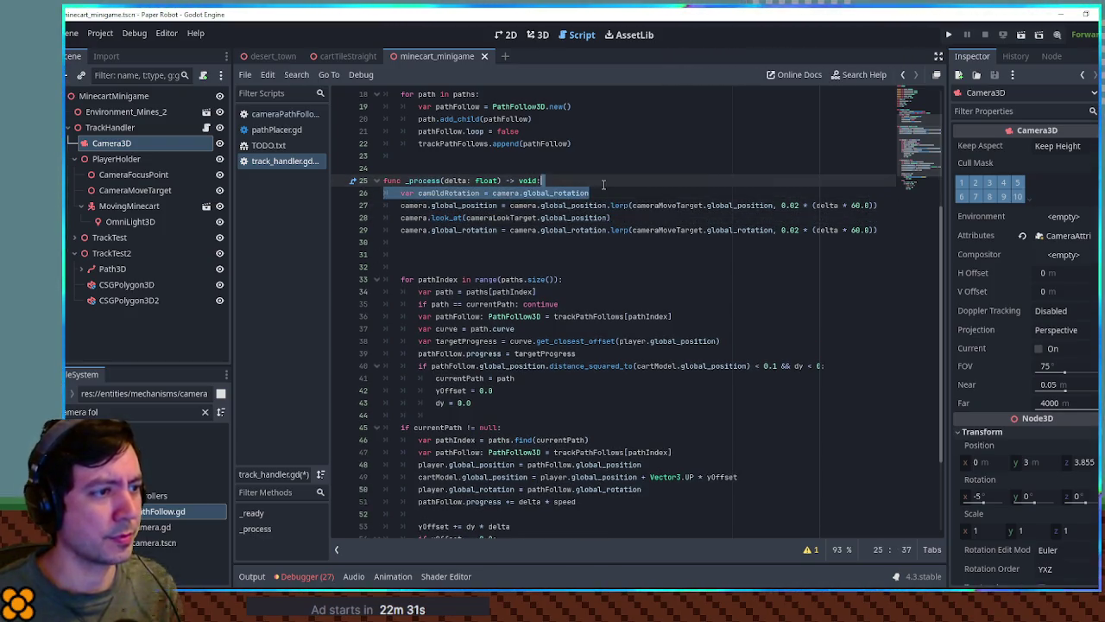
key(alt+Down)
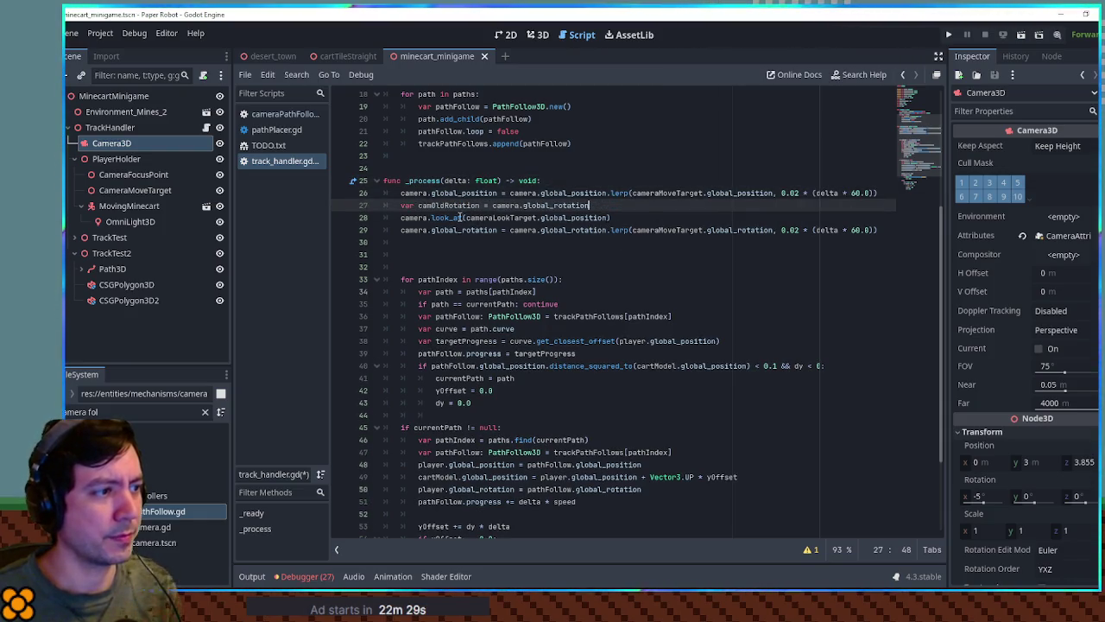
Step: Add a camNewRotation = camera.global_rotation line right after the look_at call
double_click(643, 204)
click(640, 212)
key(Down)
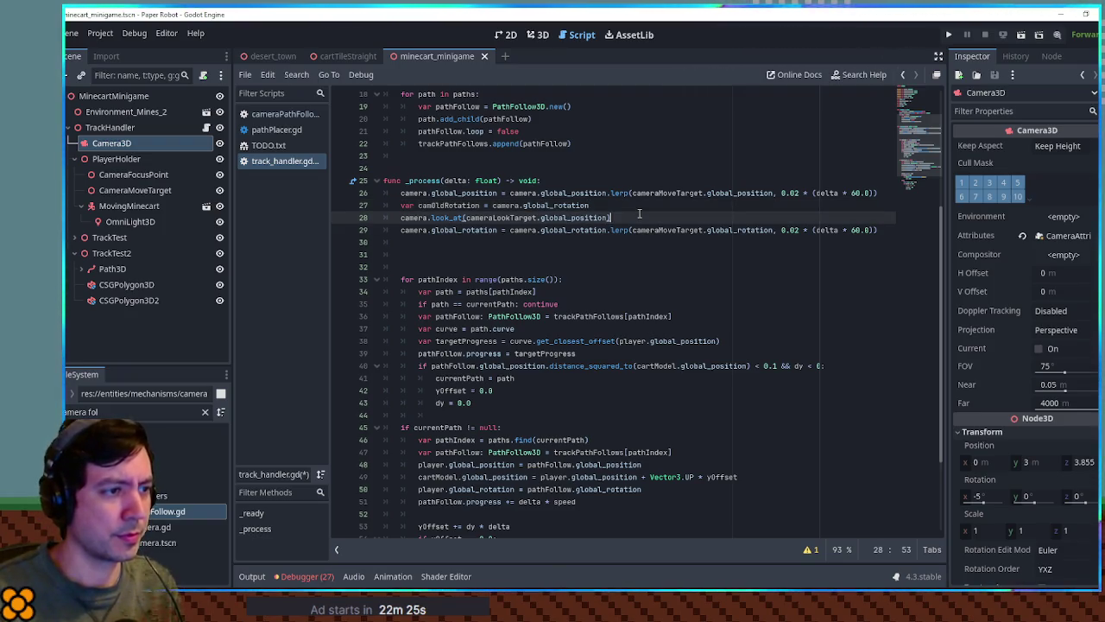
key(Return)
key(ctrl+v)
key(Right)
key(Right)
key(Right)
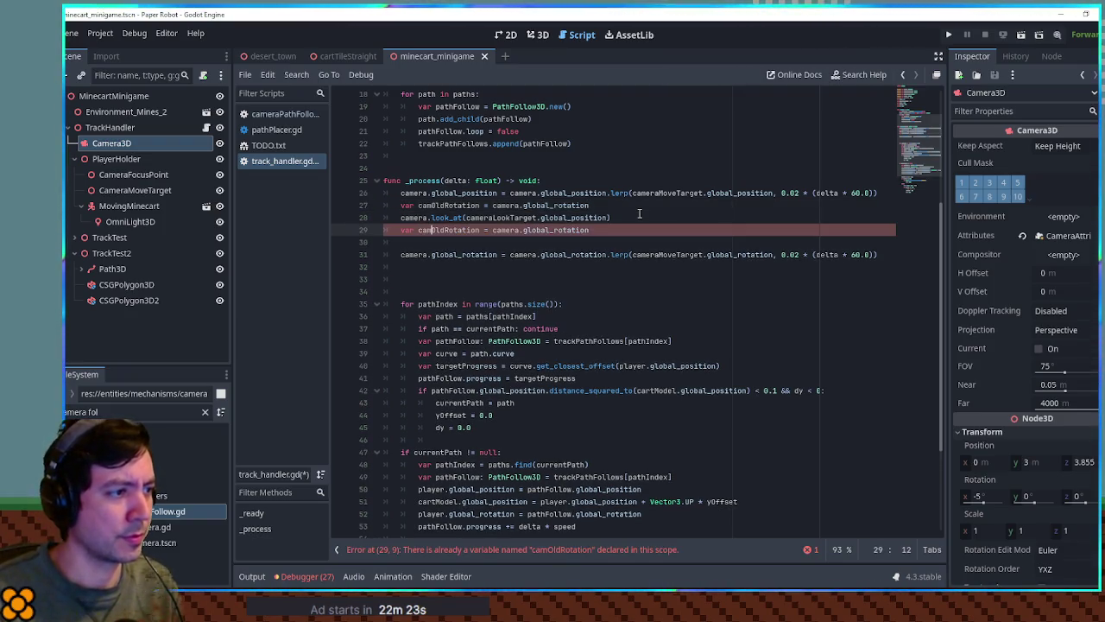
key(Delete)
key(Delete)
key(Delete)
text(New)
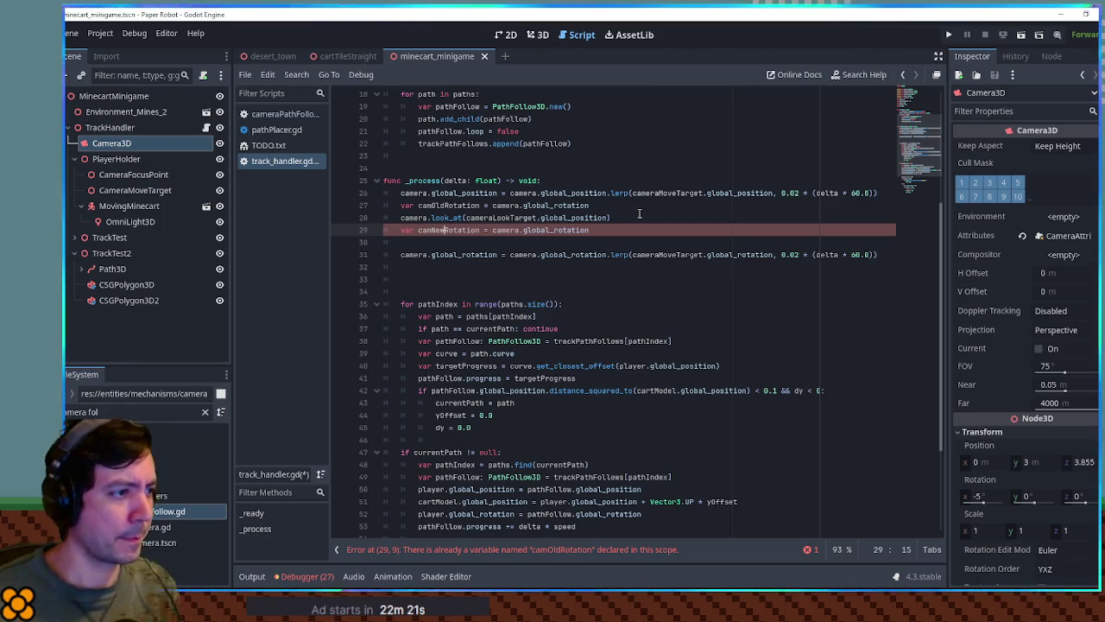
Step: Make the rotation lerp go from camOldRotation to camNewRotation, save, and run the project
key(Down)
key(ctrl+shift+k)
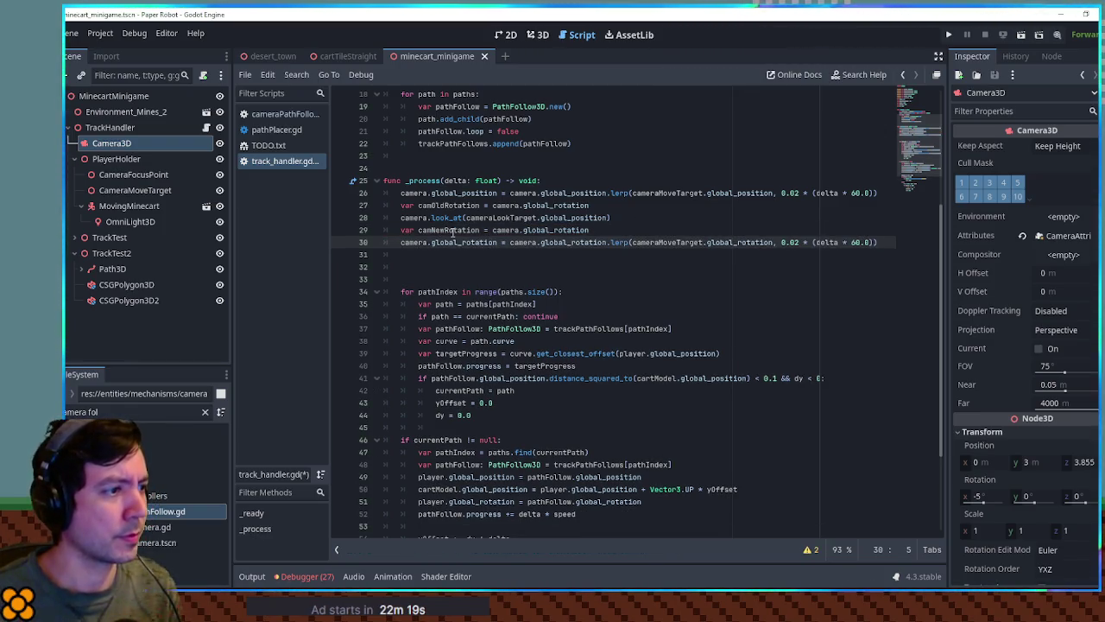
double_click(449, 205)
drag(511, 242, 739, 242)
key(ctrl+v)
text(camNewRotation)
key(ctrl+s)
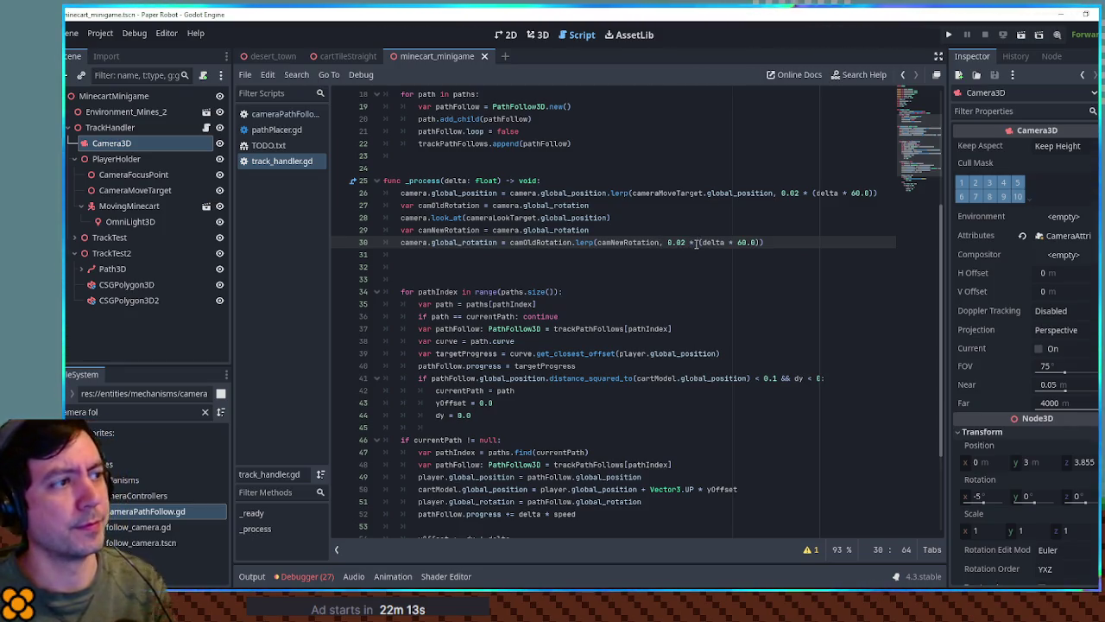
key(F5)
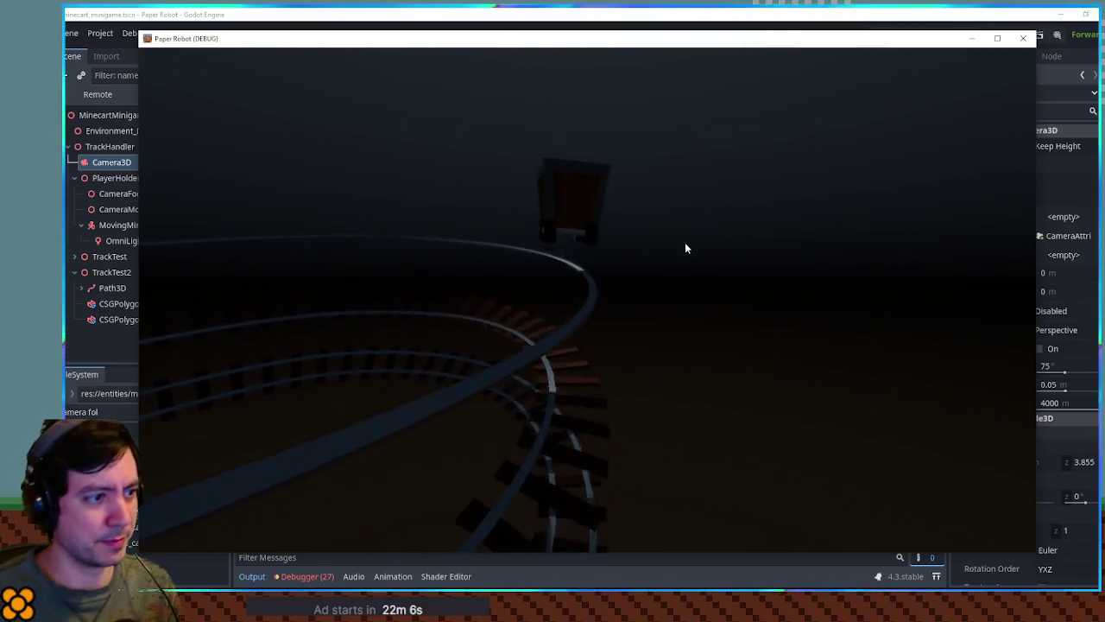
Step: Change the rotation and position lerp weights from 0.02 to 0.1 and test-run the game
click(1022, 39)
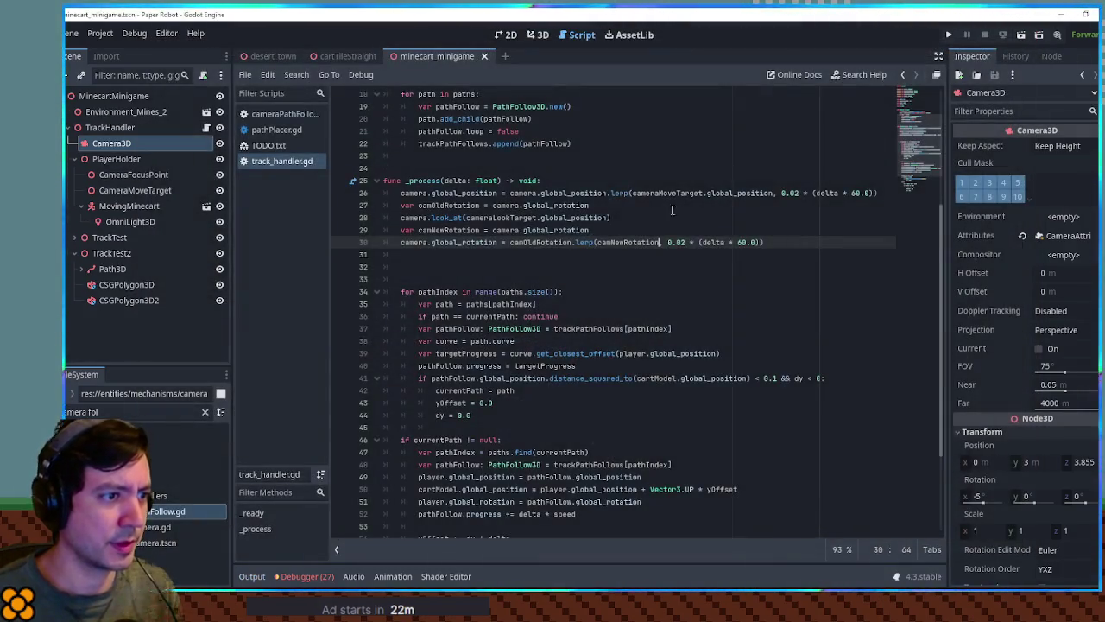
click(681, 242)
double_click(680, 241)
text(1)
double_click(795, 193)
text(1)
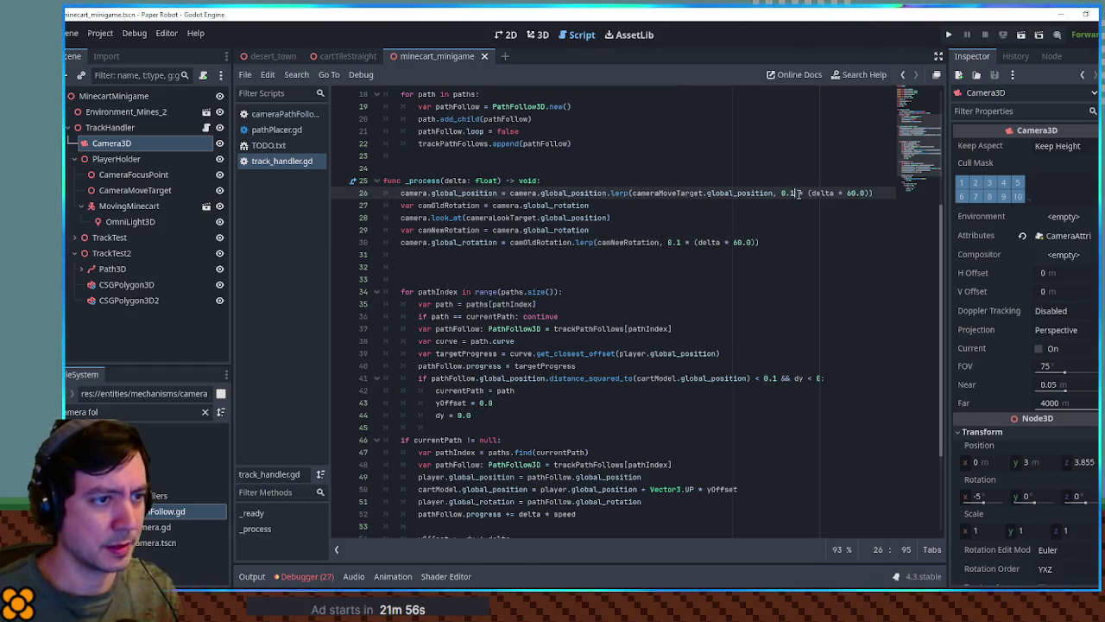
key(F6)
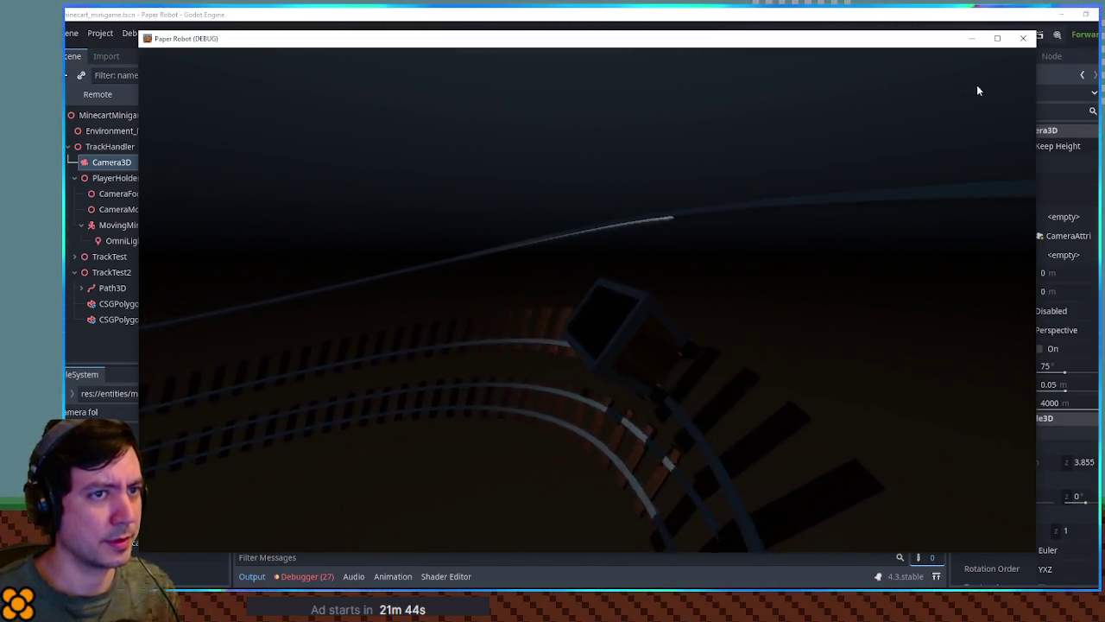
click(1023, 38)
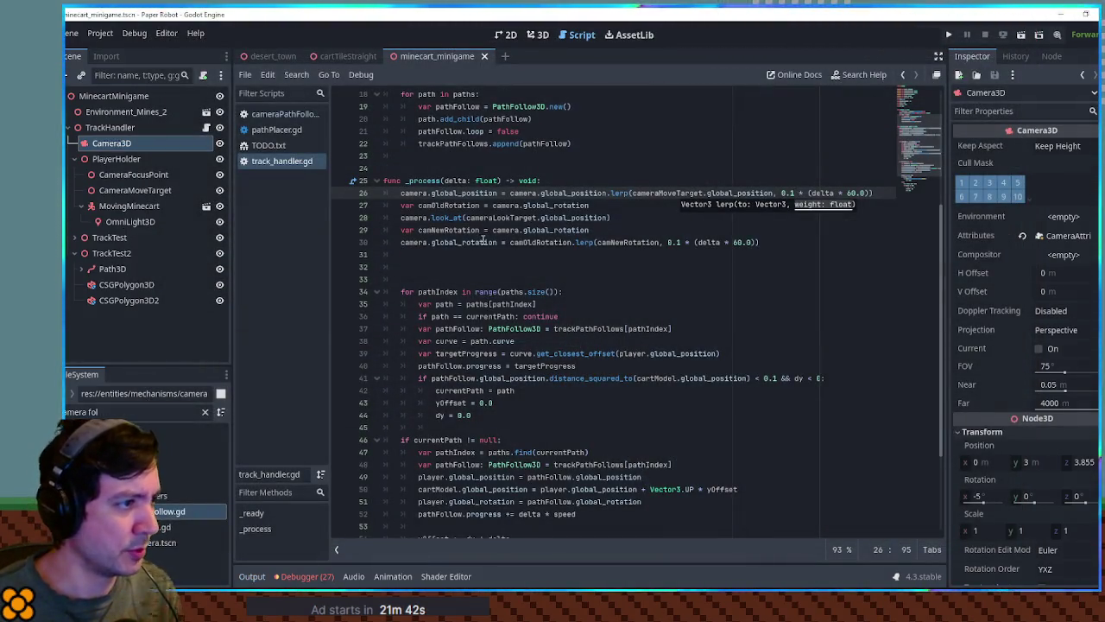
Step: Revert line 26's position lerp weight from 0.1 to 0.02 and test-run the game
click(793, 193)
key(BackSpace)
text(02)
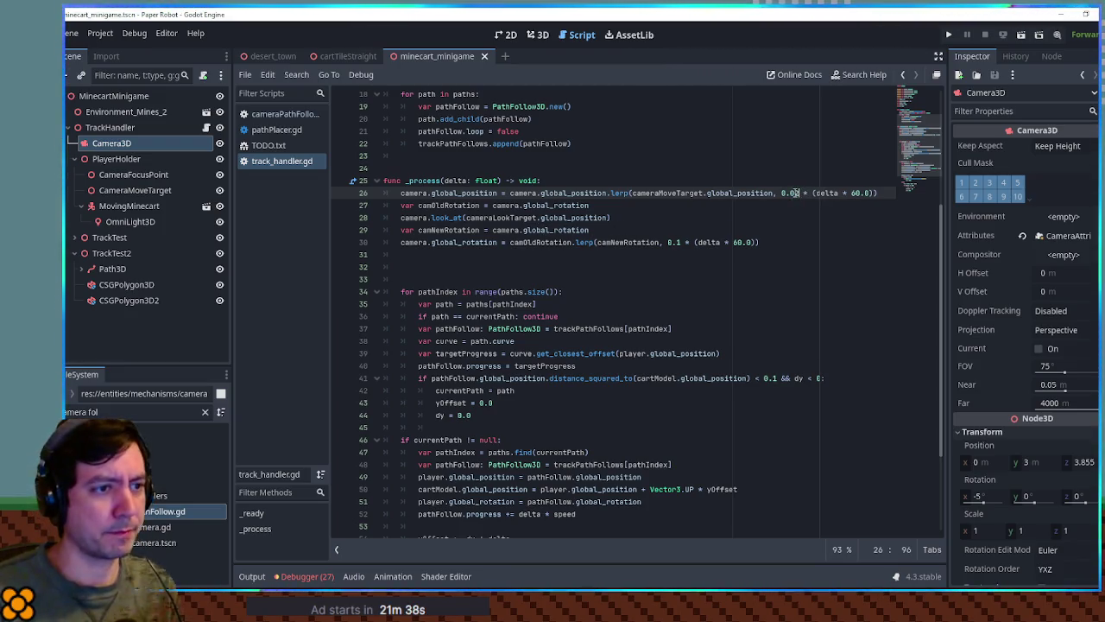
key(F5)
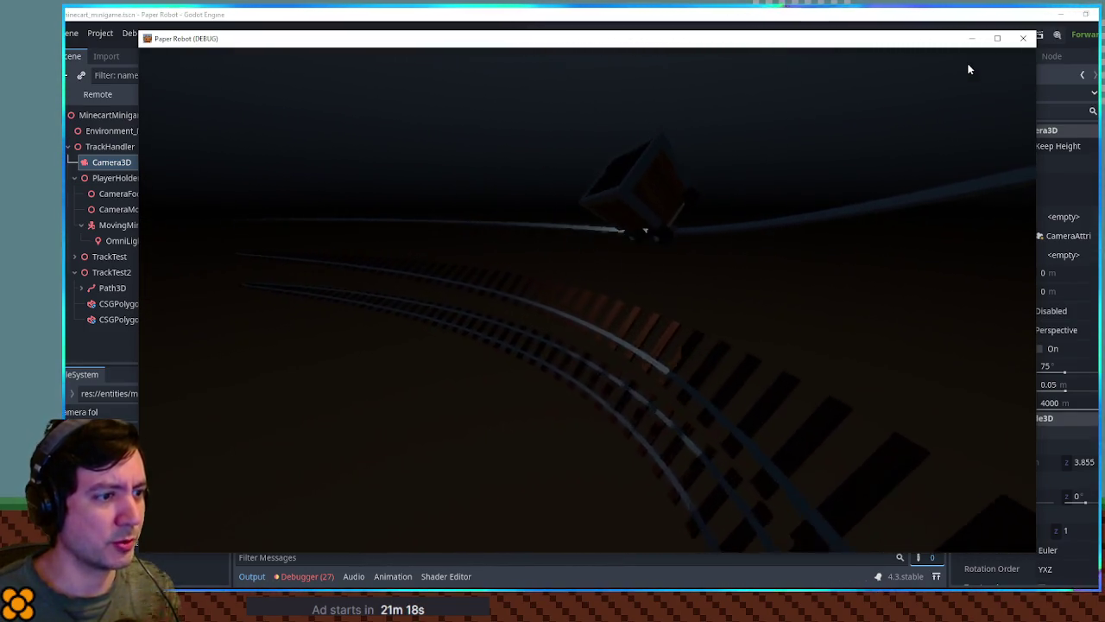
click(1023, 38)
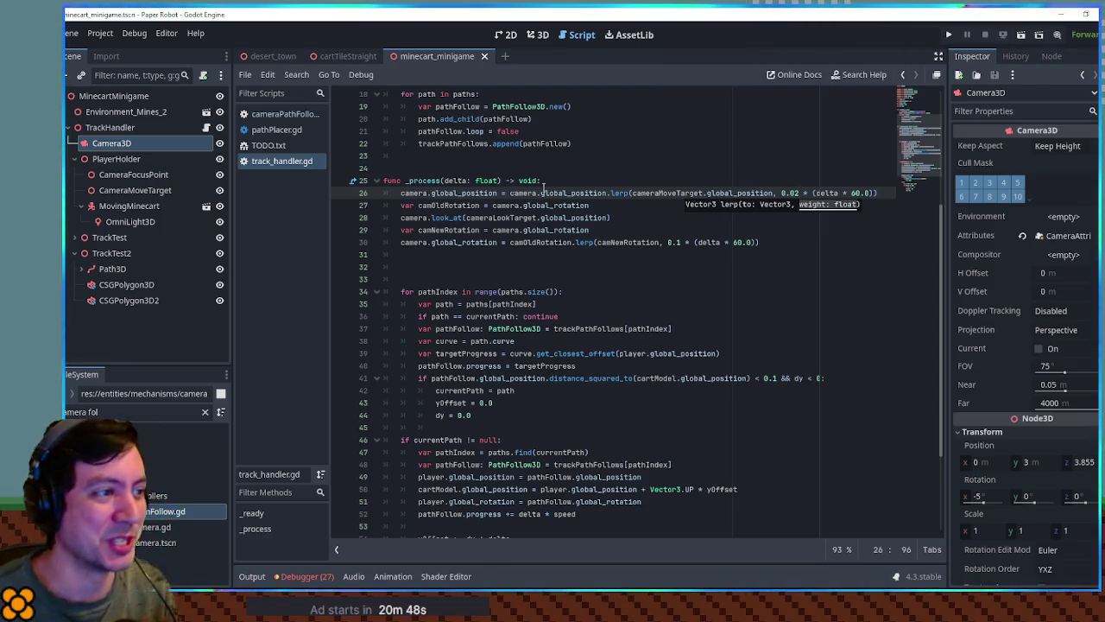
click(436, 253)
Step: Delete the extra blank lines after the camera code
key(Delete)
key(Delete)
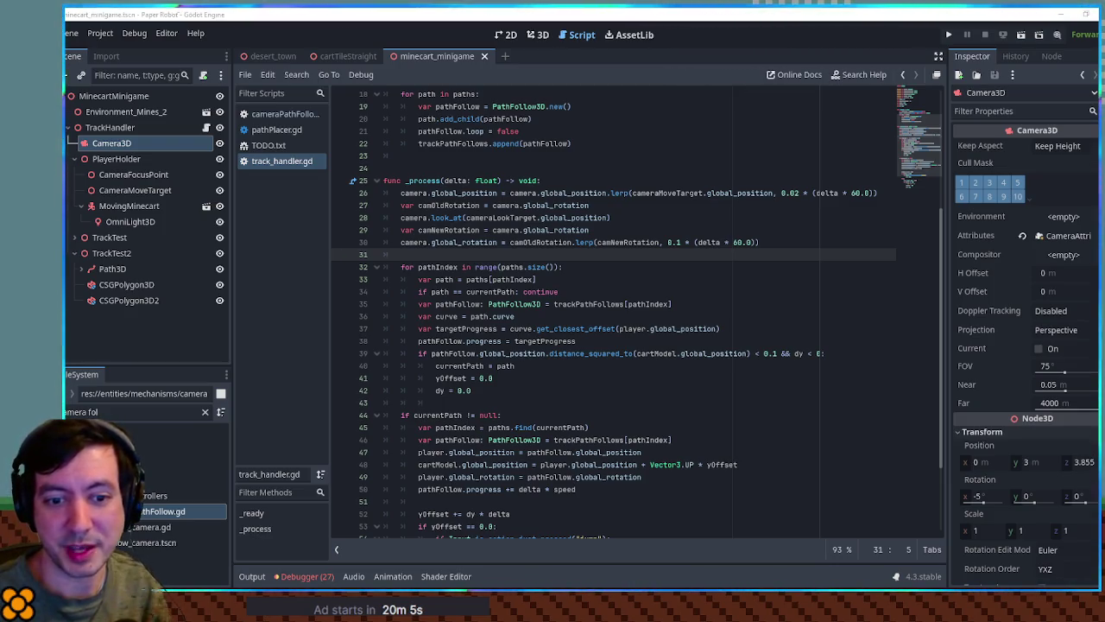
click(662, 166)
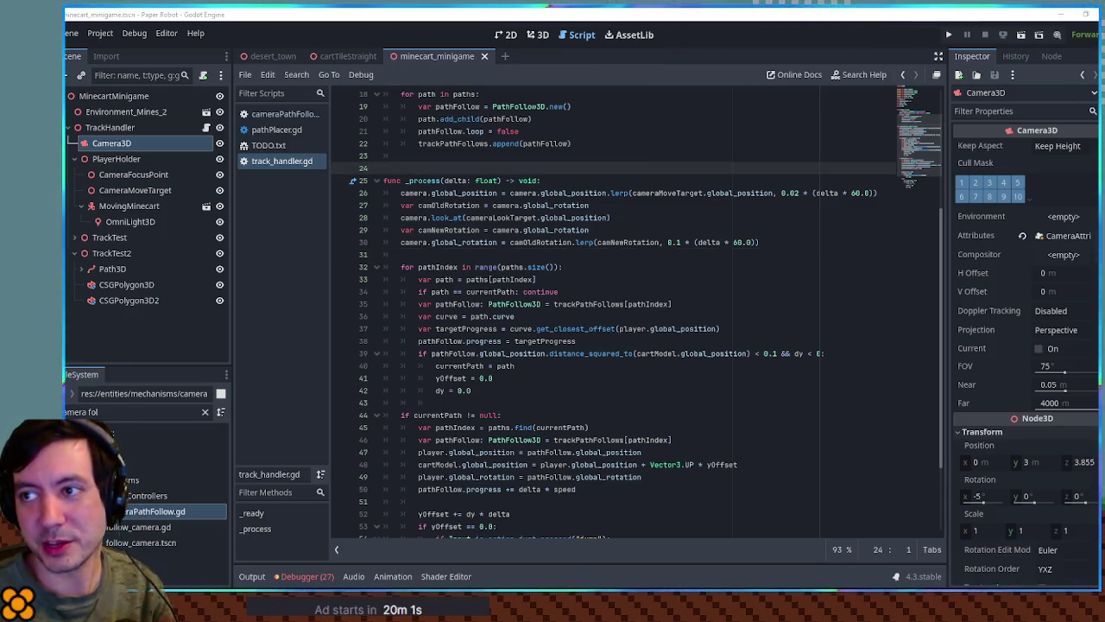
click(676, 328)
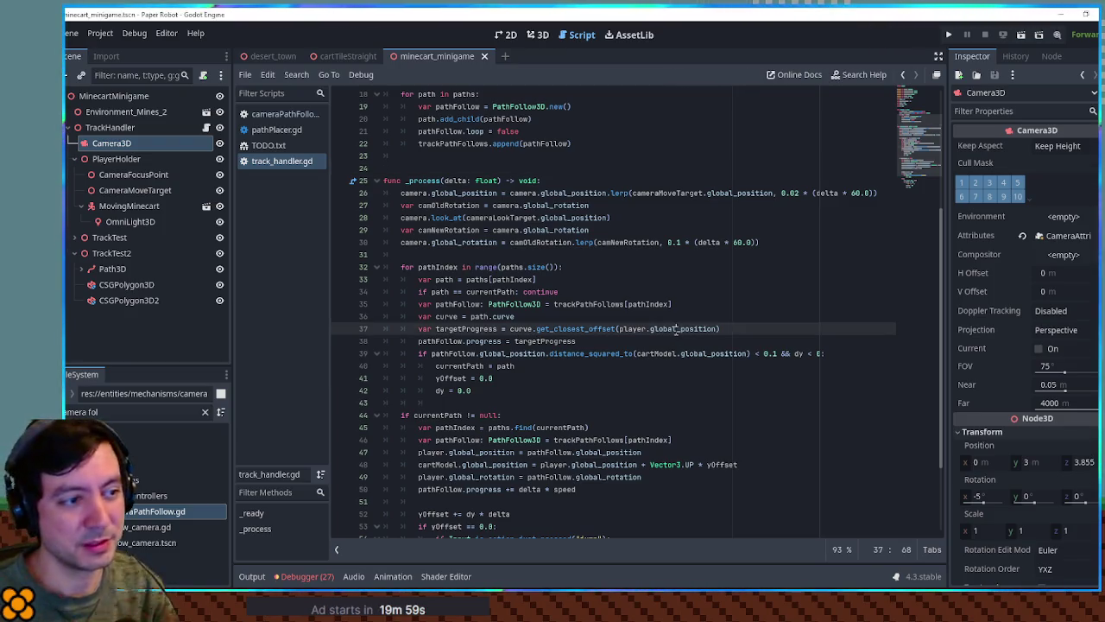
Step: Test-run the game, then close the cartTileStraight scene and switch to desert_town
key(F5)
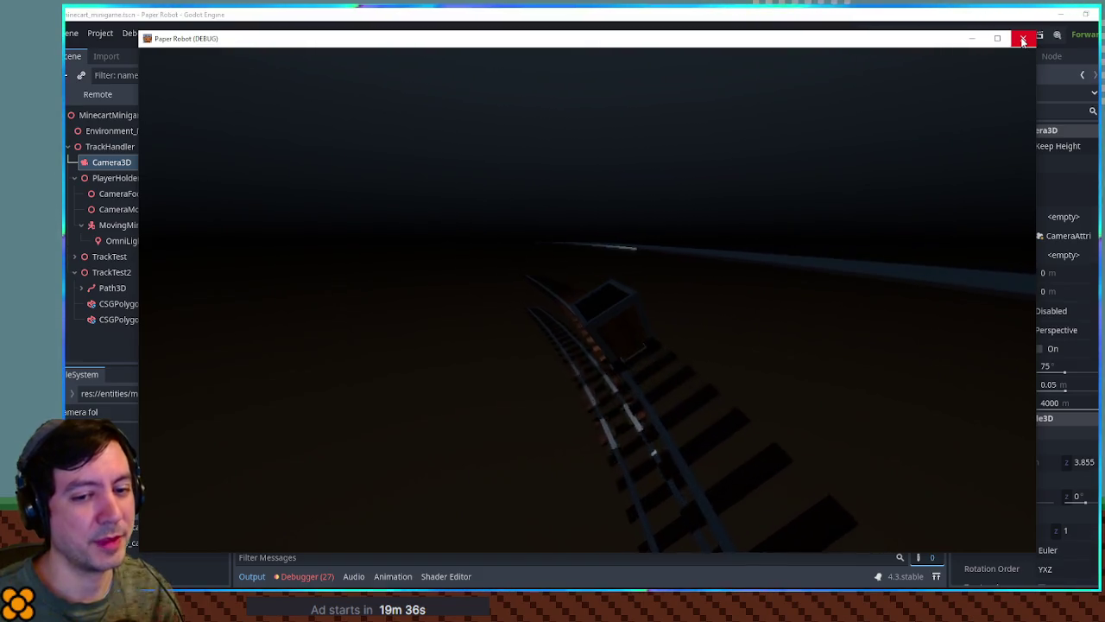
click(1023, 40)
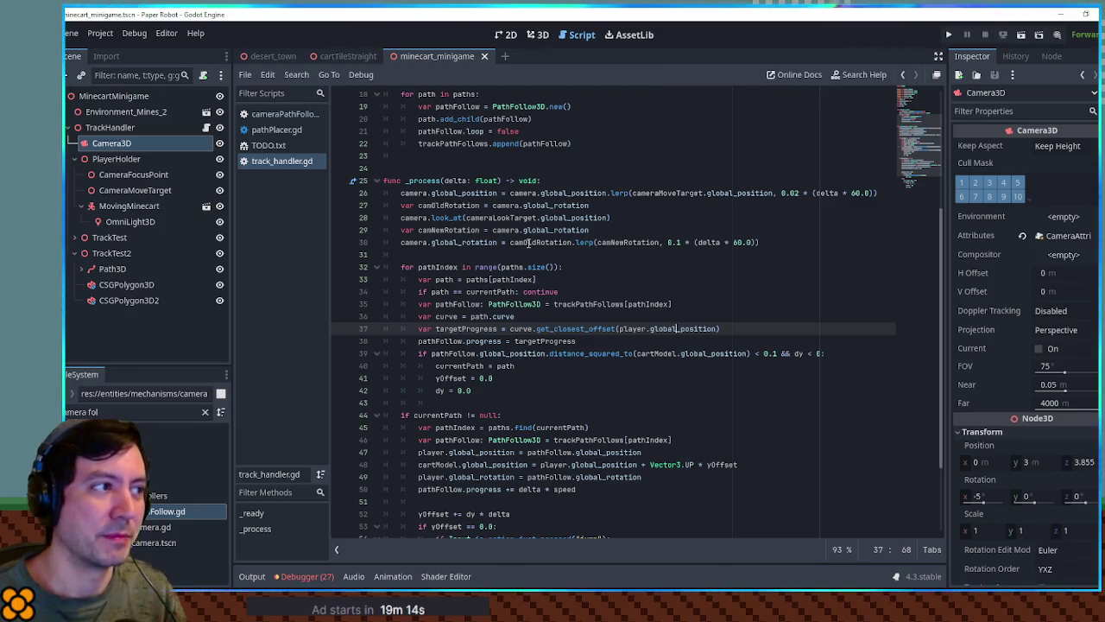
middle_click(345, 56)
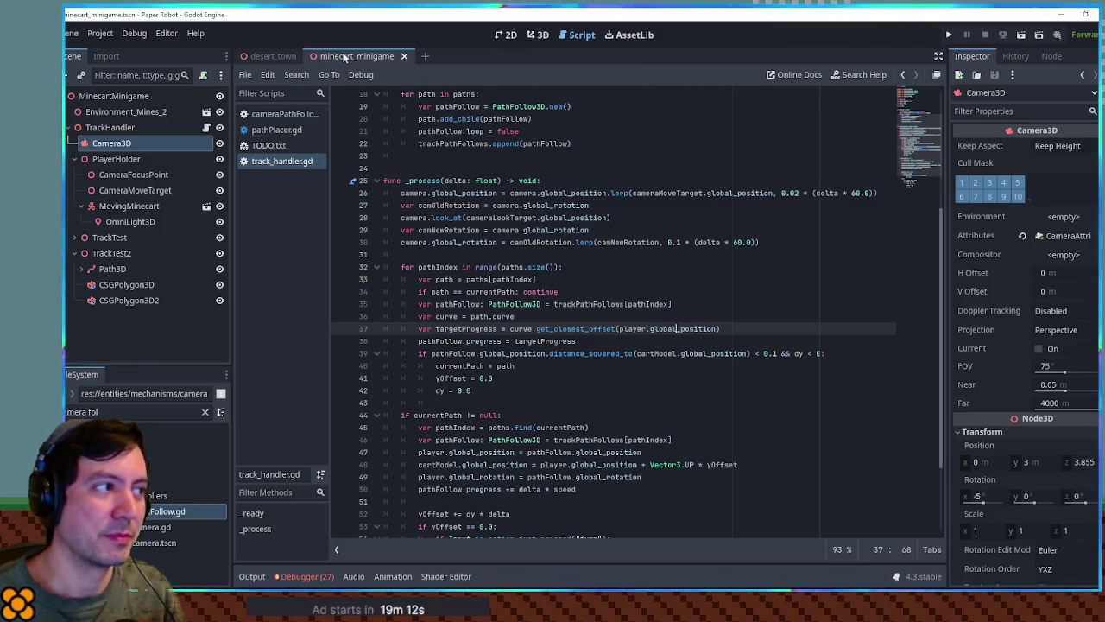
click(273, 57)
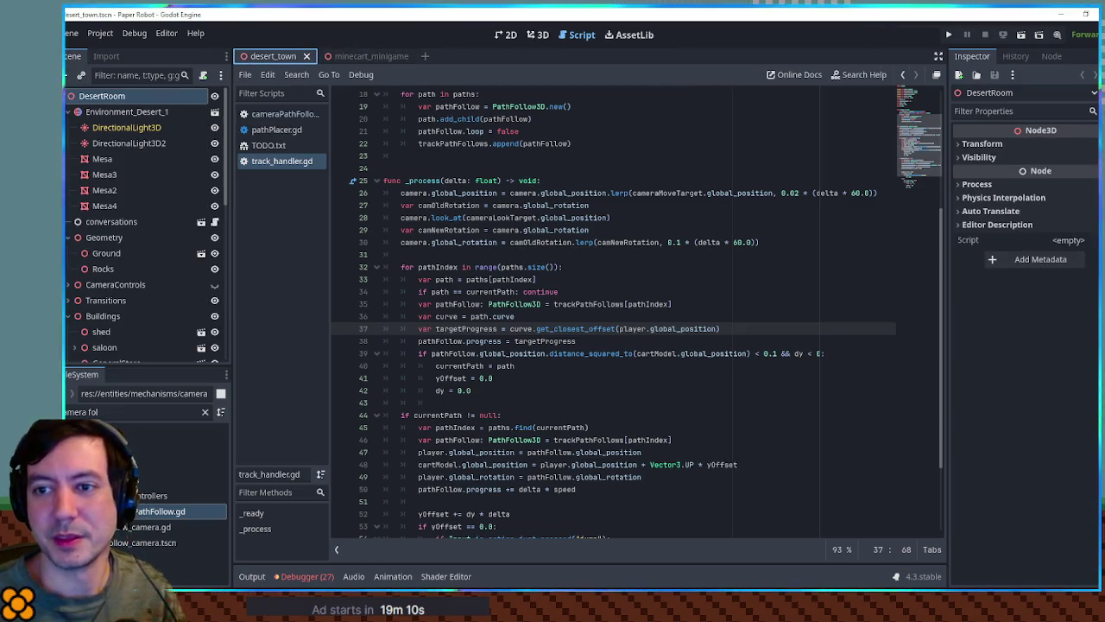